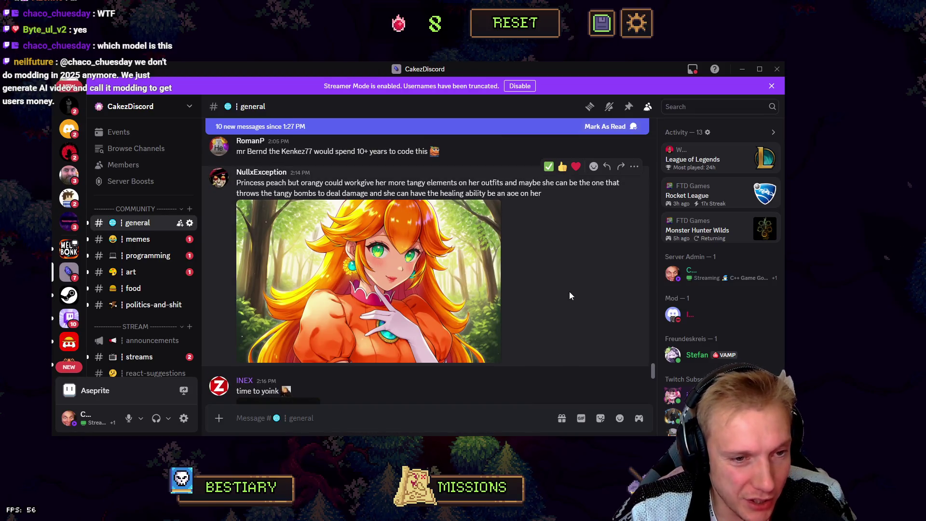
Step: Scroll down the #general chat and enlarge, then close, a shared screenshot
{"action": "scroll", "coordinate": [569, 296], "scroll_direction": "down", "scroll_amount": 5}
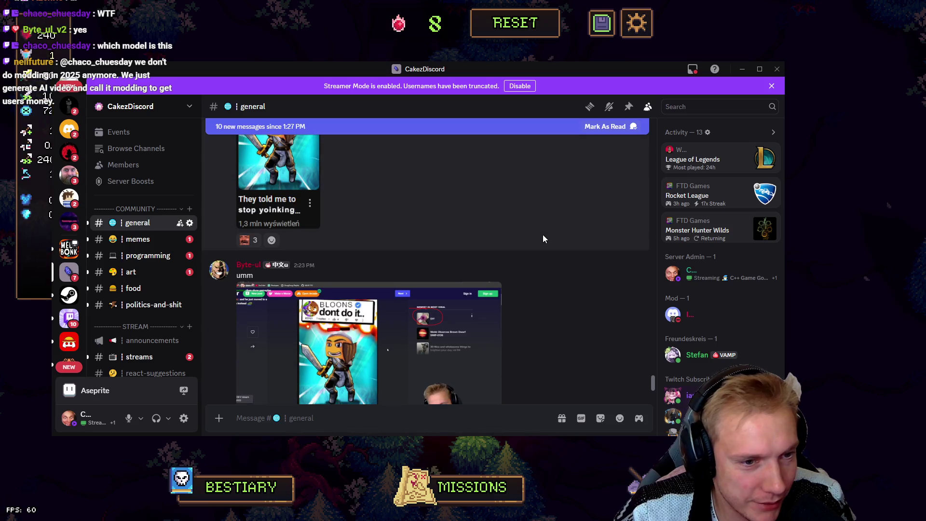
{"action": "scroll", "coordinate": [543, 234], "scroll_direction": "down", "scroll_amount": 1}
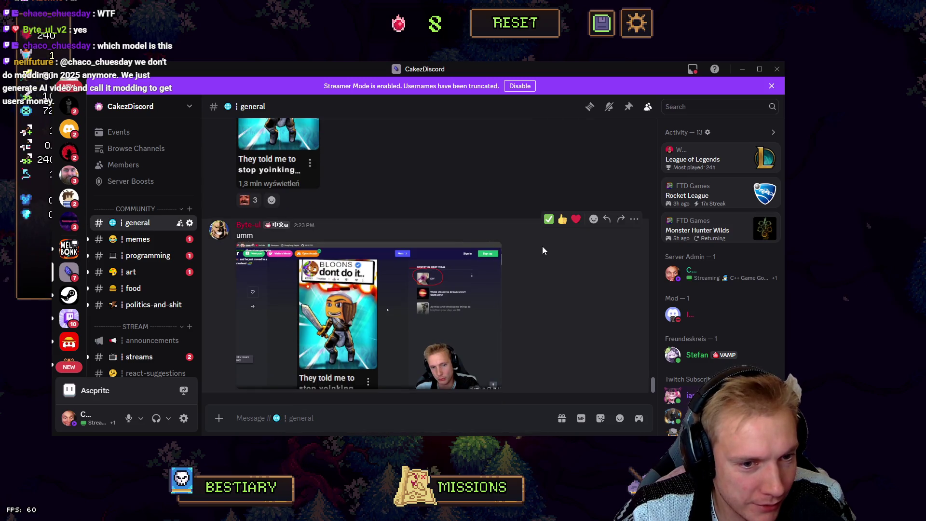
{"action": "left_click", "coordinate": [417, 281]}
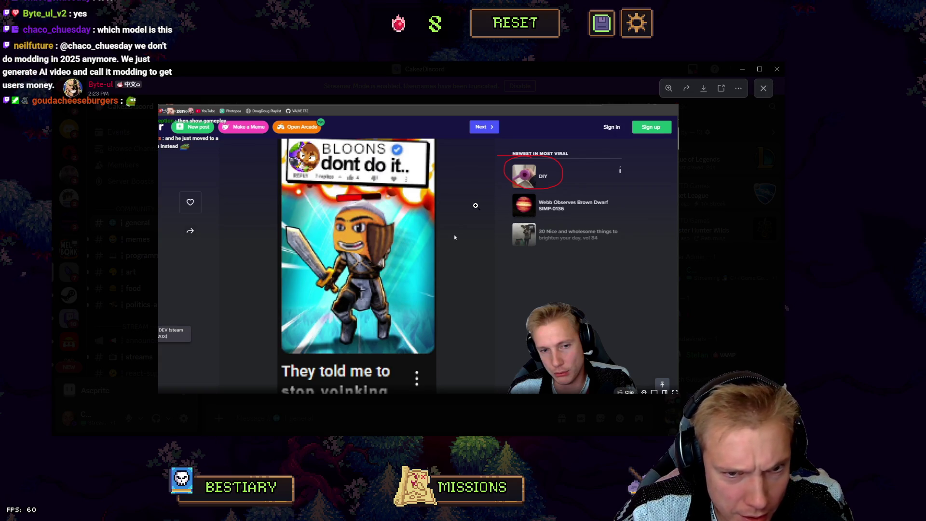
{"action": "left_click", "coordinate": [708, 179]}
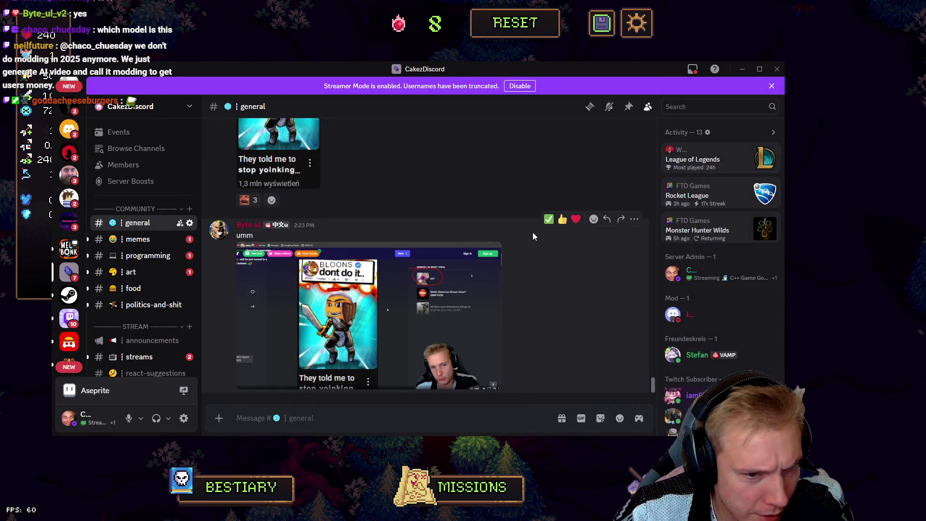
Step: Scroll back up, hide Discord and bring up the Walking animation in Aseprite
{"action": "scroll", "coordinate": [504, 239], "scroll_direction": "up", "scroll_amount": 10}
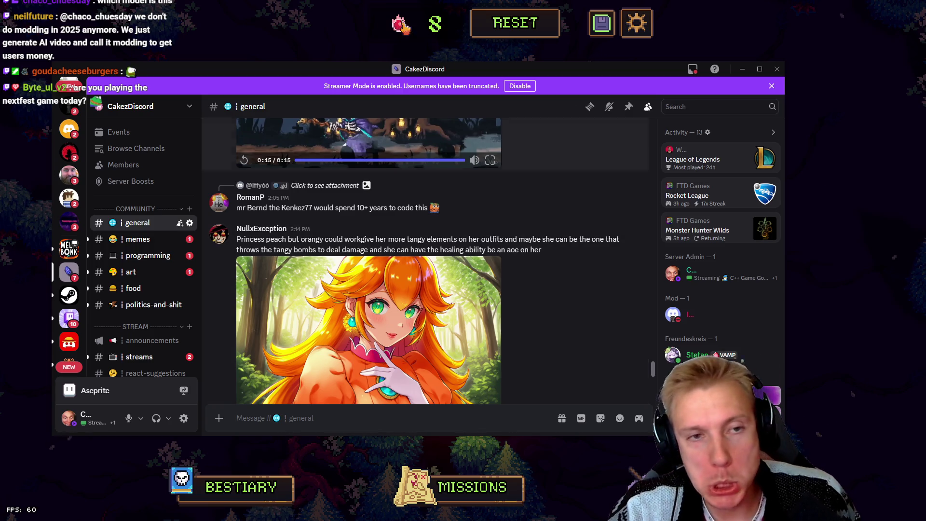
{"action": "key", "text": "alt+Tab"}
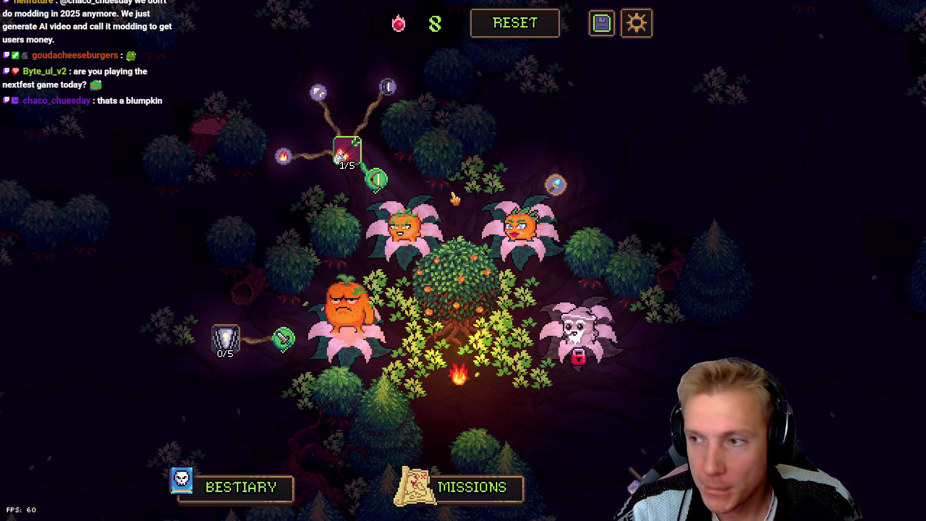
{"action": "key", "text": "alt+Tab"}
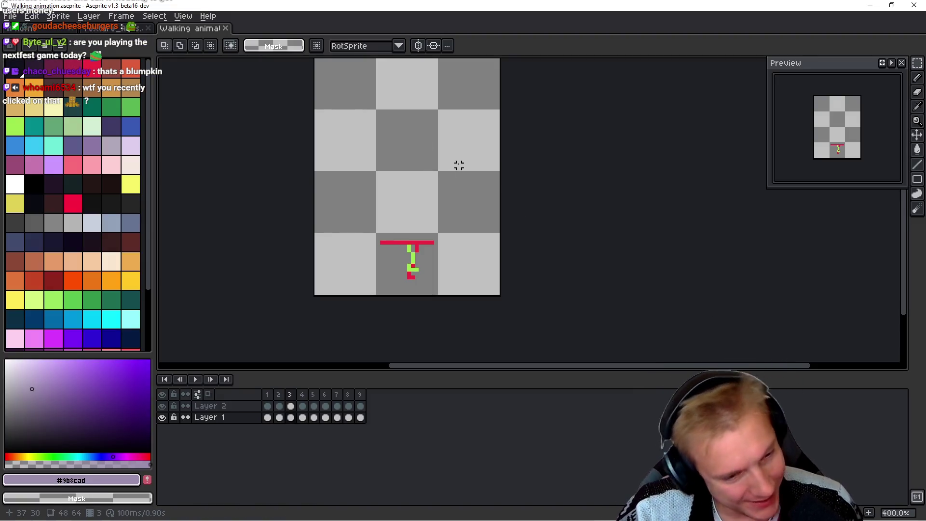
Step: Step through the walk animation's frames to frame 9
{"action": "key", "text": "space"}
{"action": "key", "text": "Left"}
{"action": "key", "text": "Left"}
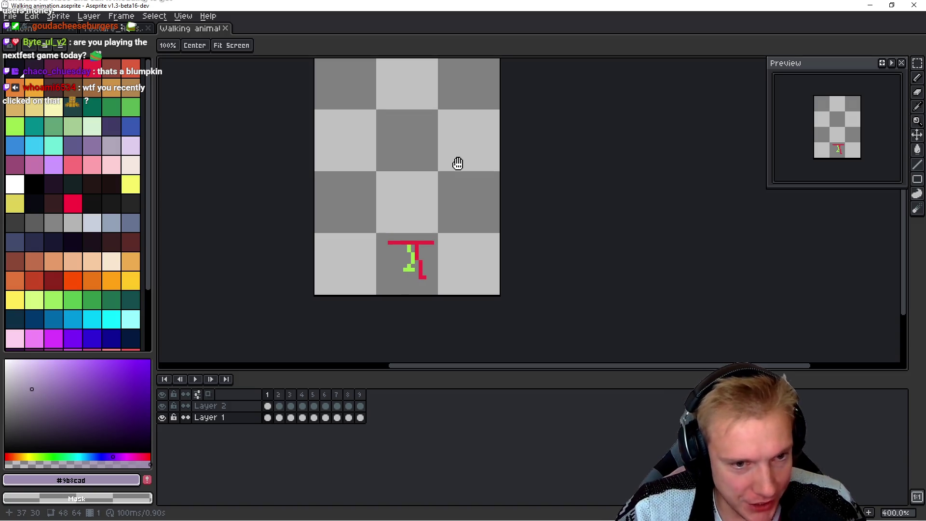
{"action": "key", "text": "Left"}
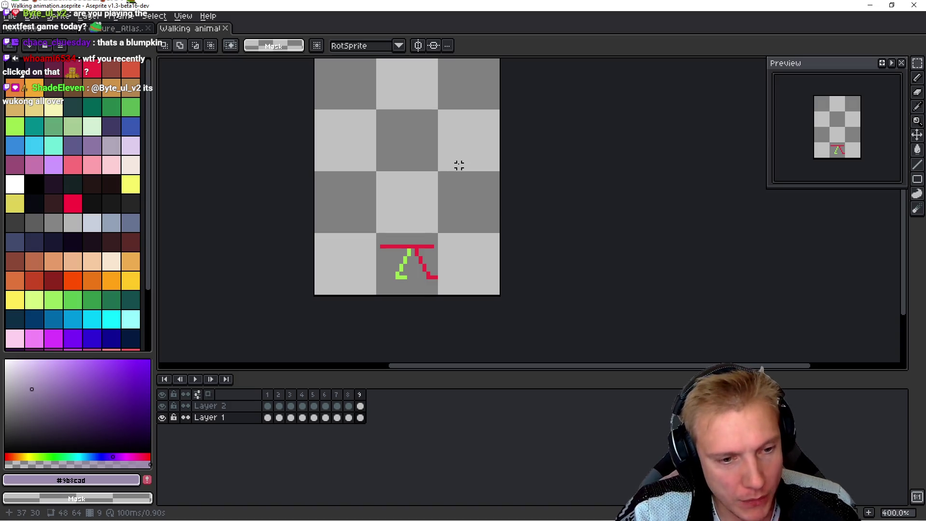
Step: Add a new layer named Goblin above Layer 2, then switch to the Texture_Atlas document
{"action": "key", "text": "shift+n"}
{"action": "left_click_drag", "start_coordinate": [244, 418], "coordinate": [243, 407]}
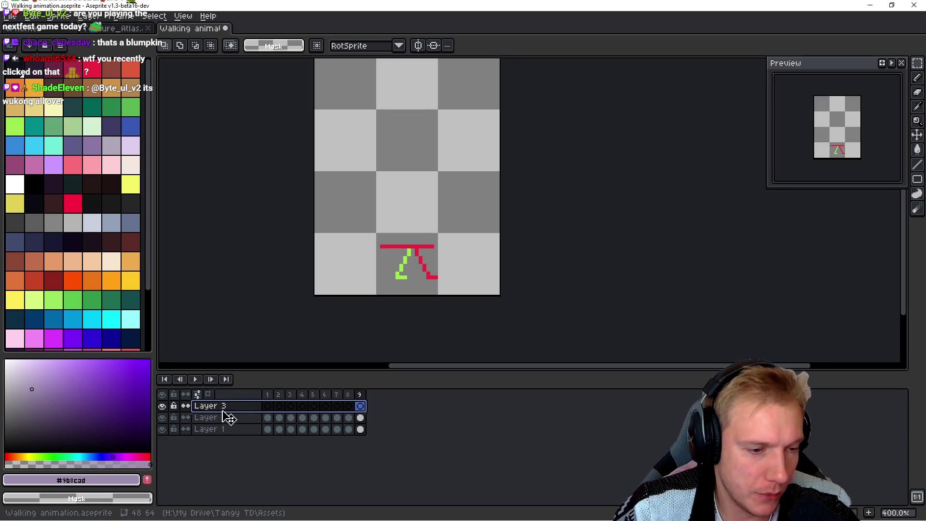
{"action": "double_click", "coordinate": [222, 408]}
{"action": "type", "text": "Gobli"}
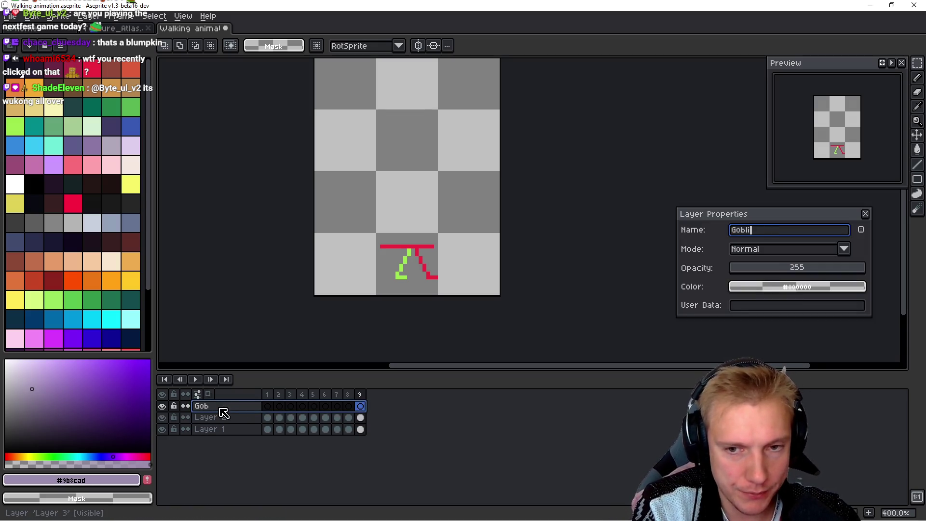
{"action": "type", "text": "n"}
{"action": "key", "text": "Return"}
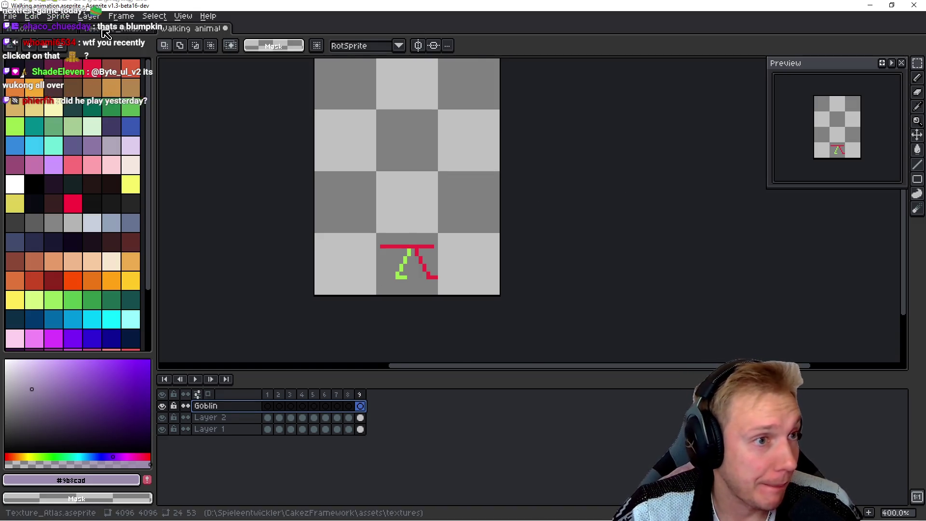
{"action": "left_click", "coordinate": [119, 28]}
Step: Navigate the atlas to the purple goblin row and marquee the leftmost 40×43 goblin
{"action": "scroll", "coordinate": [497, 196], "scroll_direction": "left", "scroll_amount": 10}
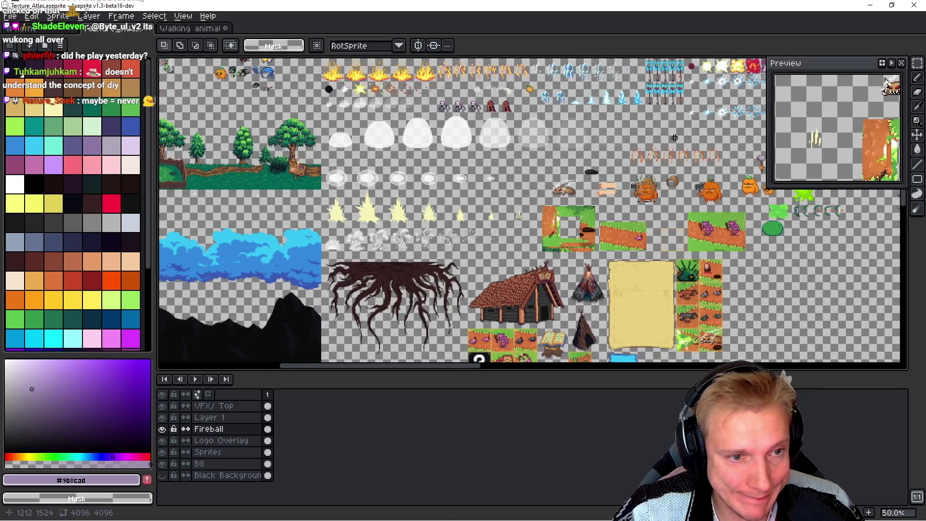
{"action": "scroll", "coordinate": [417, 250], "scroll_direction": "up", "scroll_amount": 4}
{"action": "scroll", "coordinate": [417, 250], "scroll_direction": "up", "scroll_amount": 2}
{"action": "scroll", "coordinate": [424, 203], "scroll_direction": "down", "scroll_amount": 8}
{"action": "scroll", "coordinate": [434, 155], "scroll_direction": "right", "scroll_amount": 3}
{"action": "scroll", "coordinate": [436, 141], "scroll_direction": "down", "scroll_amount": 3}
{"action": "scroll", "coordinate": [502, 213], "scroll_direction": "left", "scroll_amount": 3}
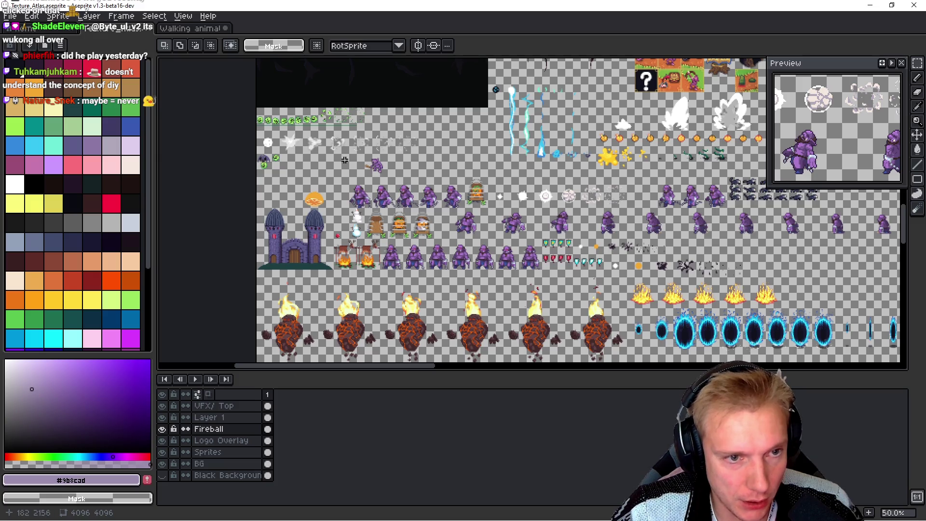
{"action": "scroll", "coordinate": [353, 166], "scroll_direction": "up", "scroll_amount": 2}
{"action": "scroll", "coordinate": [385, 193], "scroll_direction": "down", "scroll_amount": 1}
{"action": "scroll", "coordinate": [425, 227], "scroll_direction": "up", "scroll_amount": 1}
{"action": "scroll", "coordinate": [425, 233], "scroll_direction": "down", "scroll_amount": 10}
{"action": "scroll", "coordinate": [627, 202], "scroll_direction": "left", "scroll_amount": 5}
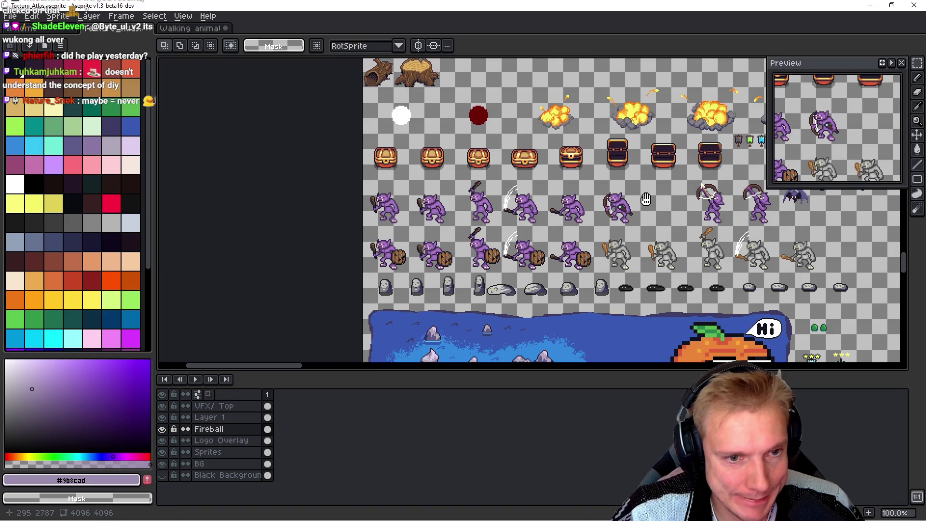
{"action": "scroll", "coordinate": [391, 210], "scroll_direction": "up", "scroll_amount": 4}
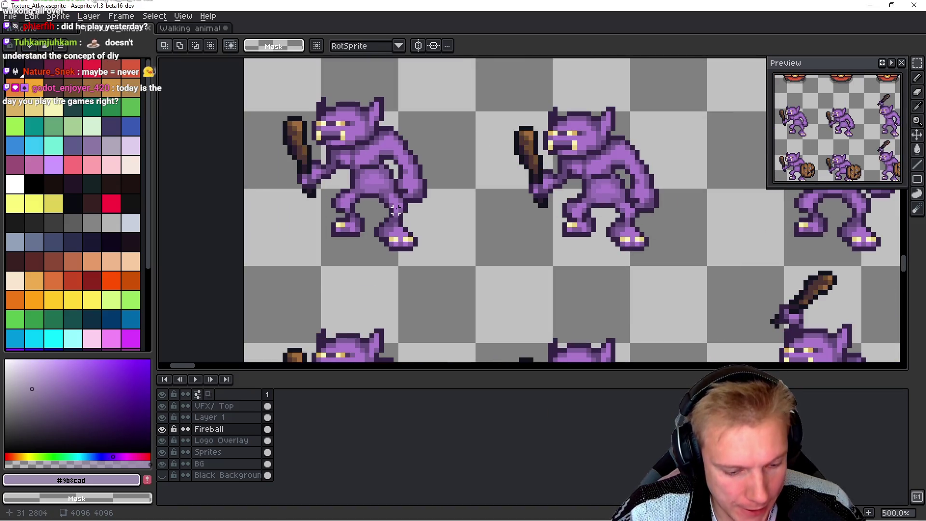
{"action": "mouse_move", "coordinate": [266, 67]}
{"action": "left_mouse_down"}
{"action": "mouse_move", "coordinate": [341, 128]}
{"action": "mouse_move", "coordinate": [463, 273]}
{"action": "left_mouse_up"}
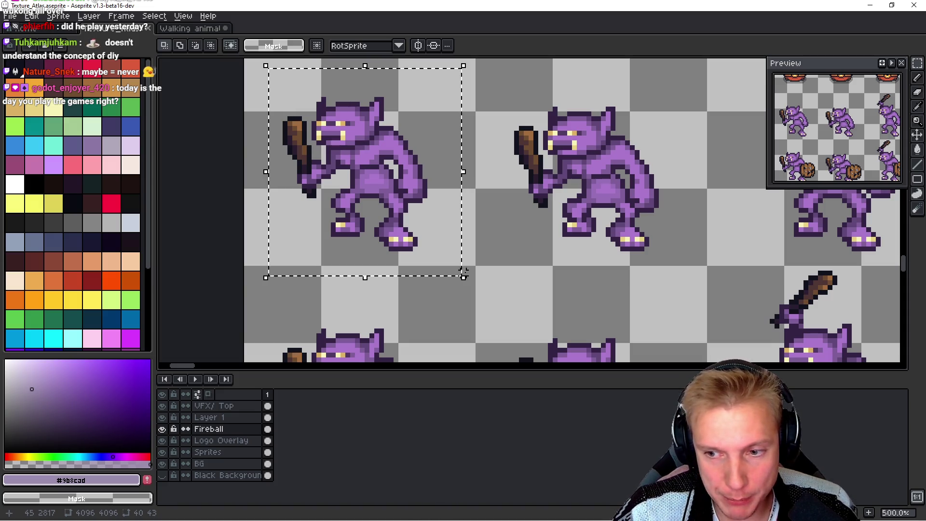
{"action": "scroll", "coordinate": [478, 248], "scroll_direction": "down", "scroll_amount": 1}
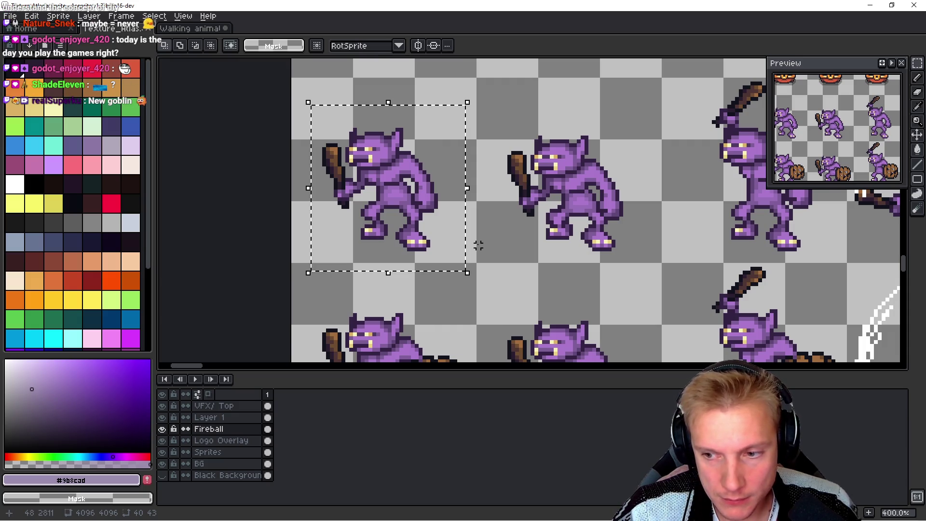
Step: Retry copying the goblin from the atlas with the Sprites layer active
{"action": "left_click", "coordinate": [190, 28]}
{"action": "key", "text": "ctrl+v"}
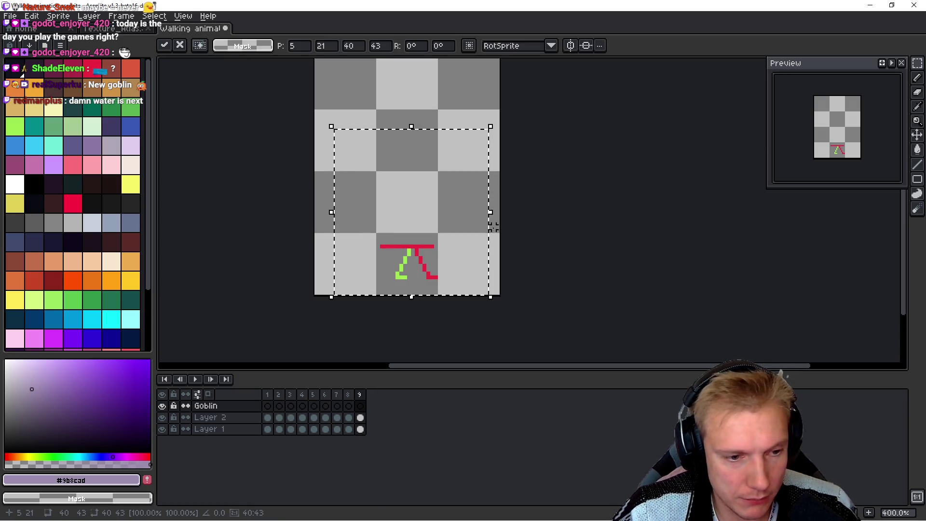
{"action": "left_click", "coordinate": [116, 28]}
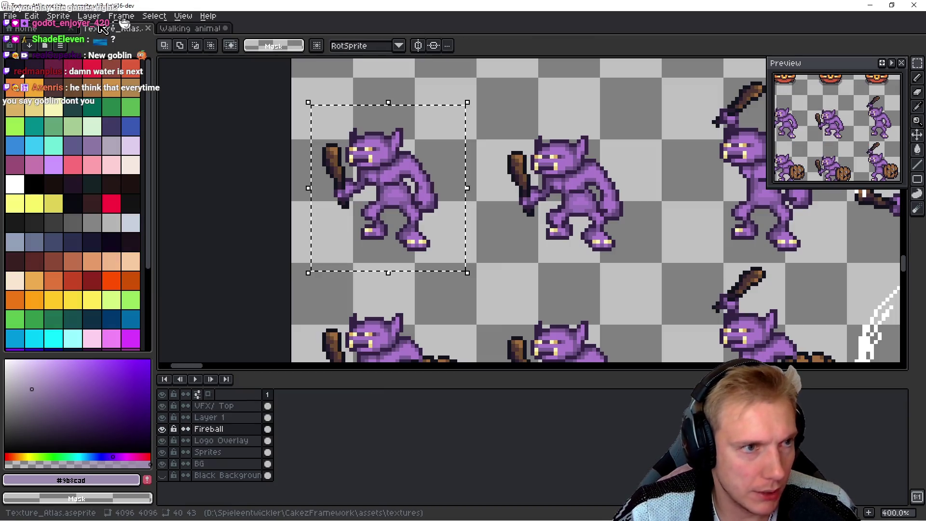
{"action": "left_click", "coordinate": [208, 452]}
{"action": "left_click_drag", "start_coordinate": [595, 235], "coordinate": [593, 226]}
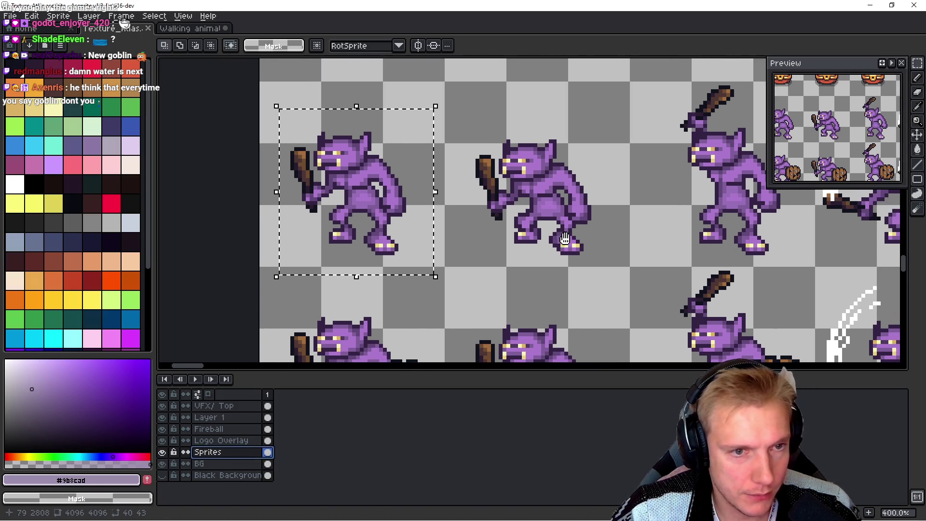
Step: Paste the goblin into frame 9 and move the Goblin layer below Layer 1
{"action": "left_click", "coordinate": [191, 29]}
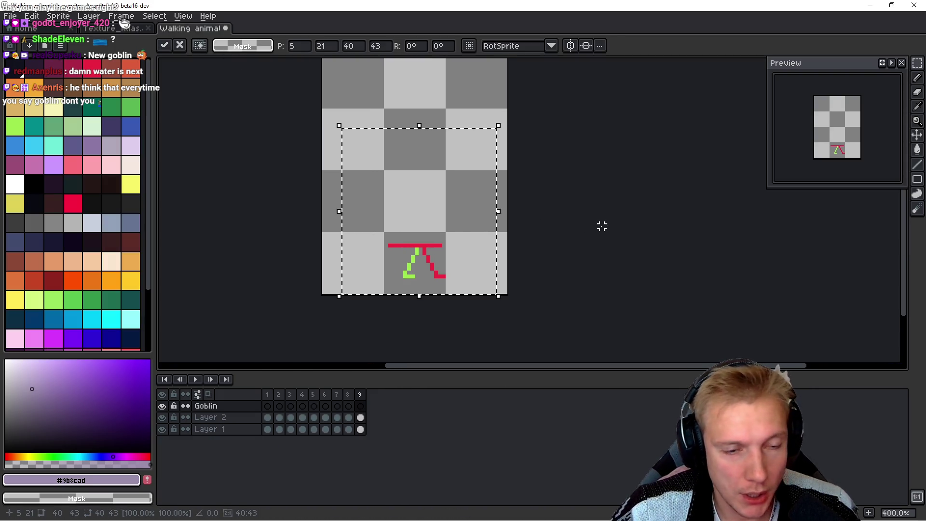
{"action": "key", "text": "ctrl+v"}
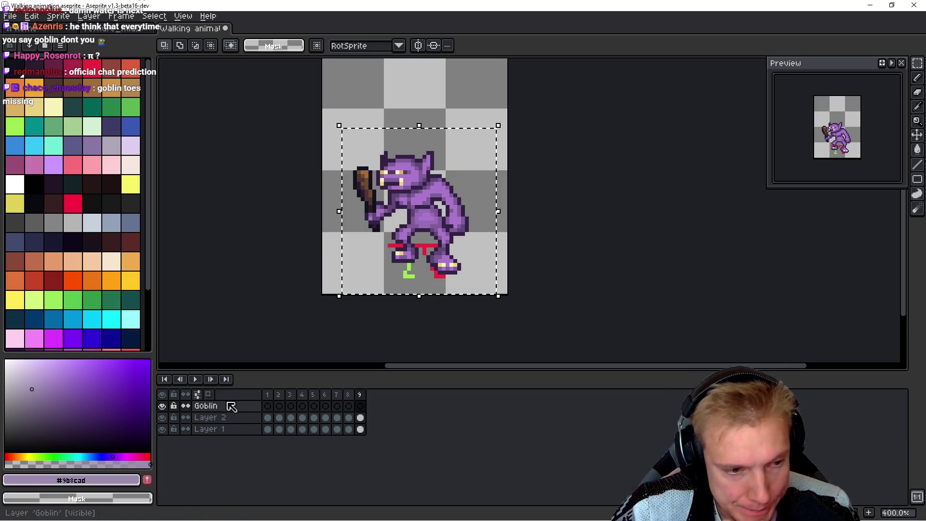
{"action": "left_click", "coordinate": [624, 237]}
{"action": "left_click_drag", "start_coordinate": [247, 407], "coordinate": [258, 437]}
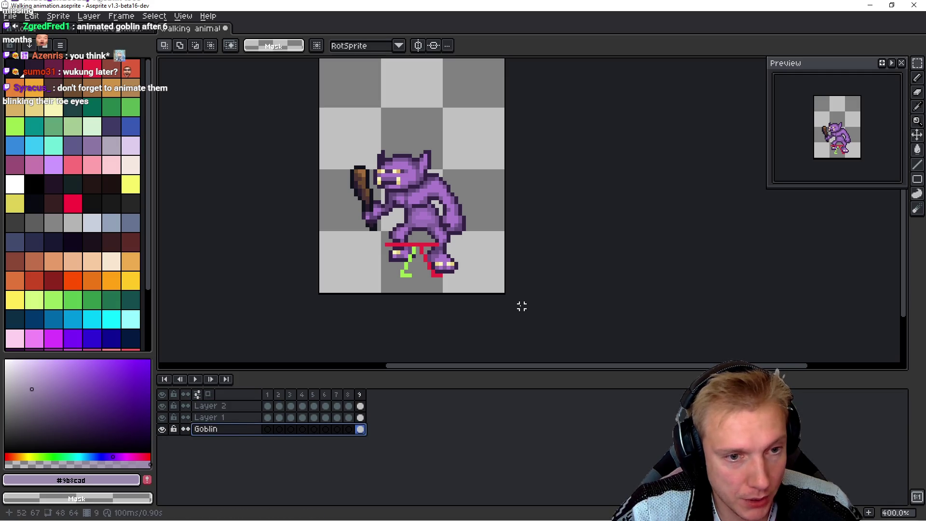
Step: Extend the canvas 10 px at the bottom to a height of 74 px
{"action": "left_click_drag", "start_coordinate": [563, 233], "coordinate": [568, 219]}
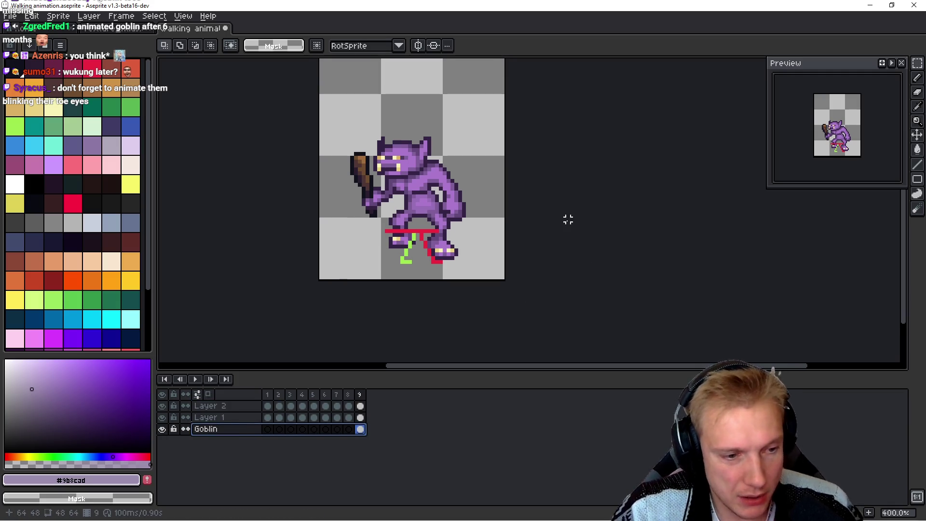
{"action": "key", "text": "ctrl+alt+c"}
{"action": "left_click_drag", "start_coordinate": [436, 283], "coordinate": [443, 320]}
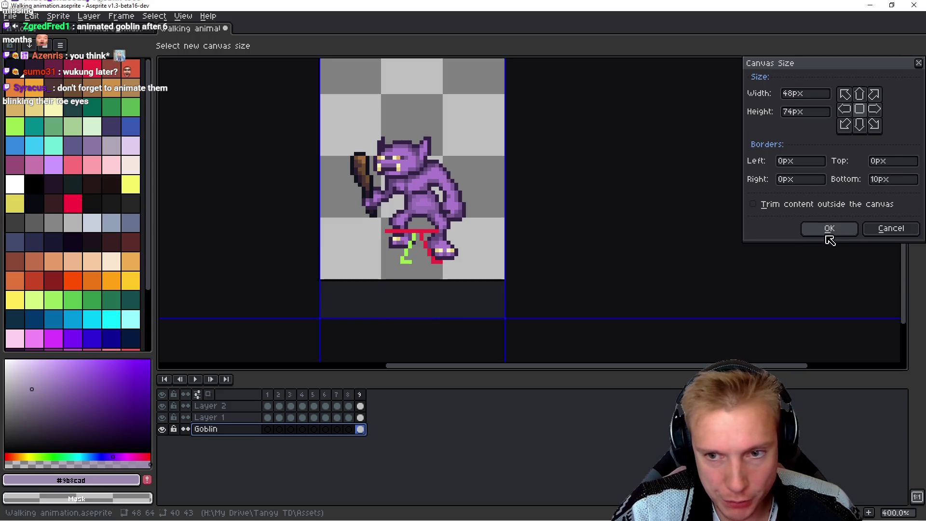
Step: Apply the 74 px tall canvas, then trim 13 px off the top to 48×61
{"action": "left_click", "coordinate": [827, 230]}
{"action": "key", "text": "ctrl+alt+c"}
{"action": "left_click_drag", "start_coordinate": [403, 120], "coordinate": [408, 174]}
{"action": "left_click", "coordinate": [827, 229]}
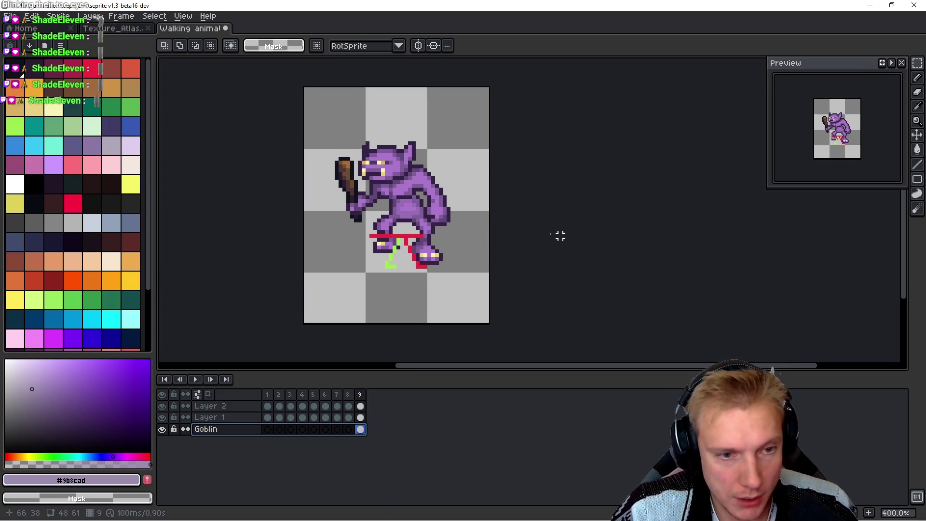
Step: Select all, flip the goblin horizontally and shift it right and down
{"action": "key", "text": "ctrl+a"}
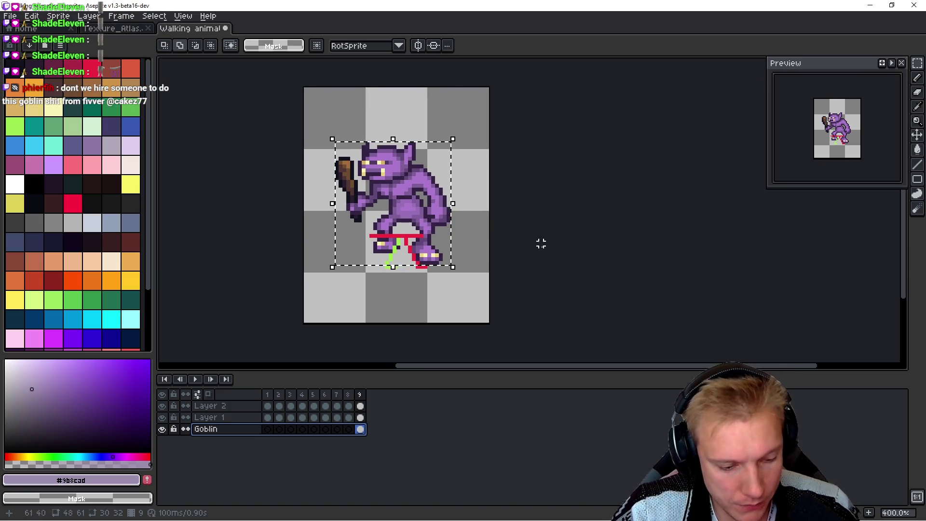
{"action": "key", "text": "shift+h"}
{"action": "left_click_drag", "start_coordinate": [398, 207], "coordinate": [414, 215]}
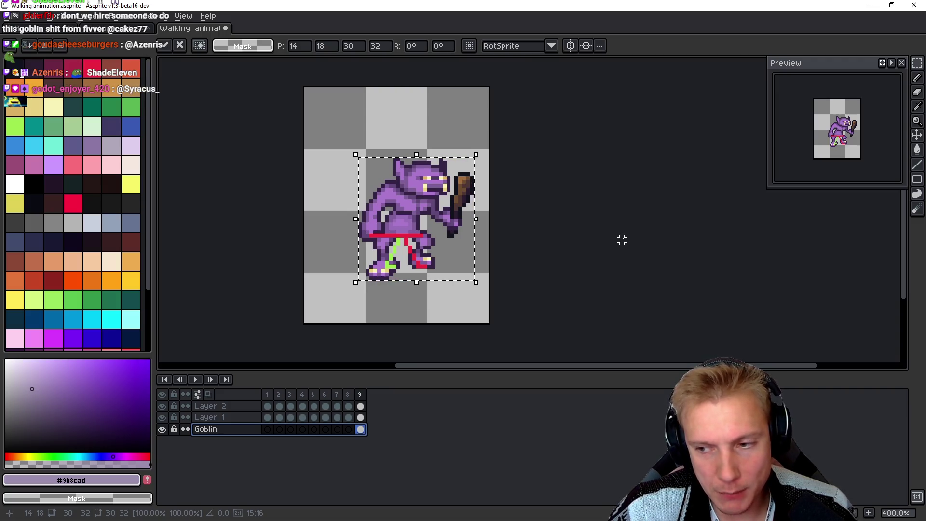
{"action": "left_click_drag", "start_coordinate": [582, 239], "coordinate": [560, 261]}
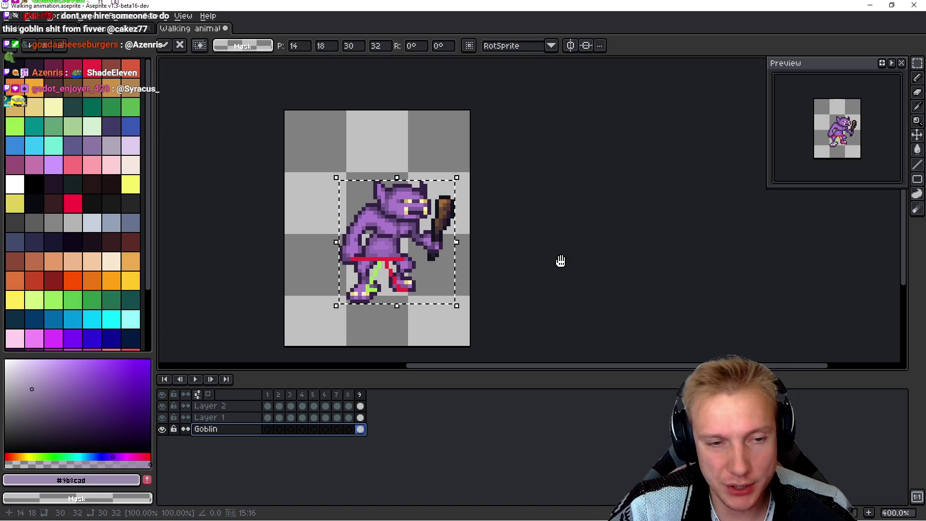
{"action": "left_click", "coordinate": [561, 258]}
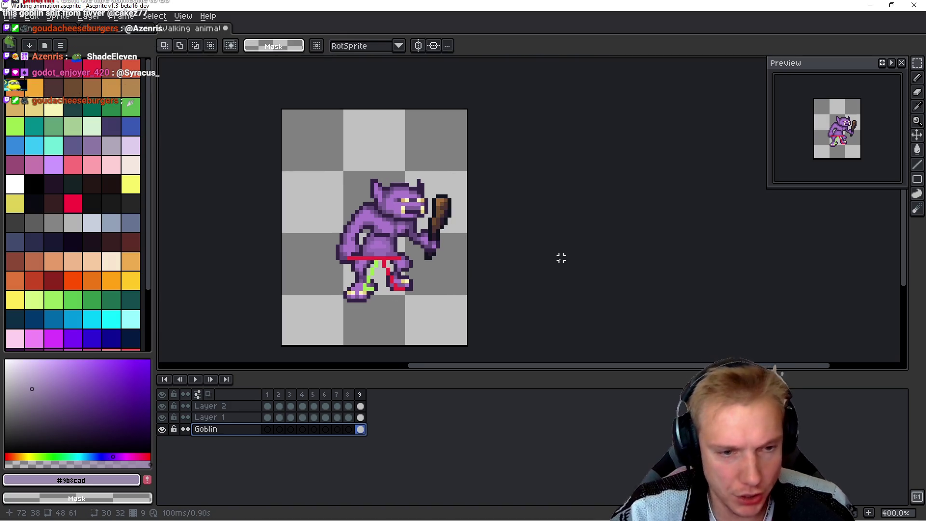
Step: Nudge the goblin two pixels to the right
{"action": "key", "text": "ctrl+z"}
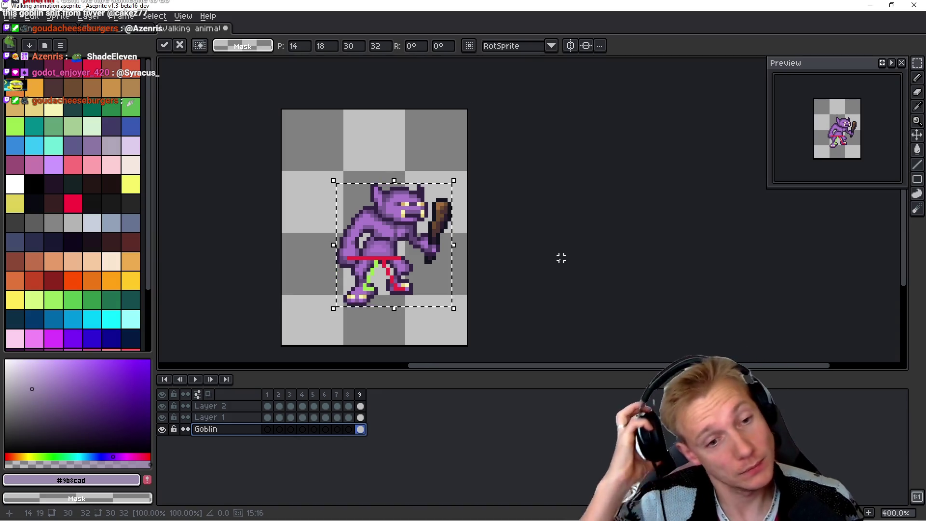
{"action": "key", "text": "Right"}
{"action": "key", "text": "Right"}
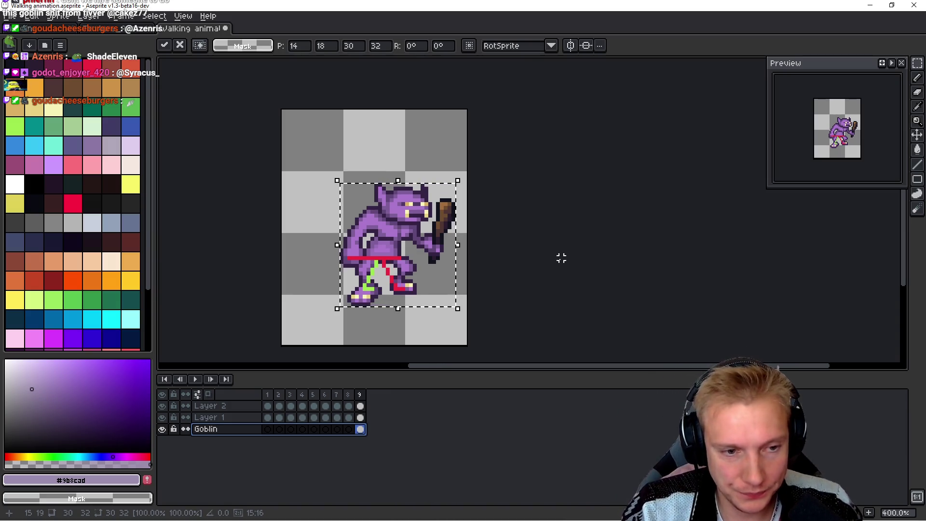
{"action": "key", "text": "Return"}
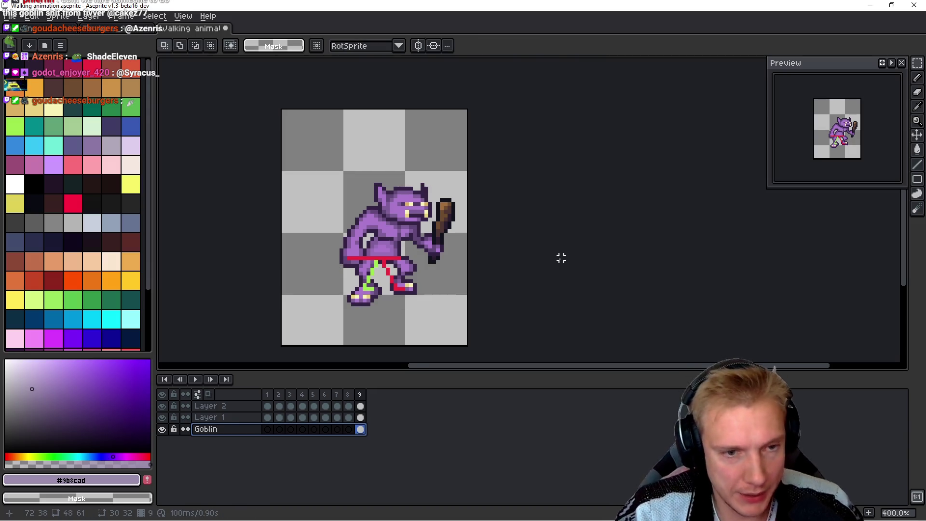
Step: Widen the canvas 10 px on the right to 58×61 and play the walk animation
{"action": "key", "text": "ctrl+alt+c"}
{"action": "left_click_drag", "start_coordinate": [471, 239], "coordinate": [512, 229]}
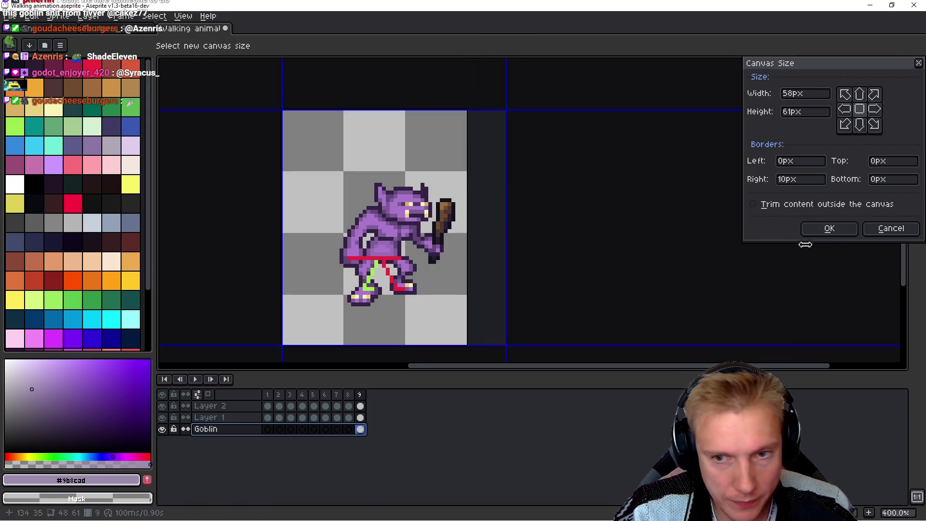
{"action": "left_click", "coordinate": [820, 230]}
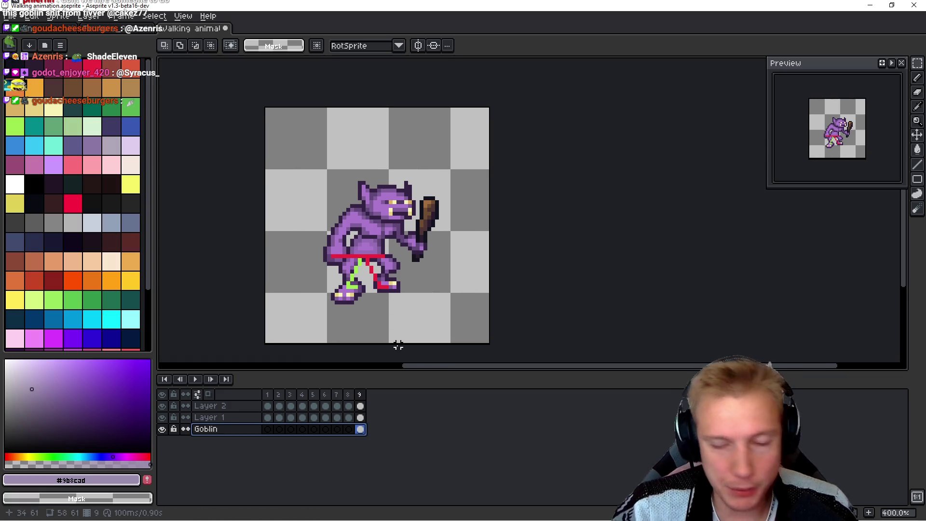
{"action": "left_click_drag", "start_coordinate": [548, 236], "coordinate": [558, 217]}
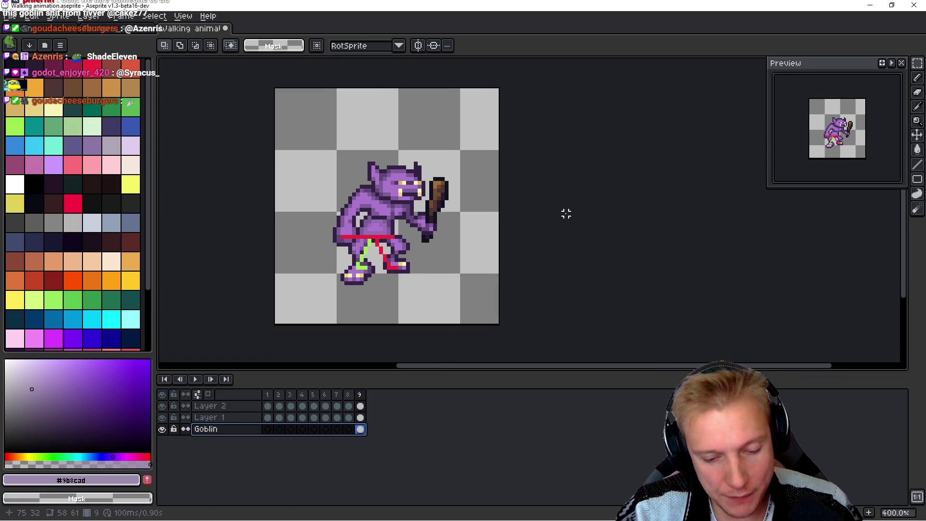
{"action": "key", "text": "Return"}
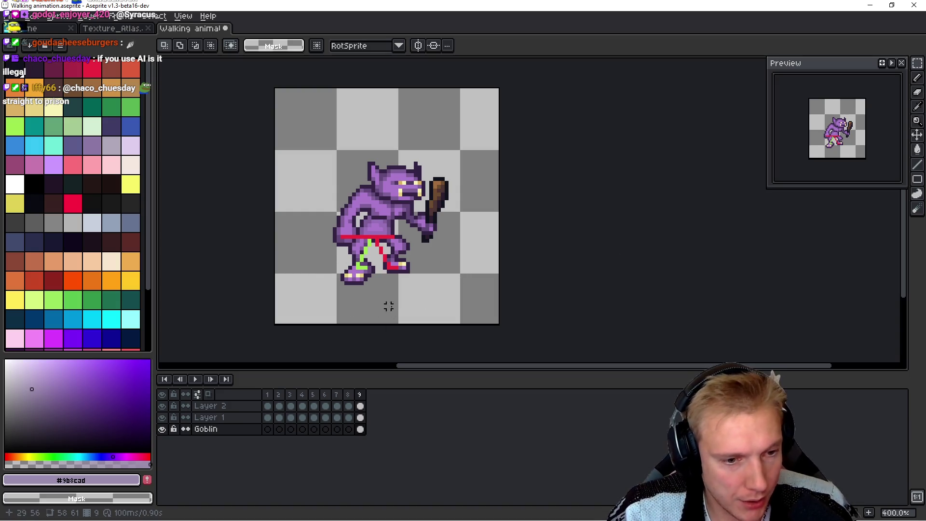
{"action": "key", "text": "alt+Up"}
{"action": "key", "text": "h"}
Step: Return to the Goblin layer on frame 9 after checking the neighbouring frames
{"action": "key", "text": "alt+Down"}
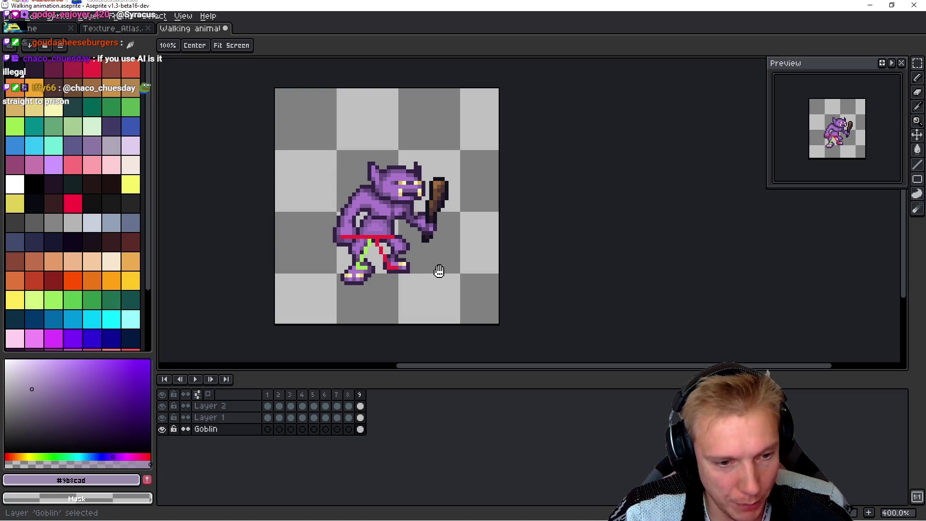
{"action": "key", "text": "Left"}
{"action": "key", "text": "Right"}
{"action": "key", "text": "m"}
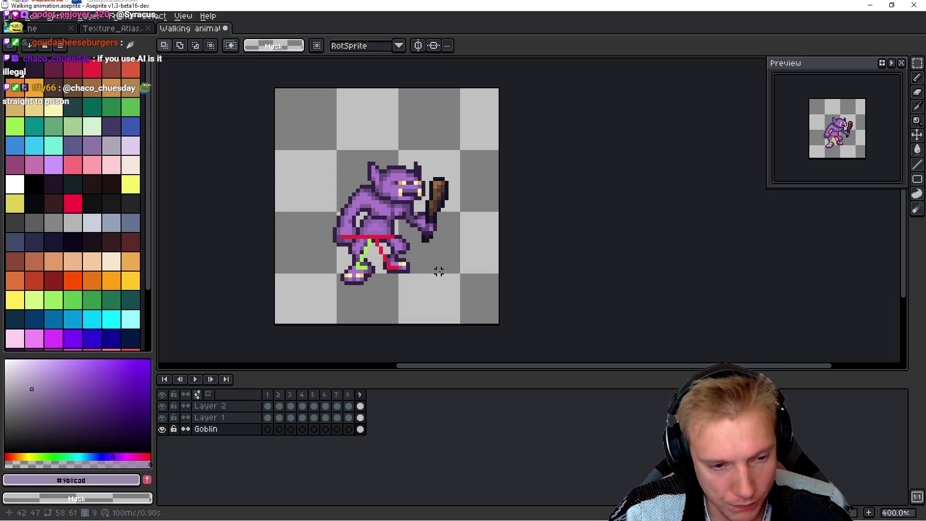
{"action": "scroll", "coordinate": [438, 271], "scroll_direction": "up", "scroll_amount": 5}
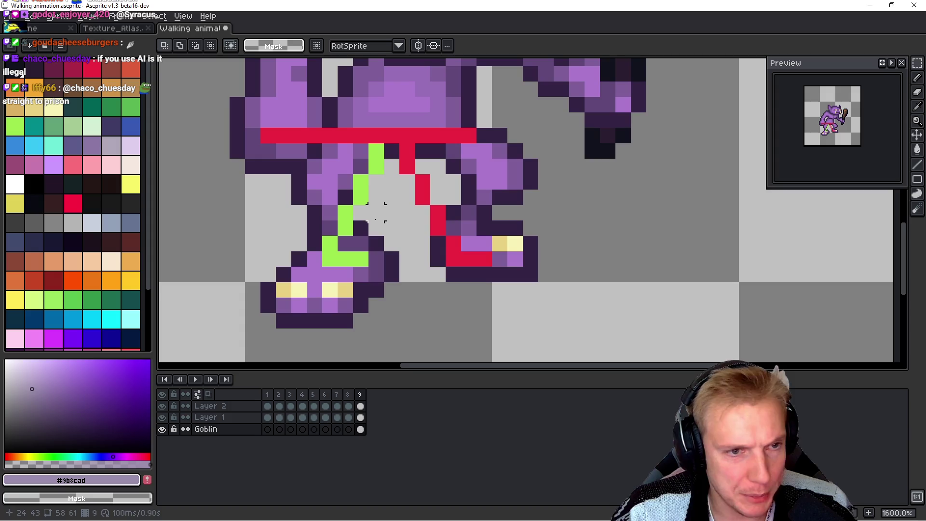
Step: Lasso the goblin's left leg, mirror it horizontally and shift it one pixel right onto the green guide
{"action": "key", "text": "b"}
{"action": "mouse_move", "coordinate": [376, 166]}
{"action": "left_mouse_down"}
{"action": "mouse_move", "coordinate": [376, 182]}
{"action": "mouse_move", "coordinate": [331, 166]}
{"action": "mouse_move", "coordinate": [289, 190]}
{"action": "mouse_move", "coordinate": [238, 318]}
{"action": "mouse_move", "coordinate": [419, 193]}
{"action": "mouse_move", "coordinate": [399, 159]}
{"action": "left_mouse_up"}
{"action": "right_click", "coordinate": [330, 151]}
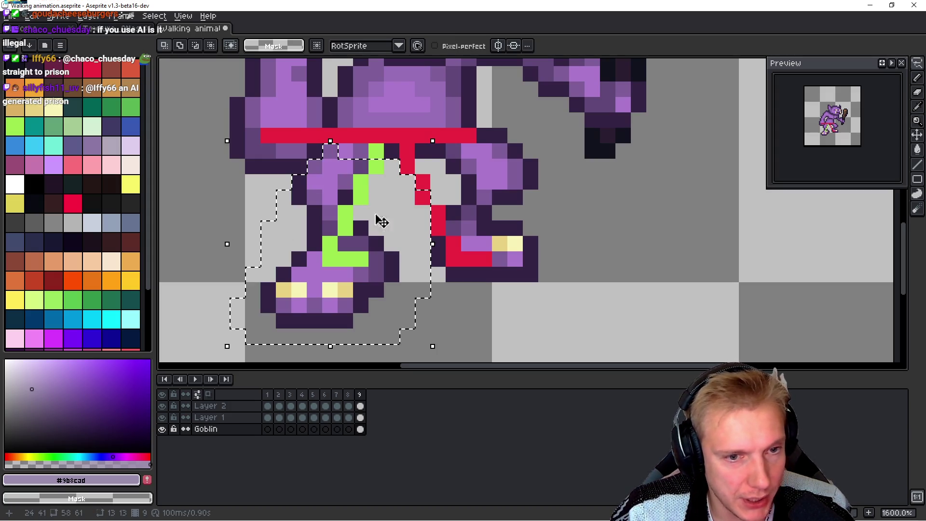
{"action": "key", "text": "shift+h"}
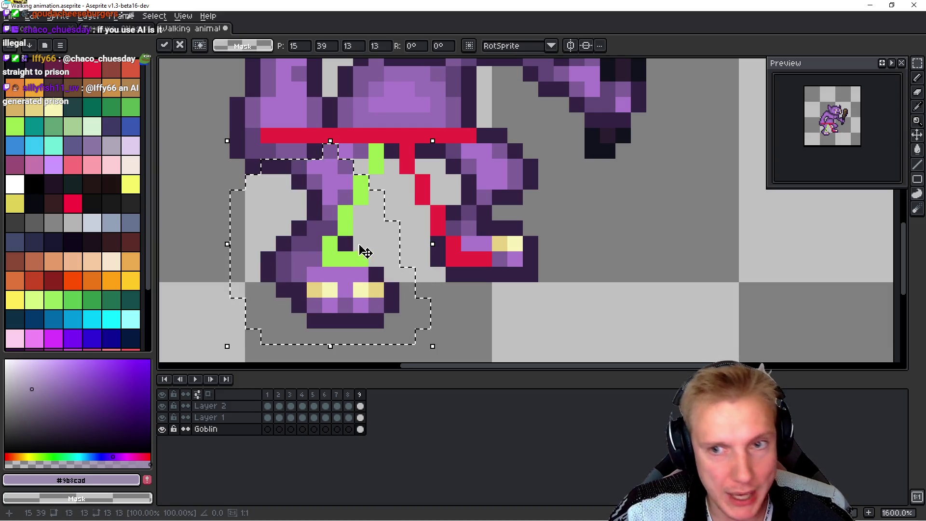
{"action": "mouse_move", "coordinate": [392, 247]}
{"action": "left_mouse_down"}
{"action": "mouse_move", "coordinate": [409, 248]}
{"action": "mouse_move", "coordinate": [417, 235]}
{"action": "mouse_move", "coordinate": [407, 229]}
{"action": "mouse_move", "coordinate": [417, 236]}
{"action": "mouse_move", "coordinate": [407, 239]}
{"action": "mouse_move", "coordinate": [407, 230]}
{"action": "left_mouse_up"}
{"action": "scroll", "coordinate": [409, 231], "scroll_direction": "down", "scroll_amount": 6}
{"action": "key", "text": "Return"}
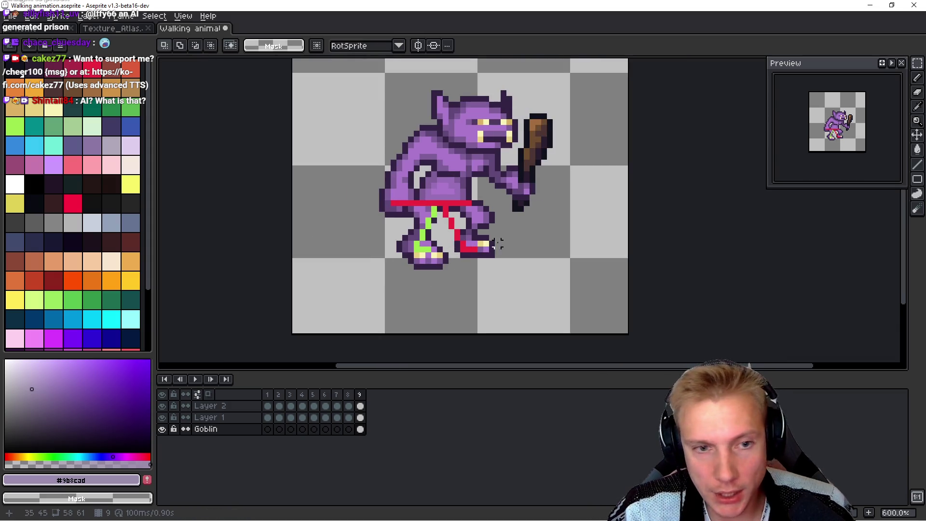
Step: Move the left foot's pixels down one pixel
{"action": "scroll", "coordinate": [529, 236], "scroll_direction": "up", "scroll_amount": 6}
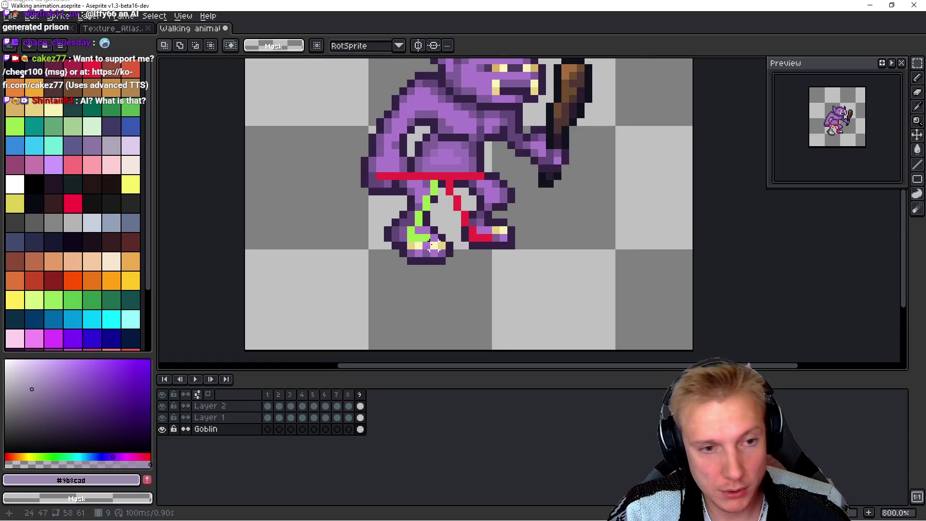
{"action": "mouse_move", "coordinate": [361, 305]}
{"action": "left_mouse_down"}
{"action": "mouse_move", "coordinate": [410, 270]}
{"action": "mouse_move", "coordinate": [473, 259]}
{"action": "mouse_move", "coordinate": [475, 240]}
{"action": "mouse_move", "coordinate": [440, 246]}
{"action": "left_mouse_up"}
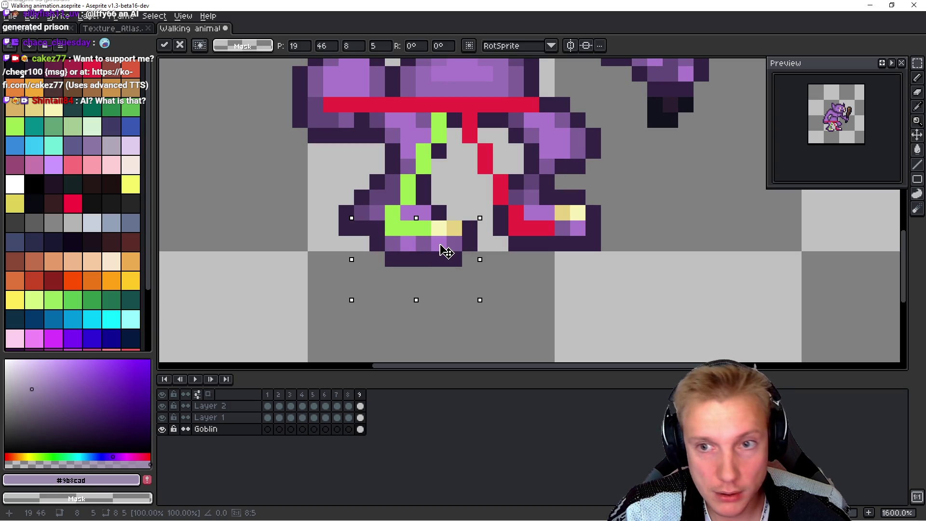
{"action": "key", "text": "Down"}
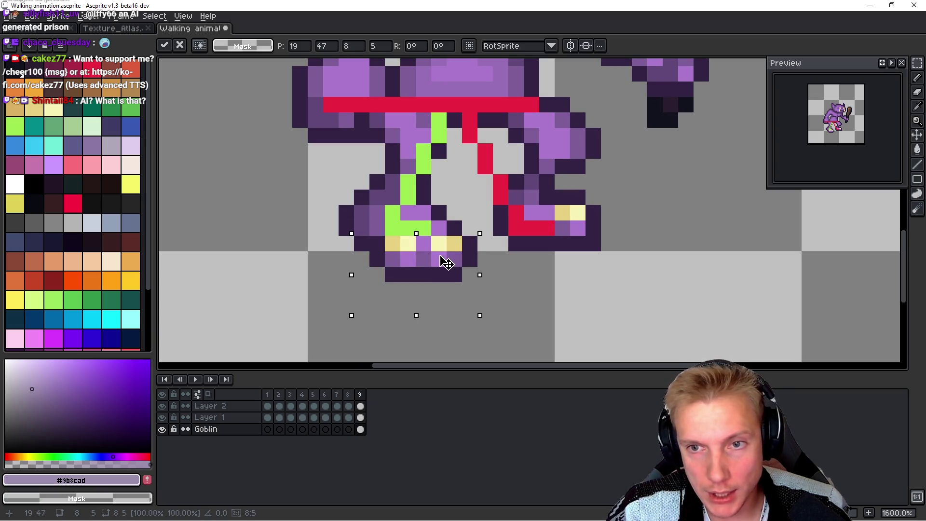
{"action": "key", "text": "Return"}
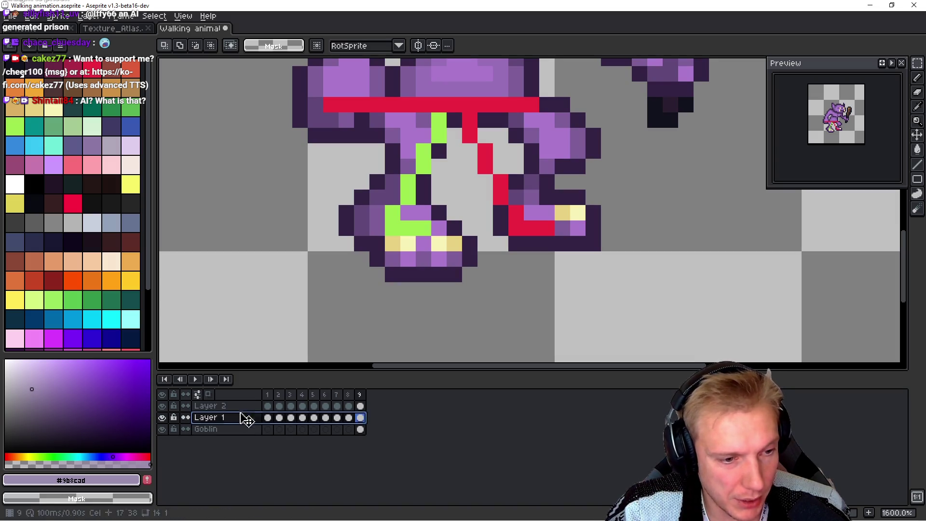
Step: Lower Layer 2's opacity to 168 and Layer 1's to about 171
{"action": "double_click", "coordinate": [244, 407]}
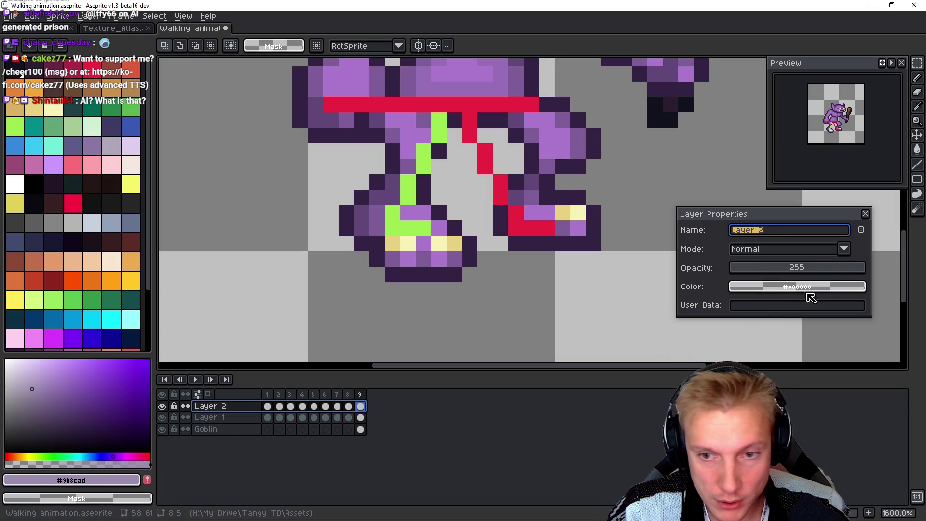
{"action": "left_click", "coordinate": [823, 269]}
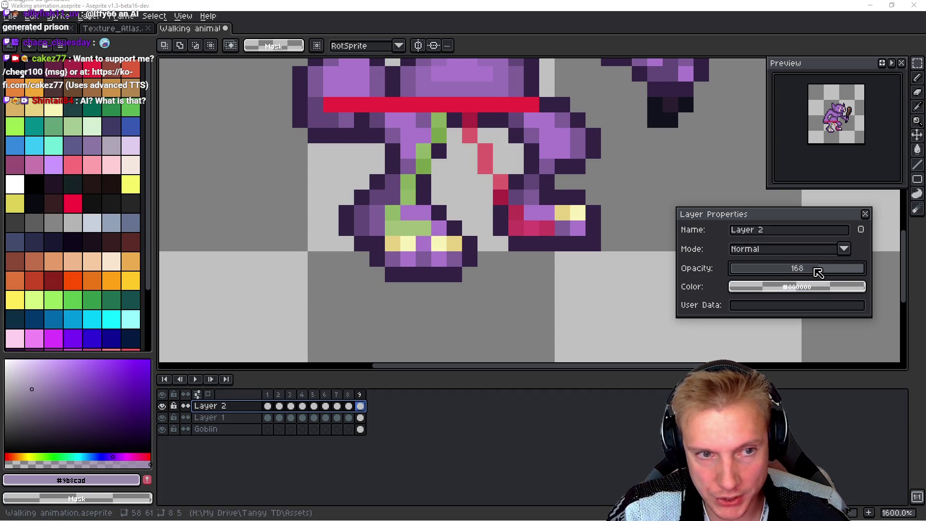
{"action": "key", "text": "Return"}
{"action": "left_click", "coordinate": [232, 417]}
{"action": "double_click", "coordinate": [233, 418]}
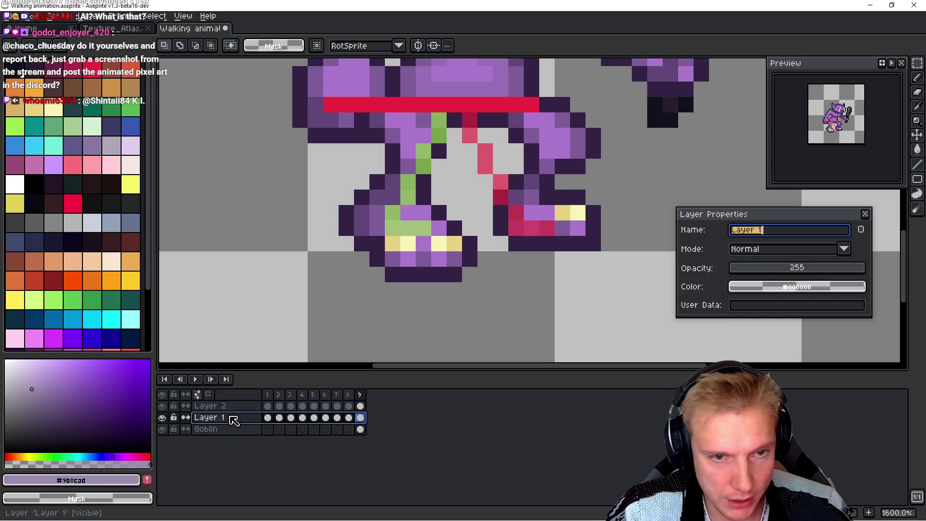
{"action": "left_click", "coordinate": [823, 269]}
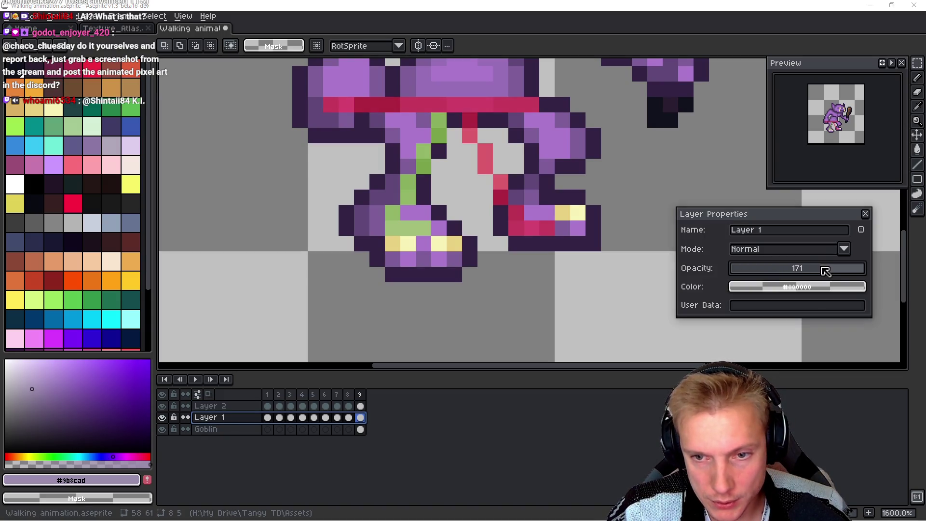
{"action": "key", "text": "Return"}
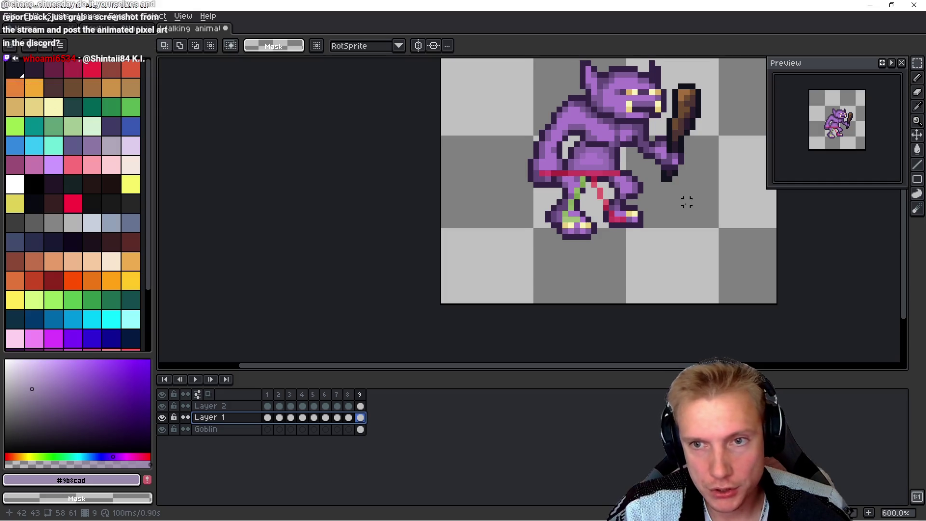
Step: Merge Layer 2 down into Layer 1 and rename the merged layer Animation
{"action": "scroll", "coordinate": [265, 218], "scroll_direction": "up", "scroll_amount": 4}
{"action": "left_click_drag", "start_coordinate": [312, 172], "coordinate": [386, 214]}
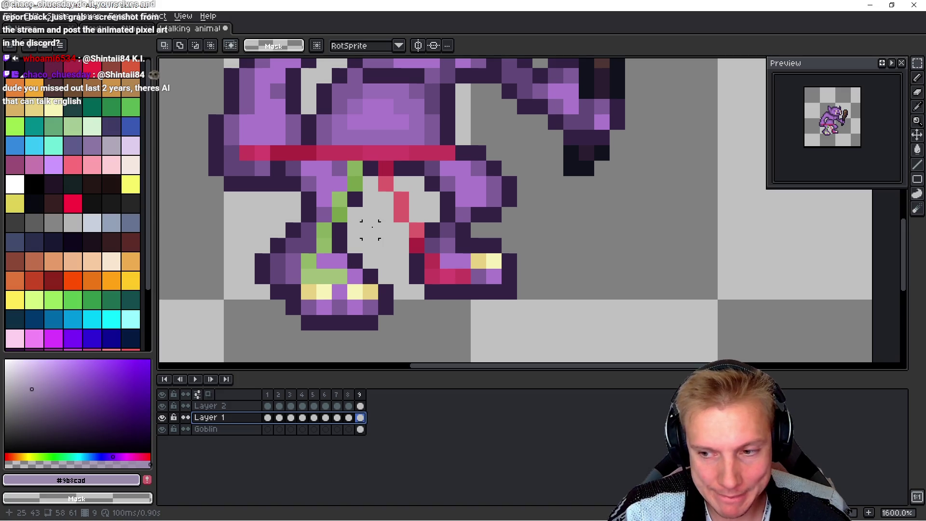
{"action": "left_click", "coordinate": [234, 406]}
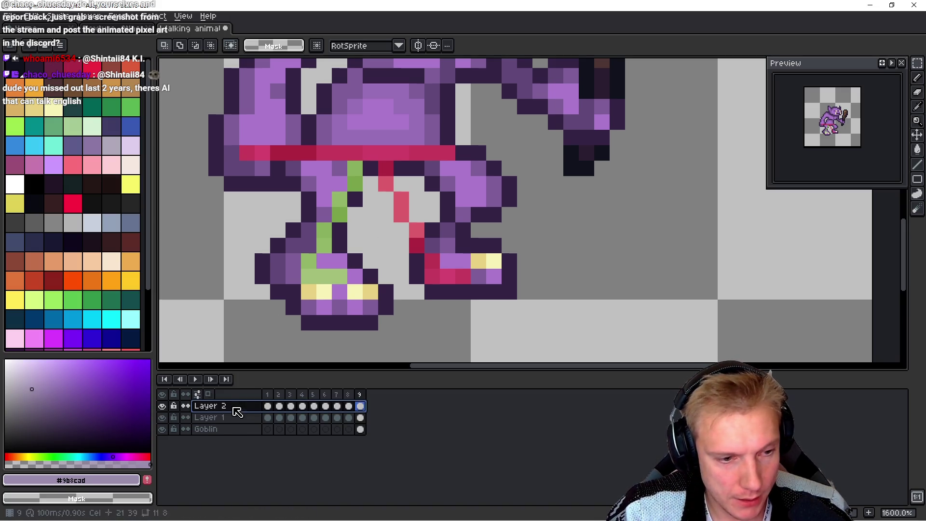
{"action": "right_click", "coordinate": [235, 408]}
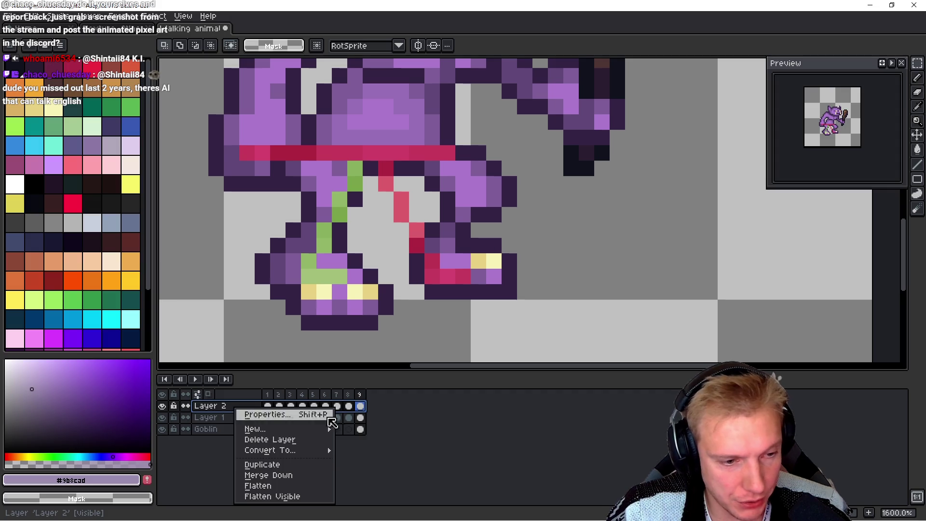
{"action": "left_click", "coordinate": [285, 482]}
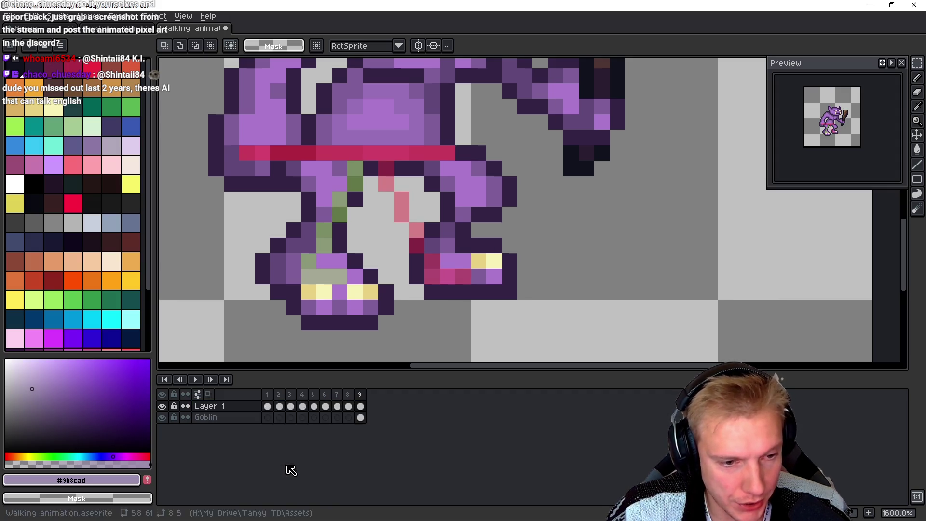
{"action": "double_click", "coordinate": [222, 407]}
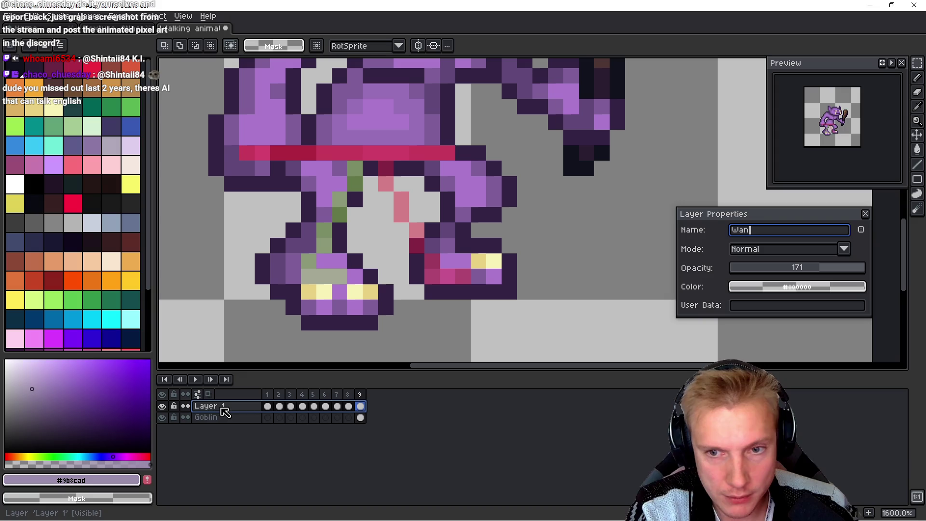
{"action": "type", "text": "Animati"}
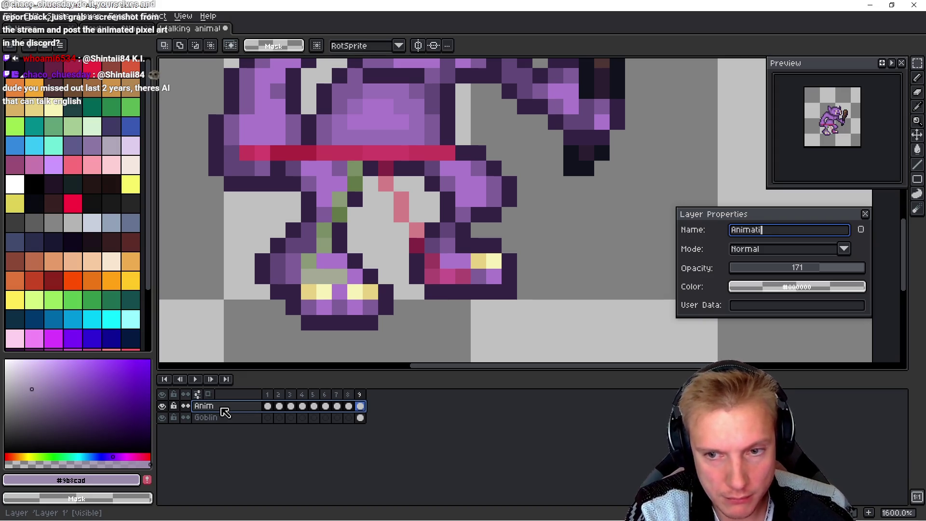
{"action": "type", "text": "on"}
{"action": "key", "text": "Return"}
{"action": "left_click", "coordinate": [162, 405]}
{"action": "left_click", "coordinate": [162, 406]}
Step: Hide the Animation rig layer and select an area around the goblin's legs
{"action": "left_click", "coordinate": [162, 406]}
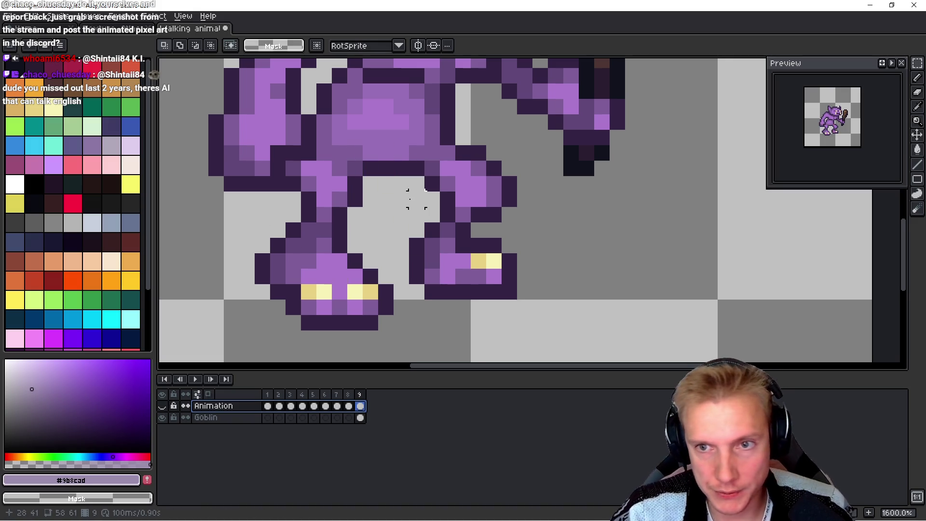
{"action": "left_click_drag", "start_coordinate": [416, 199], "coordinate": [436, 216]}
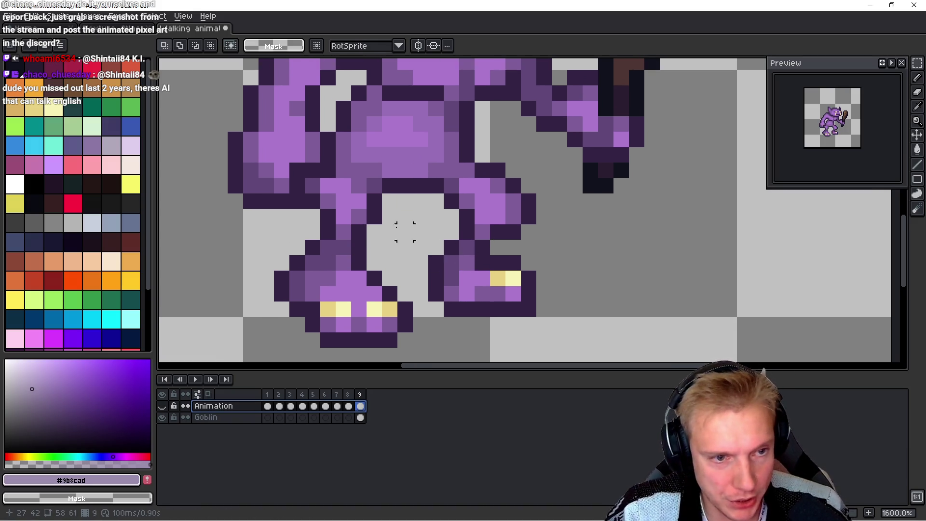
{"action": "key", "text": "b"}
{"action": "mouse_move", "coordinate": [375, 201]}
{"action": "left_mouse_down"}
{"action": "mouse_move", "coordinate": [340, 172]}
{"action": "mouse_move", "coordinate": [313, 179]}
{"action": "left_mouse_up"}
Step: Paste the 7x4 block of leg pixels and fit it down-left onto the back leg
{"action": "key", "text": "ctrl+v"}
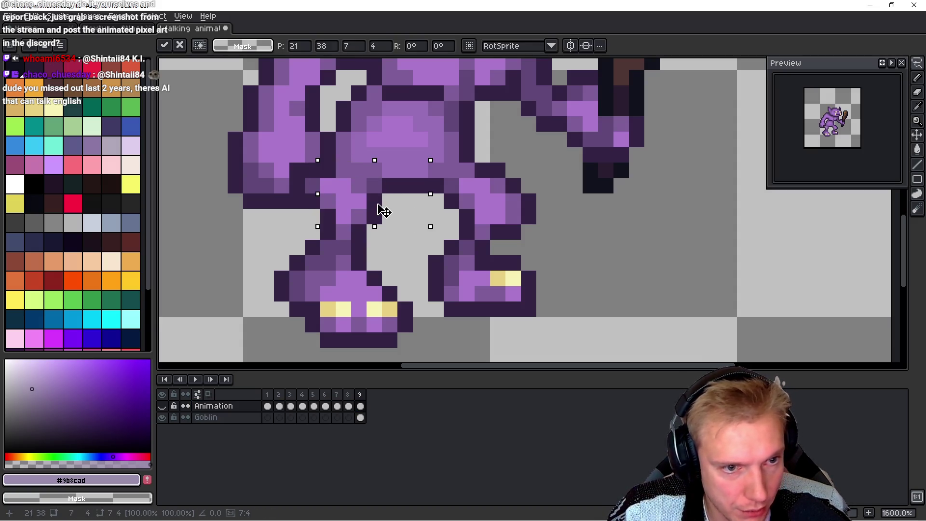
{"action": "key", "text": "Left"}
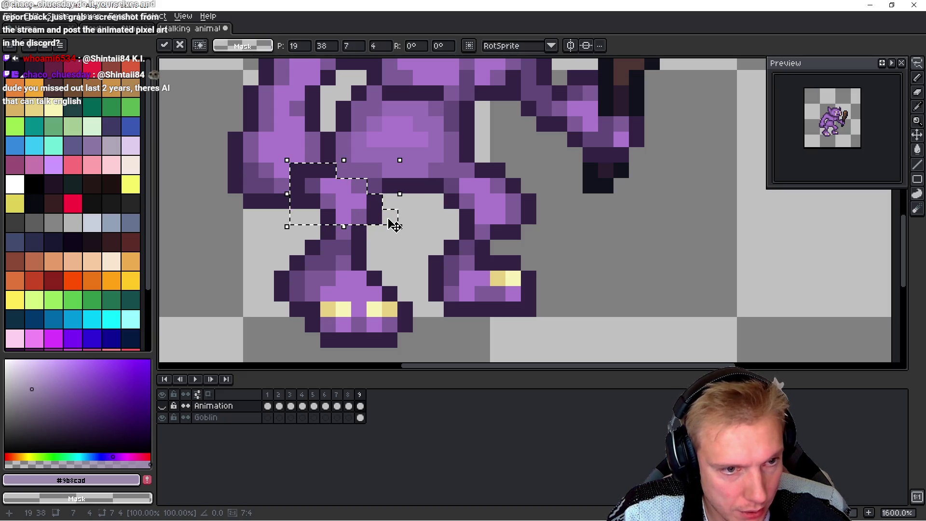
{"action": "left_click", "coordinate": [220, 419]}
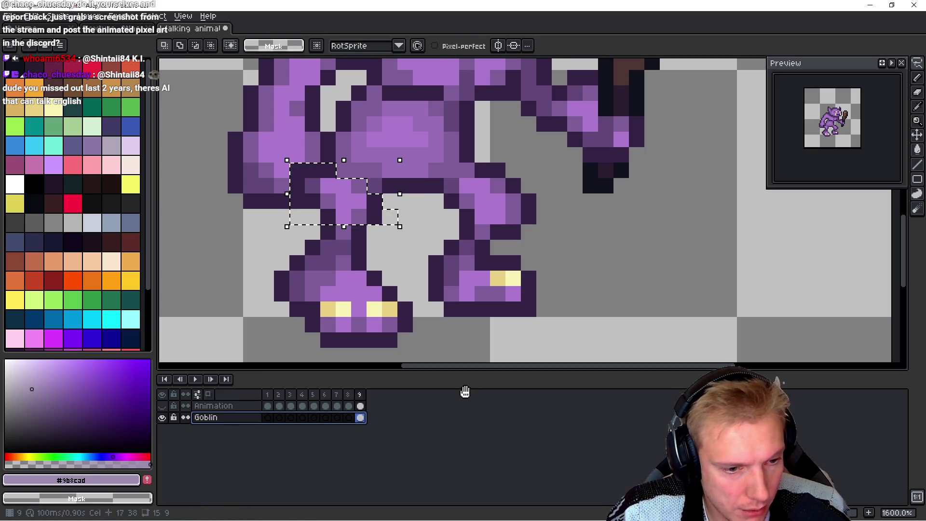
{"action": "key", "text": "Right"}
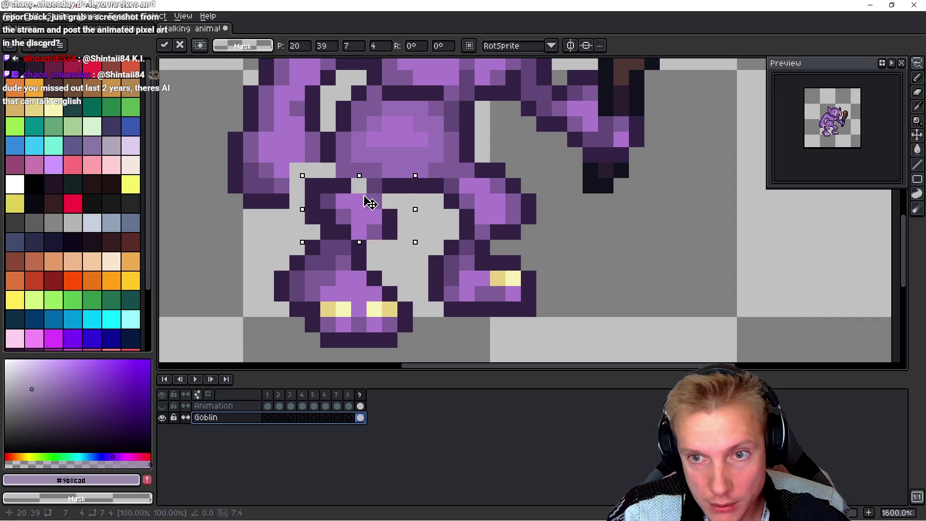
{"action": "left_click_drag", "start_coordinate": [365, 197], "coordinate": [378, 195]}
{"action": "key", "text": "Left"}
{"action": "key", "text": "Right"}
{"action": "key", "text": "Left"}
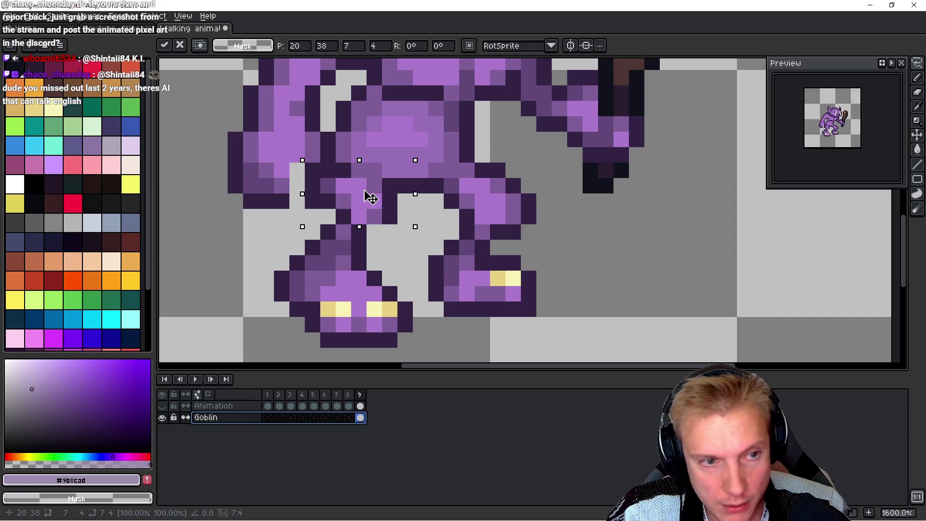
{"action": "mouse_move", "coordinate": [370, 197]}
{"action": "left_mouse_down"}
{"action": "mouse_move", "coordinate": [302, 256]}
{"action": "mouse_move", "coordinate": [265, 253]}
{"action": "mouse_move", "coordinate": [349, 203]}
{"action": "left_mouse_up"}
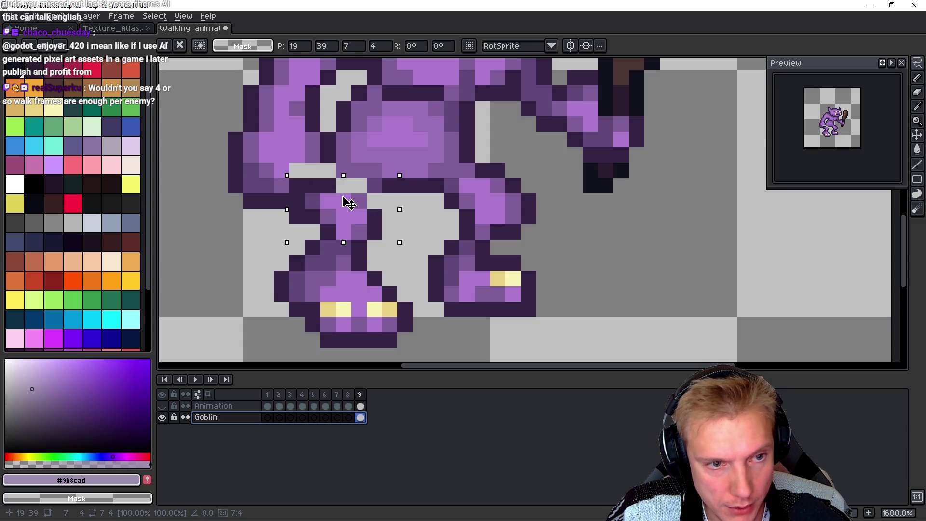
{"action": "key", "text": "Return"}
Step: Undo stray white pixels, erase leftover dark pixels beside the back leg and pick the mid purple
{"action": "right_click", "coordinate": [305, 202]}
{"action": "key", "text": "ctrl+z"}
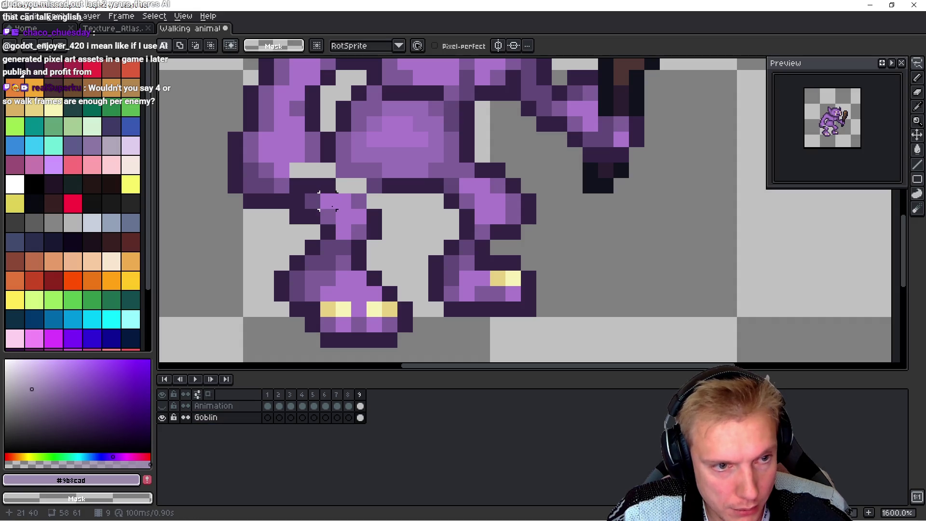
{"action": "key", "text": "e"}
{"action": "mouse_move", "coordinate": [304, 184]}
{"action": "left_mouse_down"}
{"action": "mouse_move", "coordinate": [304, 199]}
{"action": "mouse_move", "coordinate": [357, 186]}
{"action": "left_mouse_up"}
{"action": "left_click", "coordinate": [348, 167], "text": "alt"}
Step: Fill the back leg's gap pixels and reshade it in mid, light and dark purple (#614878)
{"action": "left_click", "coordinate": [328, 170]}
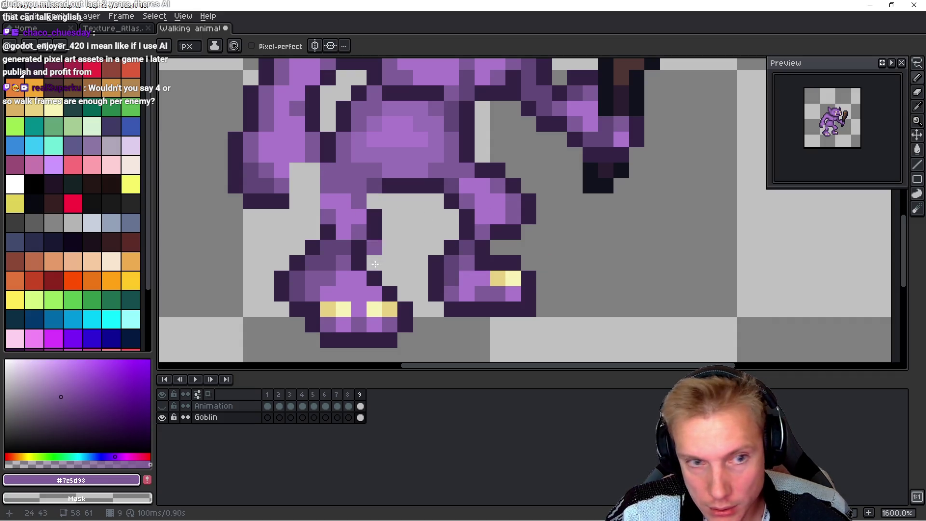
{"action": "left_click", "coordinate": [355, 201], "text": "alt"}
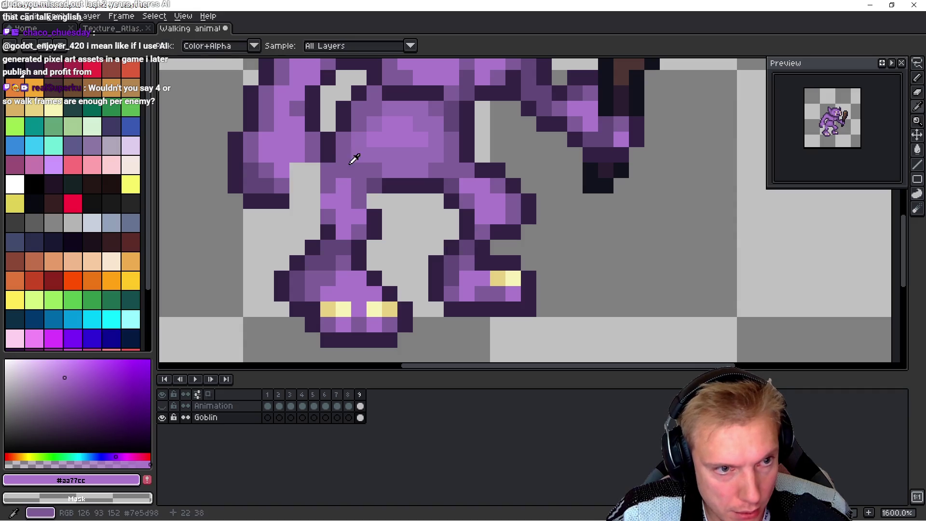
{"action": "left_click", "coordinate": [331, 140], "text": "alt"}
{"action": "left_click", "coordinate": [313, 186]}
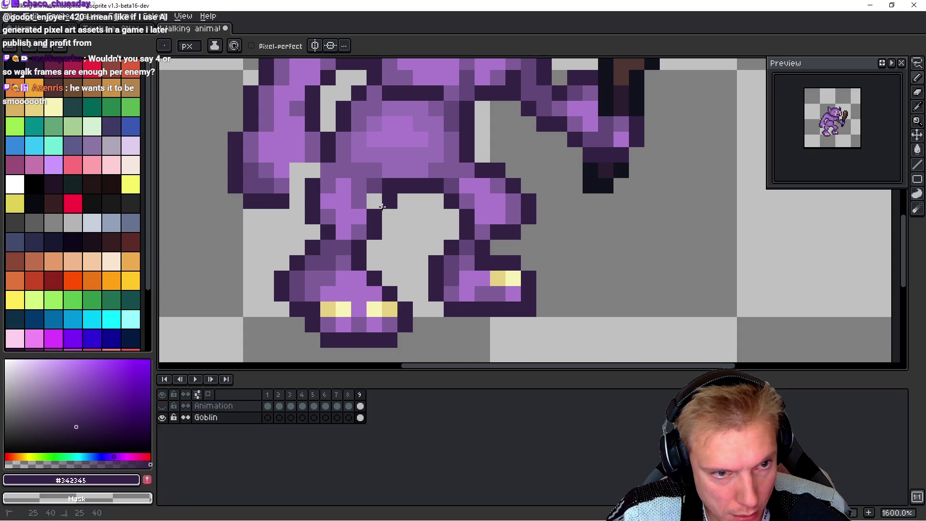
{"action": "left_click", "coordinate": [266, 278]}
{"action": "key", "text": "ctrl+z"}
{"action": "left_click", "coordinate": [312, 232]}
{"action": "left_click", "coordinate": [331, 207], "text": "alt"}
{"action": "left_click", "coordinate": [325, 248]}
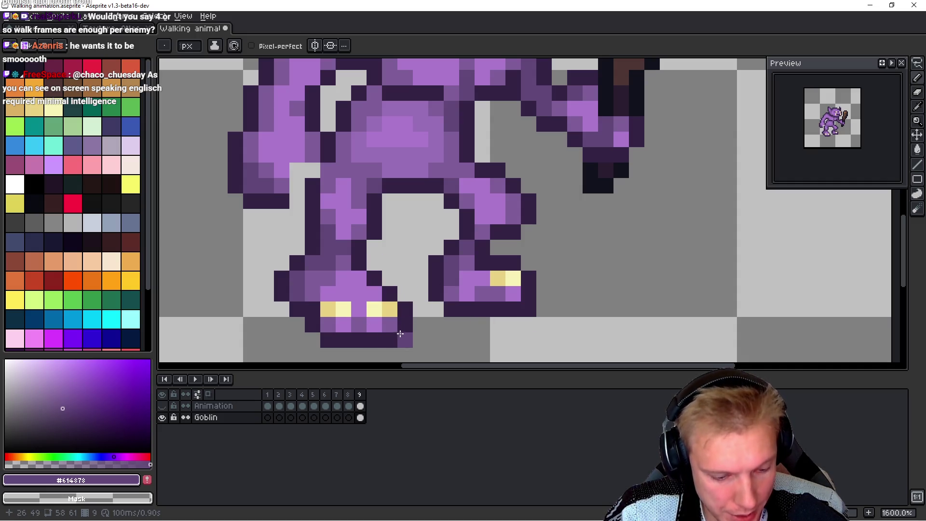
Step: Raise the back foot one pixel, paint a yellow toe pixel #7c5d93 and erase the outline beneath
{"action": "key", "text": "m"}
{"action": "mouse_move", "coordinate": [326, 340]}
{"action": "left_mouse_down"}
{"action": "mouse_move", "coordinate": [407, 304]}
{"action": "mouse_move", "coordinate": [394, 304]}
{"action": "left_mouse_up"}
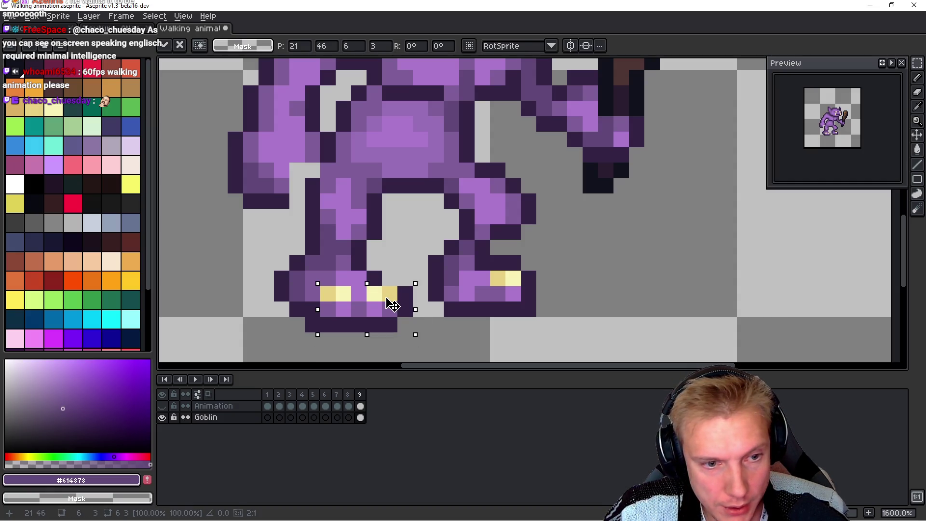
{"action": "key", "text": "b"}
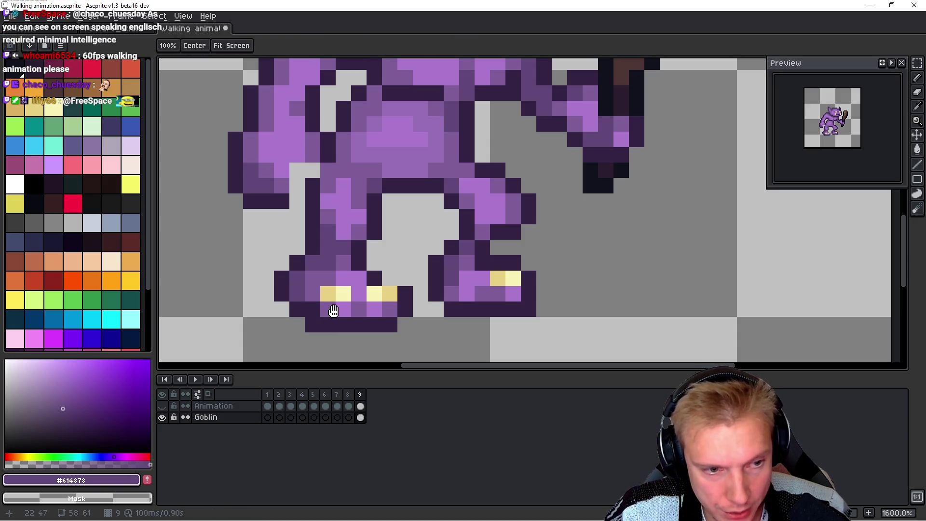
{"action": "left_click", "coordinate": [312, 295], "text": "alt"}
{"action": "left_click", "coordinate": [328, 294]}
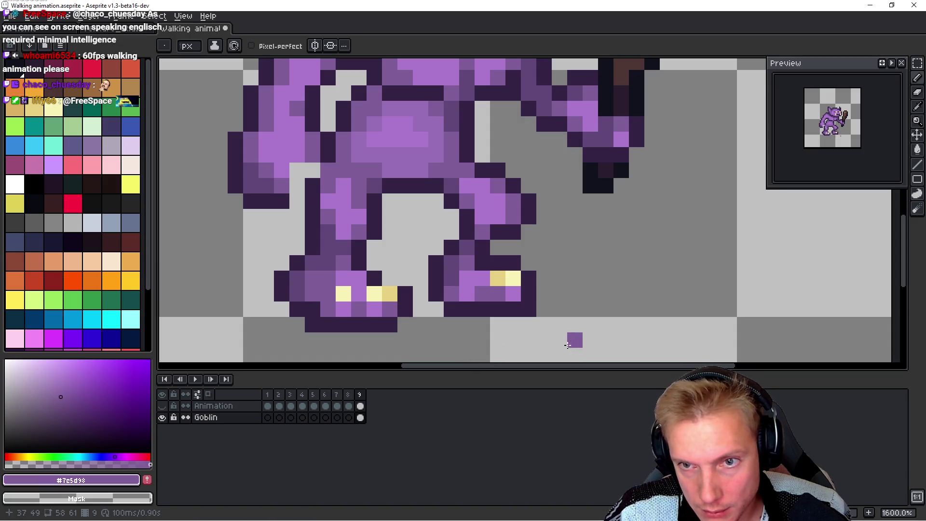
{"action": "right_click", "coordinate": [313, 324]}
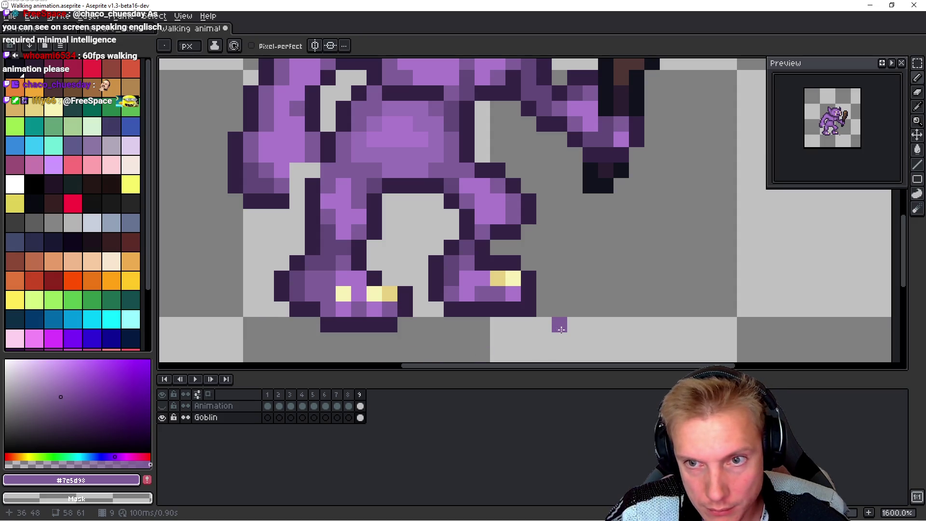
Step: Recolour foot pixels, darken the back foot's upper row with #342345, and erase its old bottom outline
{"action": "key", "text": "alt"}
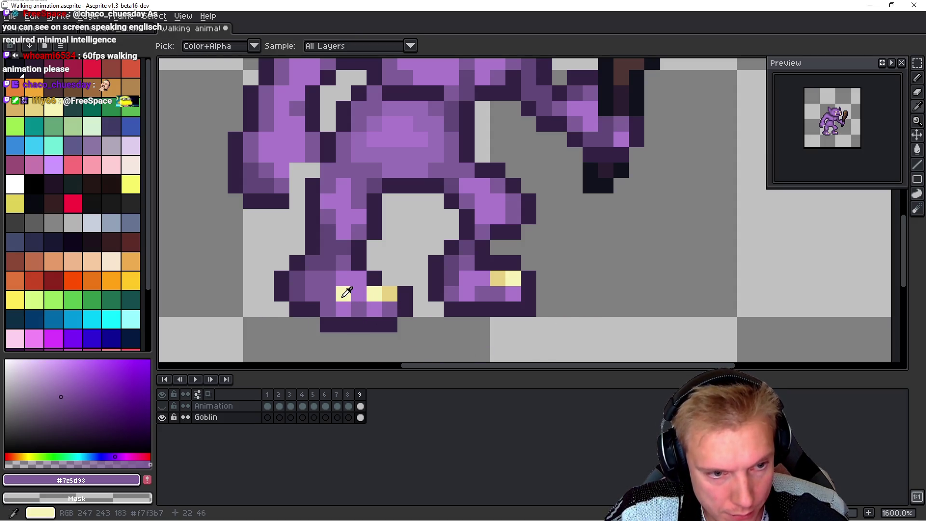
{"action": "left_click", "coordinate": [390, 291], "text": "alt"}
{"action": "left_click", "coordinate": [359, 293]}
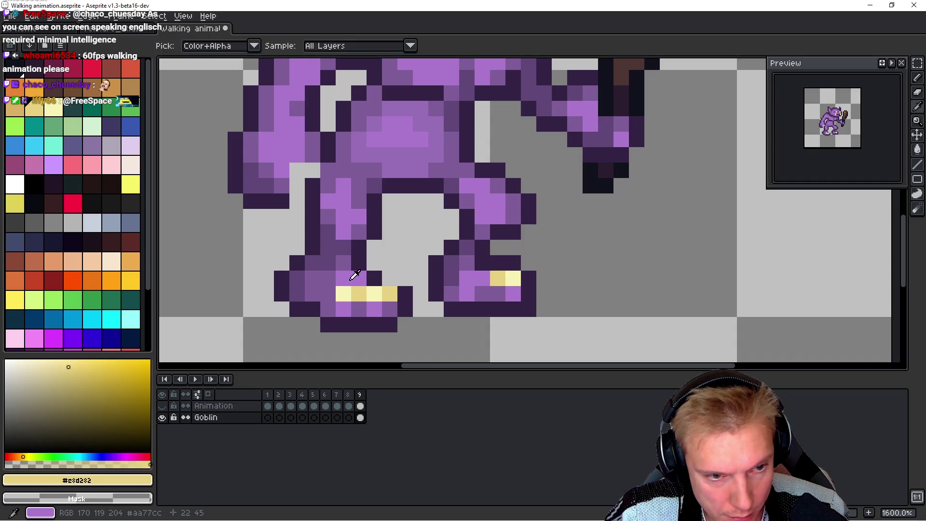
{"action": "left_click", "coordinate": [357, 274], "text": "alt"}
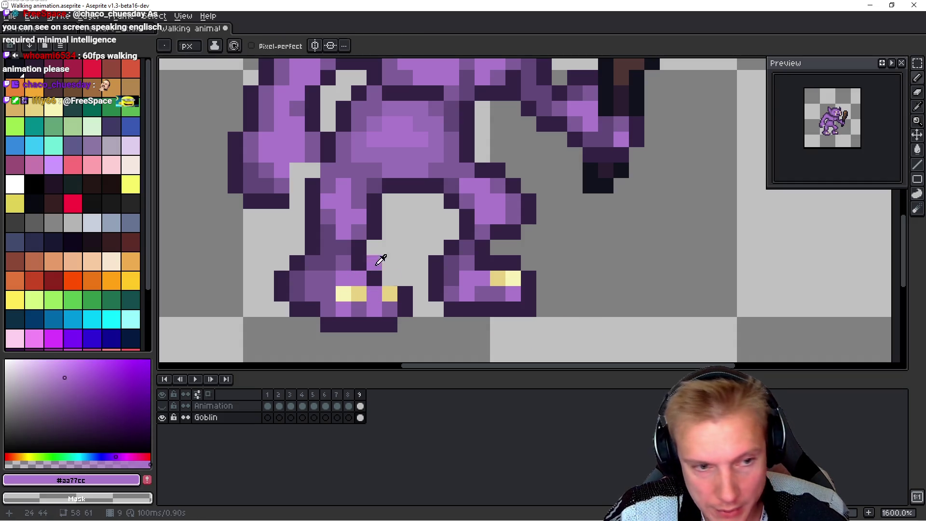
{"action": "key", "text": "alt"}
{"action": "left_click", "coordinate": [377, 274], "text": "alt"}
{"action": "left_click", "coordinate": [519, 281]}
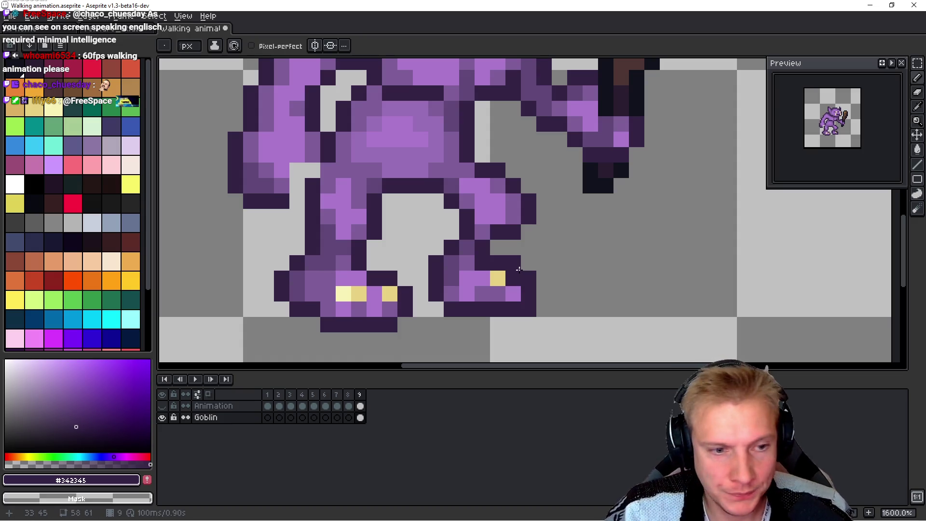
{"action": "left_click_drag", "start_coordinate": [344, 309], "coordinate": [390, 308]}
{"action": "left_click_drag", "start_coordinate": [328, 325], "coordinate": [405, 325]}
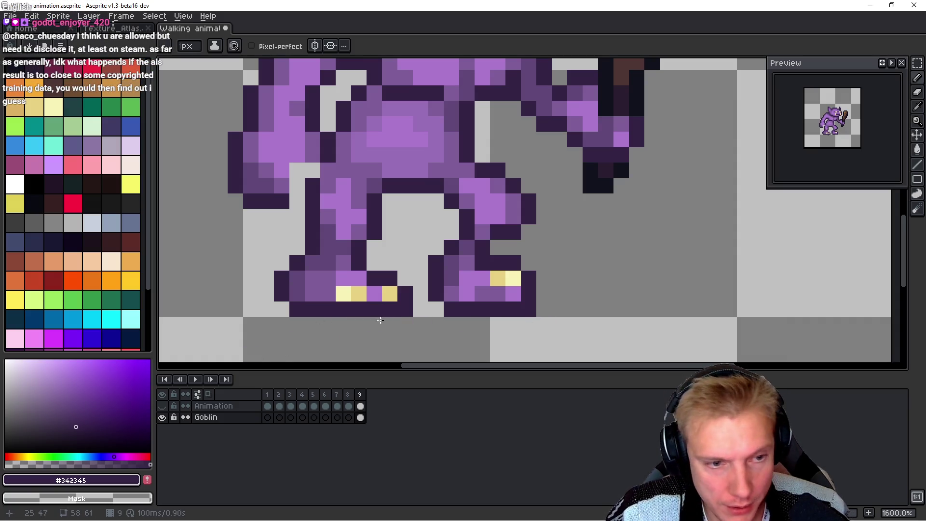
Step: Move the back foot's yellow toe pixels up one row and fill the row below with shoe purple
{"action": "key", "text": "m"}
{"action": "mouse_move", "coordinate": [340, 293]}
{"action": "left_mouse_down"}
{"action": "mouse_move", "coordinate": [391, 299]}
{"action": "mouse_move", "coordinate": [391, 283]}
{"action": "mouse_move", "coordinate": [354, 293]}
{"action": "mouse_move", "coordinate": [390, 293]}
{"action": "left_mouse_up"}
{"action": "key", "text": "ctrl+d"}
{"action": "key", "text": "b"}
{"action": "left_click", "coordinate": [327, 291], "text": "alt"}
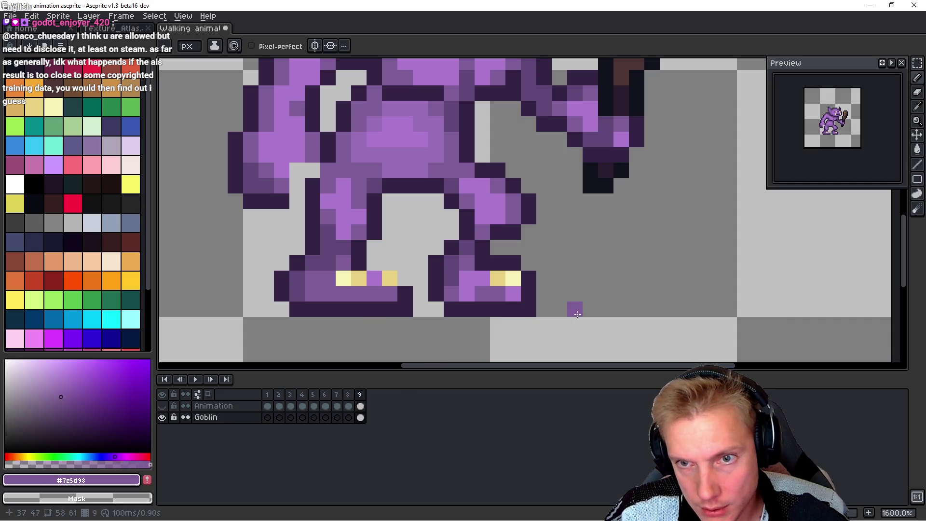
Step: Adjust the dark outline pixels beside the back shoe, then undo the latest edits
{"action": "left_click", "coordinate": [296, 305], "text": "alt"}
{"action": "left_click_drag", "start_coordinate": [296, 305], "coordinate": [296, 278]}
{"action": "right_click", "coordinate": [296, 309]}
{"action": "right_click", "coordinate": [281, 294]}
{"action": "right_click", "coordinate": [281, 278]}
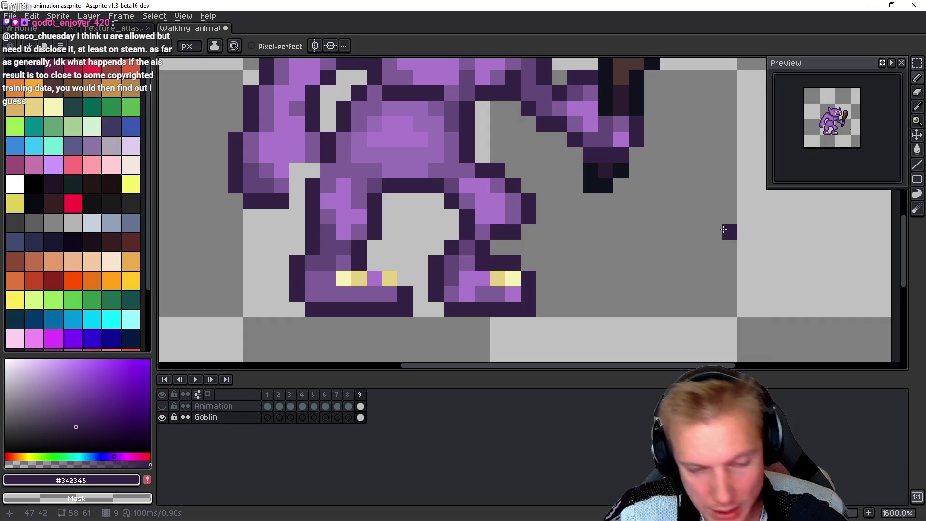
{"action": "key", "text": "ctrl+z"}
{"action": "key", "text": "ctrl+z"}
{"action": "key", "text": "ctrl+z"}
{"action": "key", "text": "ctrl+z"}
{"action": "key", "text": "ctrl+z"}
{"action": "key", "text": "ctrl+z"}
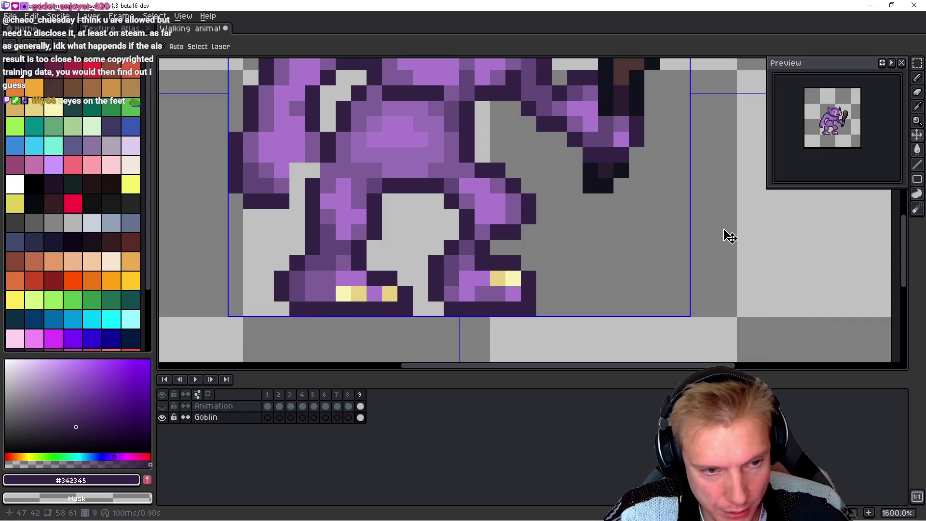
Step: Lasso a region around the goblin's legs and add a dark pixel to the front leg
{"action": "scroll", "coordinate": [489, 262], "scroll_direction": "down", "scroll_amount": 5}
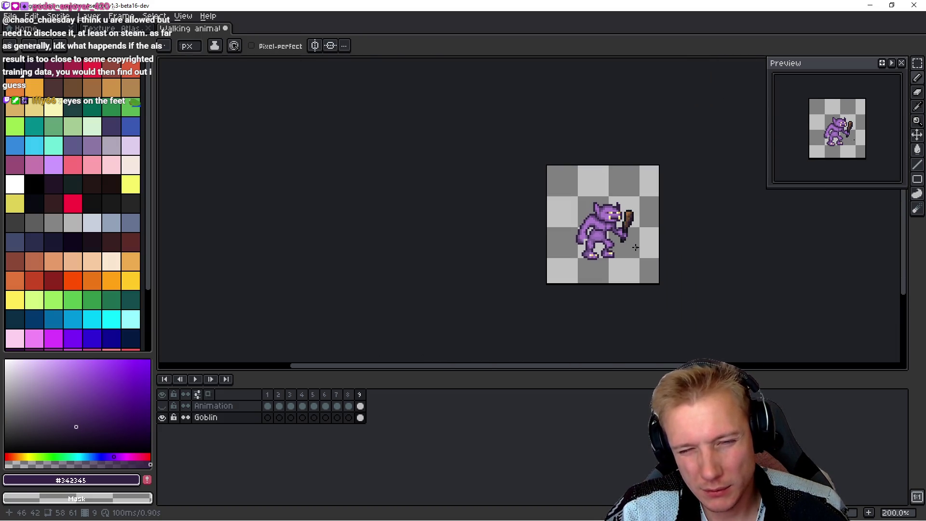
{"action": "scroll", "coordinate": [635, 247], "scroll_direction": "up", "scroll_amount": 7}
{"action": "key", "text": "q"}
{"action": "mouse_move", "coordinate": [579, 232]}
{"action": "left_mouse_down"}
{"action": "mouse_move", "coordinate": [509, 170]}
{"action": "mouse_move", "coordinate": [463, 203]}
{"action": "mouse_move", "coordinate": [466, 262]}
{"action": "mouse_move", "coordinate": [549, 203]}
{"action": "mouse_move", "coordinate": [536, 231]}
{"action": "mouse_move", "coordinate": [515, 237]}
{"action": "left_mouse_up"}
{"action": "key", "text": "ctrl+d"}
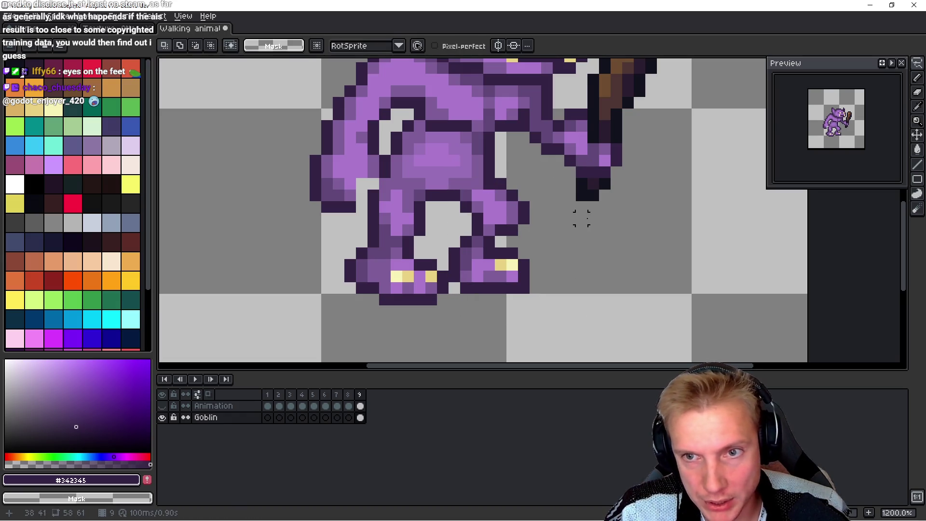
{"action": "scroll", "coordinate": [539, 268], "scroll_direction": "up", "scroll_amount": 2}
{"action": "key", "text": "b"}
{"action": "left_click", "coordinate": [517, 267]}
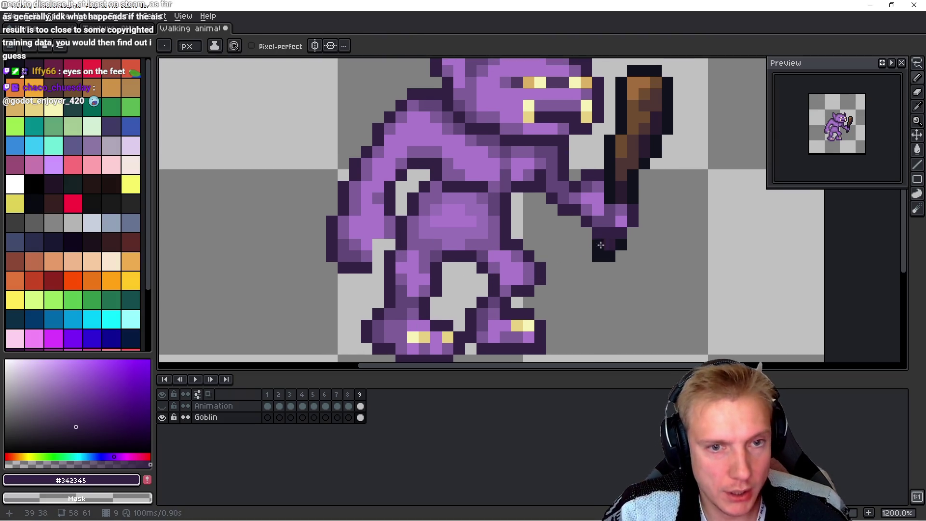
{"action": "scroll", "coordinate": [606, 245], "scroll_direction": "down", "scroll_amount": 1}
Step: Copy the eye area from the sprite sheet and paste it onto the goblin's back in the Walking document
{"action": "key", "text": "ctrl+Tab"}
{"action": "scroll", "coordinate": [443, 215], "scroll_direction": "up", "scroll_amount": 3}
{"action": "scroll", "coordinate": [443, 216], "scroll_direction": "up", "scroll_amount": 3}
{"action": "key", "text": "m"}
{"action": "mouse_move", "coordinate": [278, 98]}
{"action": "left_mouse_down"}
{"action": "mouse_move", "coordinate": [303, 140]}
{"action": "mouse_move", "coordinate": [296, 154]}
{"action": "mouse_move", "coordinate": [356, 202]}
{"action": "mouse_move", "coordinate": [449, 116]}
{"action": "mouse_move", "coordinate": [368, 92]}
{"action": "left_mouse_up"}
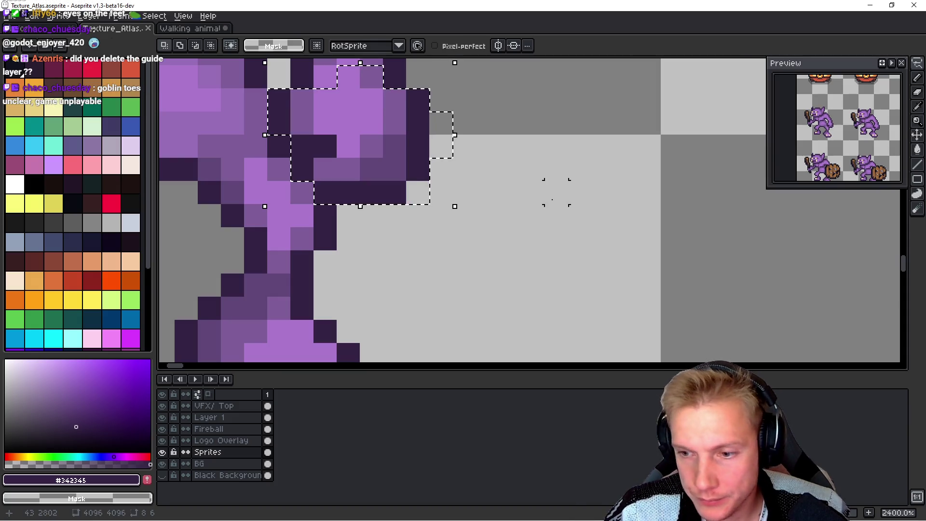
{"action": "key", "text": "ctrl+Tab"}
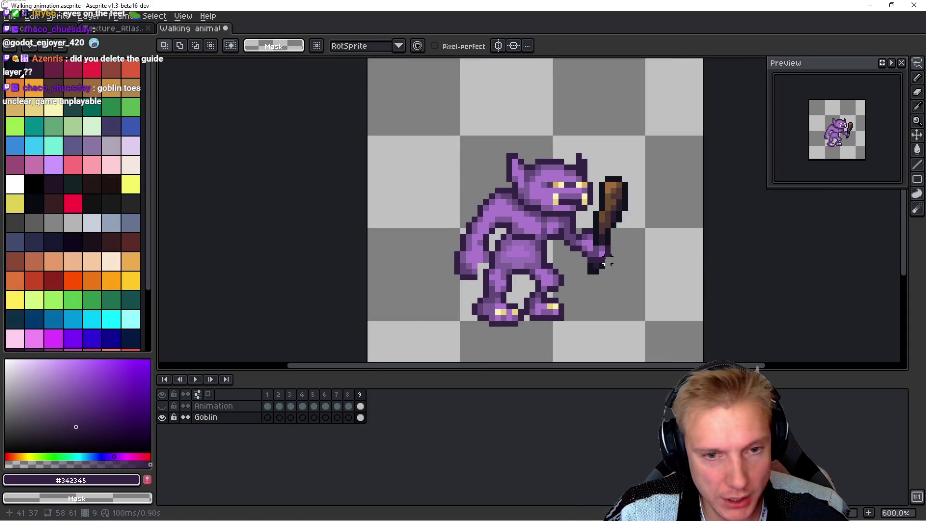
{"action": "key", "text": "ctrl+v"}
{"action": "scroll", "coordinate": [579, 263], "scroll_direction": "up", "scroll_amount": 2}
{"action": "mouse_move", "coordinate": [585, 167]}
{"action": "left_mouse_down"}
{"action": "mouse_move", "coordinate": [374, 227]}
{"action": "mouse_move", "coordinate": [380, 267]}
{"action": "left_mouse_up"}
{"action": "key", "text": "Return"}
Step: Show the Animation layer's leg-rig guide lines over the goblin
{"action": "scroll", "coordinate": [597, 277], "scroll_direction": "down", "scroll_amount": 4}
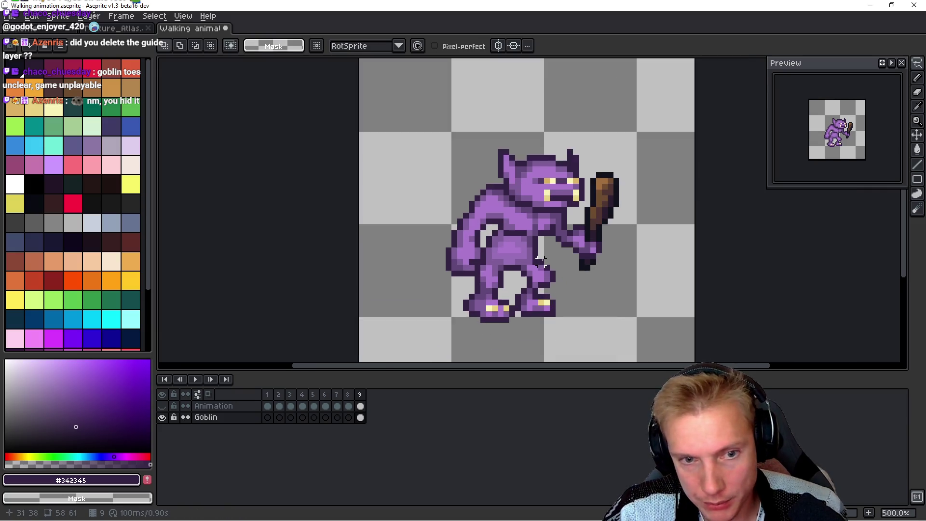
{"action": "scroll", "coordinate": [598, 278], "scroll_direction": "up", "scroll_amount": 3}
{"action": "scroll", "coordinate": [597, 277], "scroll_direction": "down", "scroll_amount": 2}
{"action": "key", "text": "ctrl+a"}
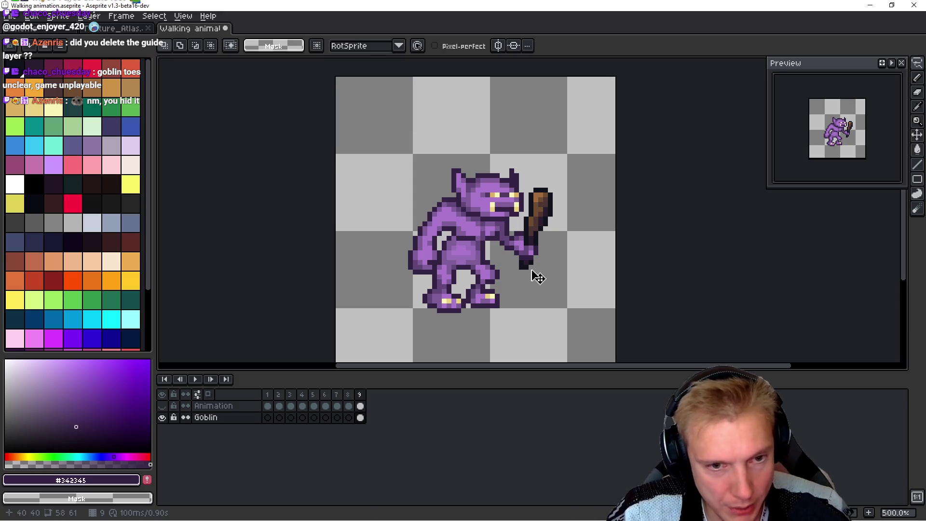
{"action": "left_click", "coordinate": [162, 405]}
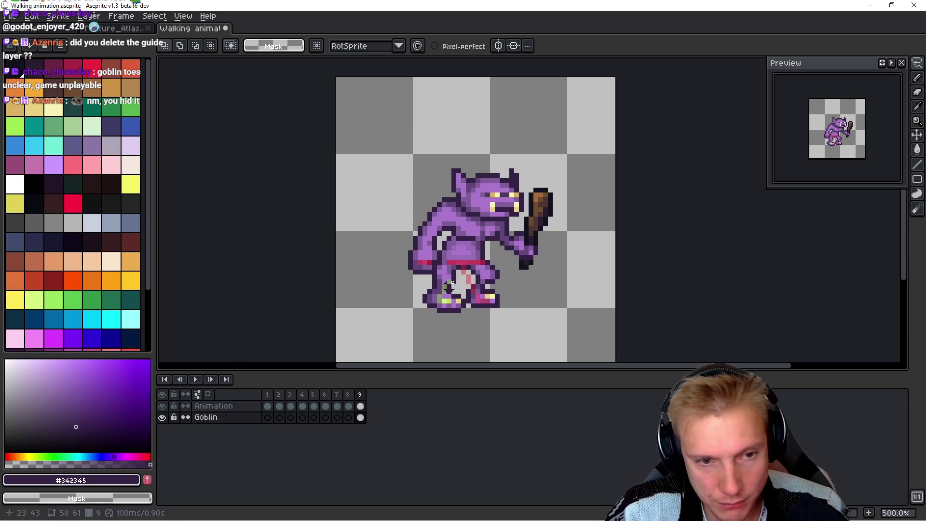
{"action": "scroll", "coordinate": [448, 288], "scroll_direction": "up", "scroll_amount": 6}
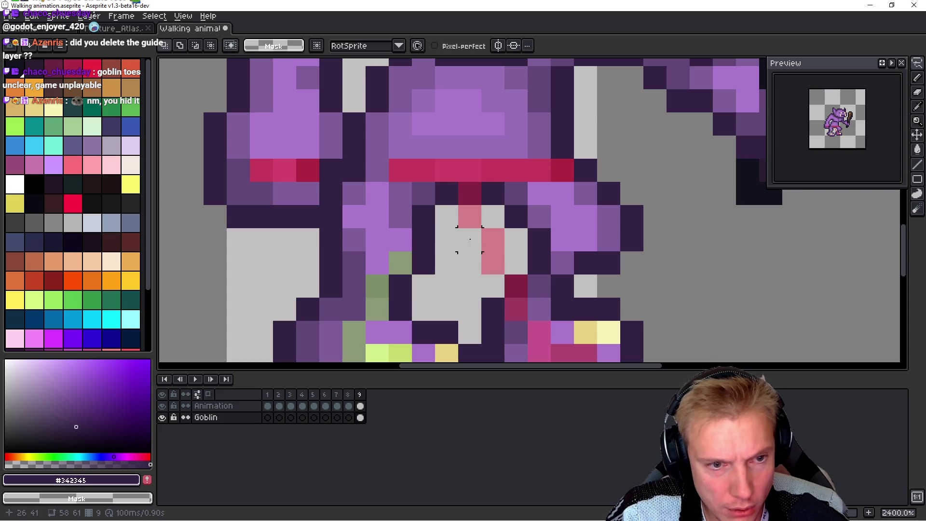
{"action": "scroll", "coordinate": [468, 240], "scroll_direction": "down", "scroll_amount": 5}
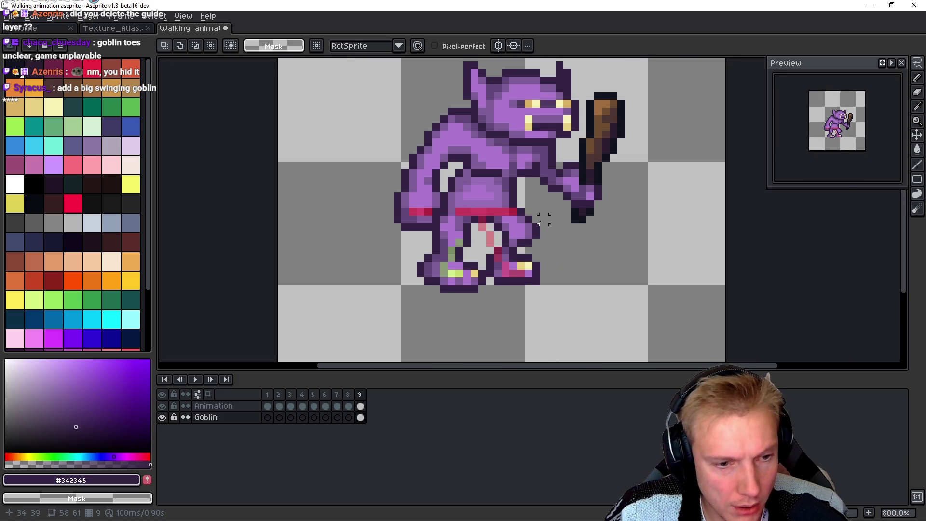
Step: Hide the goblin and flip between frames to check the guides
{"action": "key", "text": "h"}
{"action": "key", "text": "Left"}
{"action": "key", "text": "Right"}
{"action": "key", "text": "Left"}
{"action": "key", "text": "Right"}
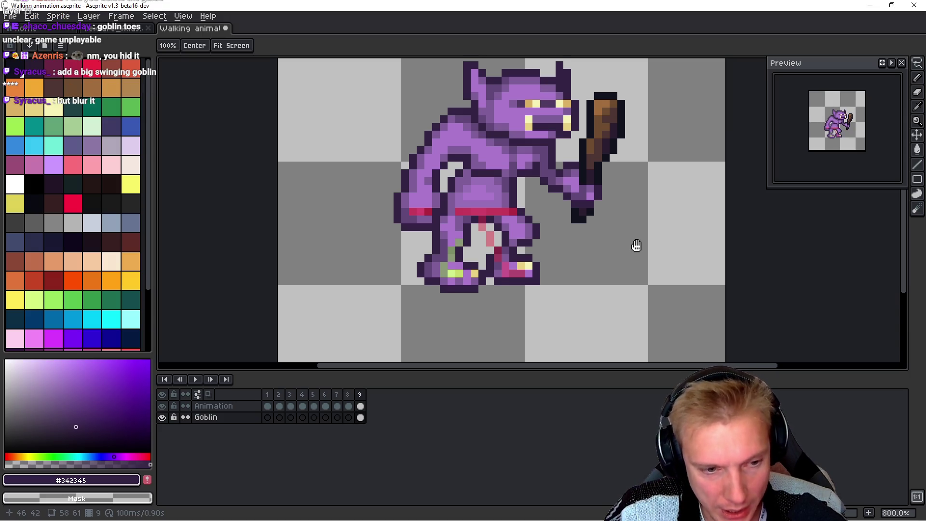
{"action": "key", "text": "Left"}
{"action": "key", "text": "Right"}
Step: Undo the front leg, back foot and belt edits on frame 9, with the Goblin layer active
{"action": "key", "text": "m"}
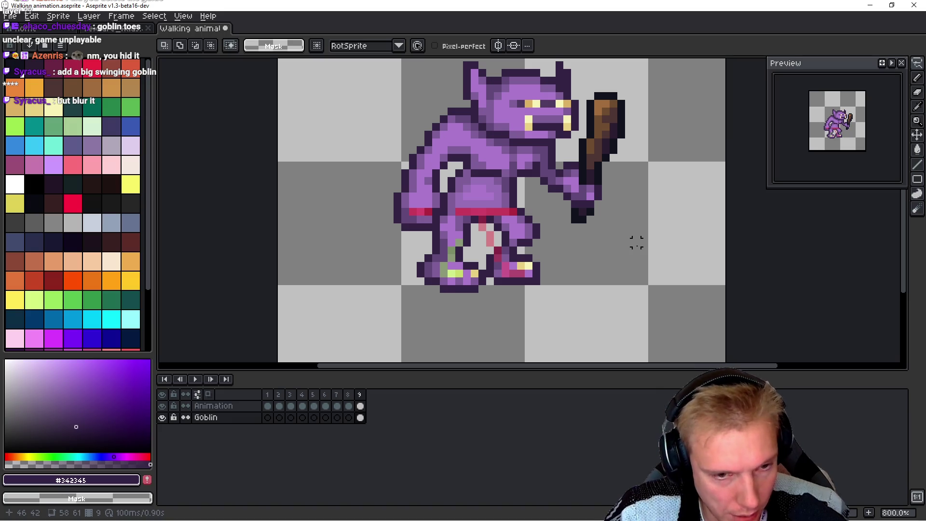
{"action": "key", "text": "ctrl+a"}
{"action": "key", "text": "ctrl+d"}
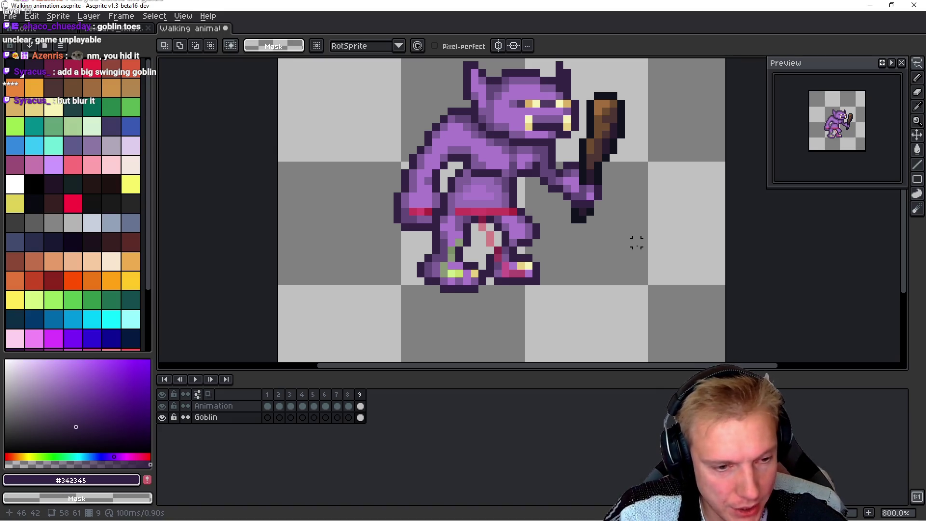
{"action": "key", "text": "ctrl+z"}
{"action": "key", "text": "ctrl+z"}
{"action": "key", "text": "ctrl+z"}
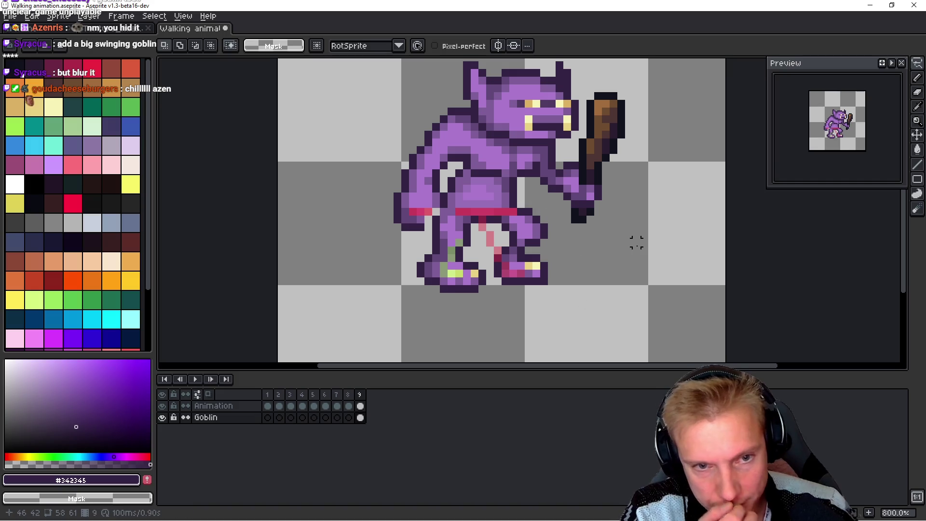
{"action": "key", "text": "ctrl+z"}
{"action": "key", "text": "ctrl+z"}
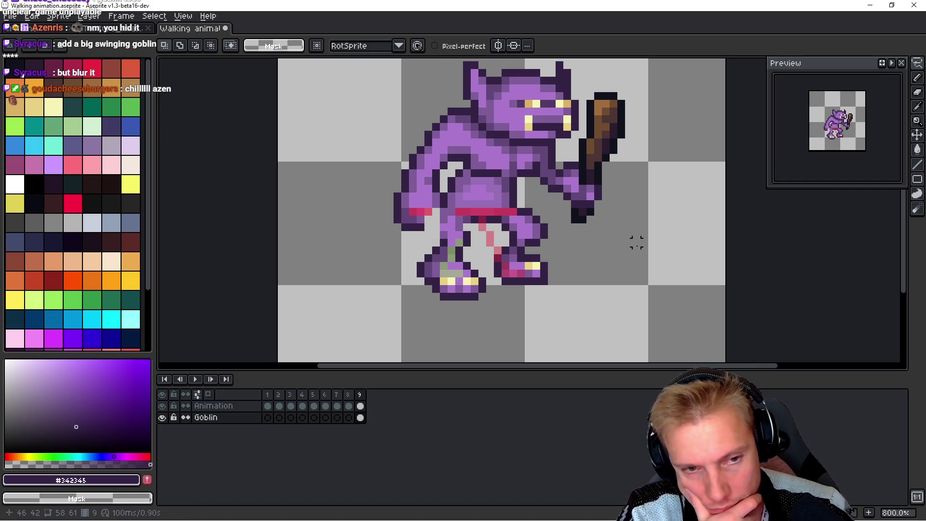
{"action": "key", "text": "ctrl+z"}
{"action": "key", "text": "ctrl+z"}
{"action": "key", "text": "ctrl+z"}
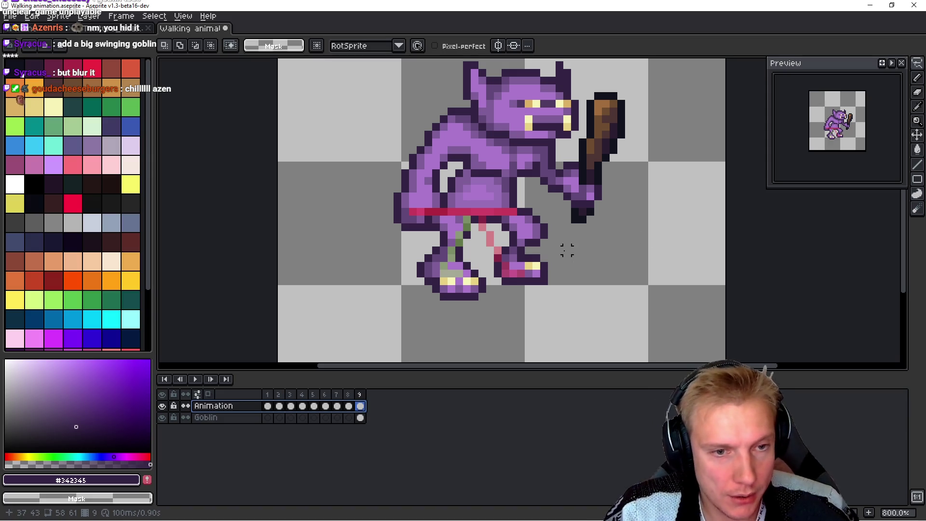
{"action": "key", "text": "space"}
{"action": "key", "text": "Down"}
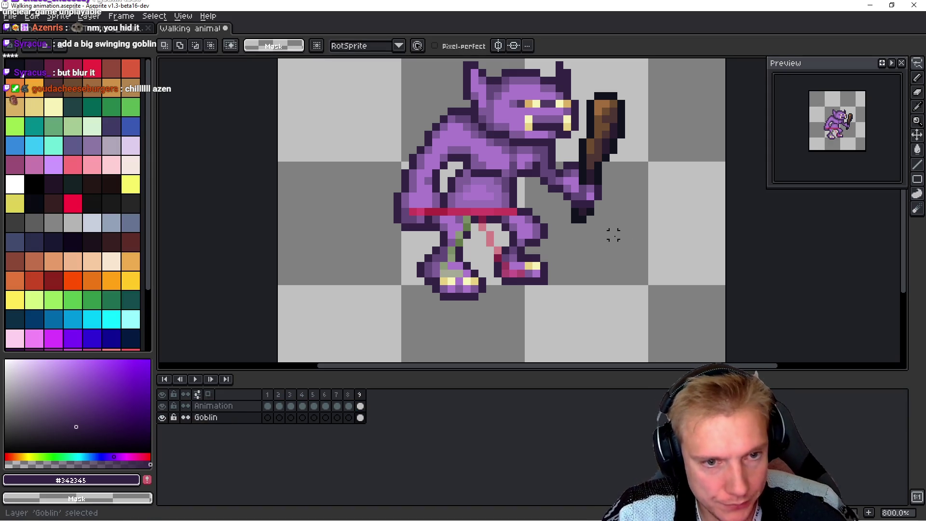
{"action": "key", "text": "Delete"}
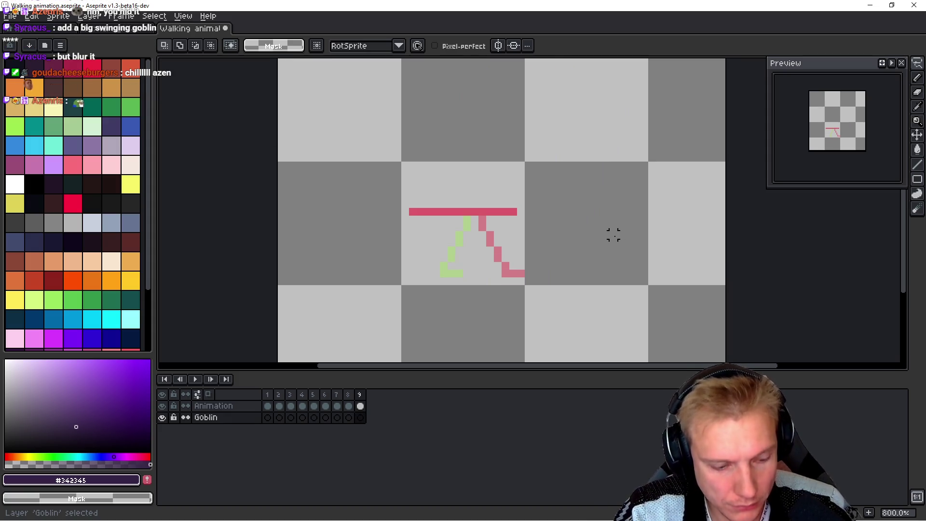
{"action": "key", "text": "ctrl+z"}
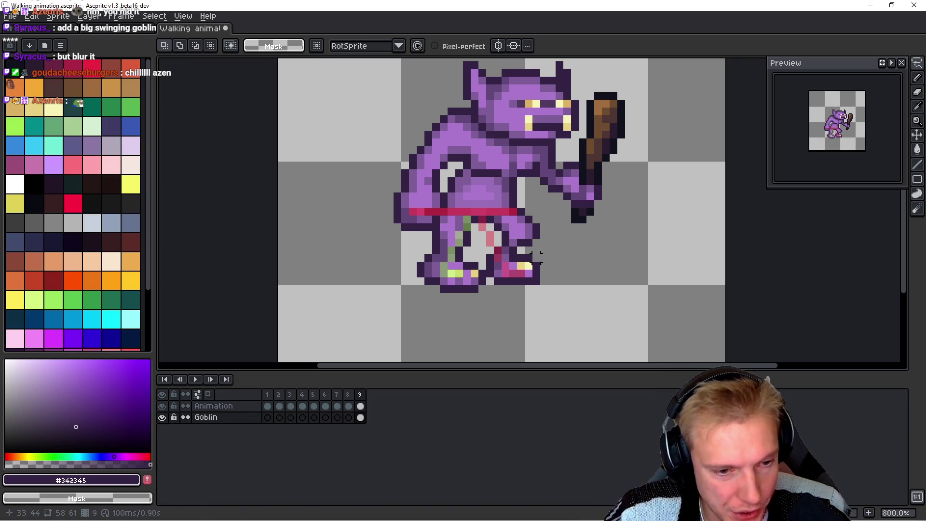
Step: Copy frame 9's goblin and paste it into frame 1
{"action": "key", "text": "ctrl+c"}
{"action": "key", "text": "Home"}
{"action": "key", "text": "ctrl+v"}
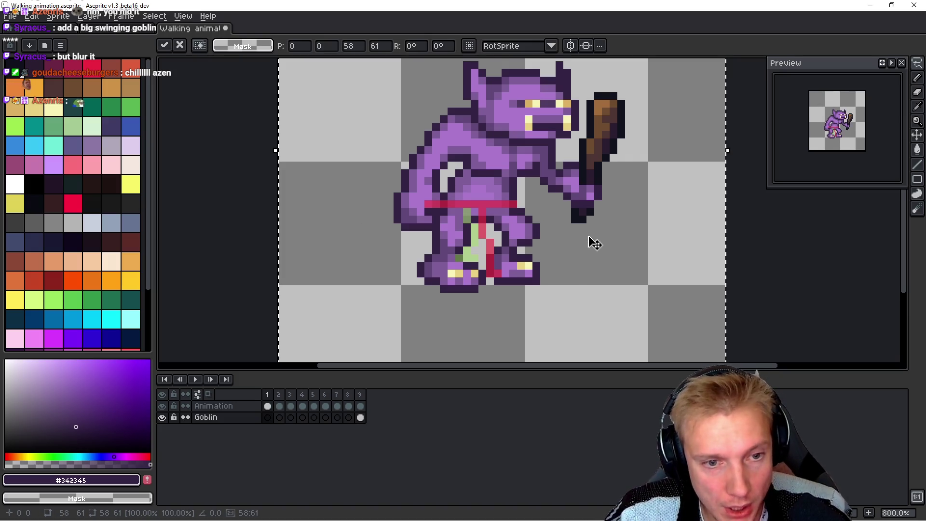
Step: Commit the pasted goblin in frame 1 and recentre the view on it
{"action": "key", "text": "Return"}
{"action": "key", "text": "space"}
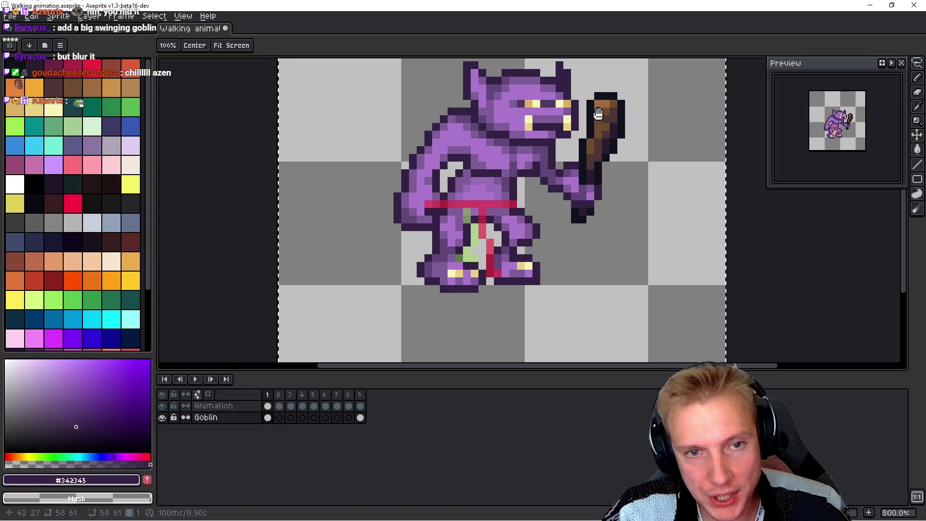
{"action": "key", "text": "ctrl+d"}
{"action": "left_click_drag", "start_coordinate": [507, 200], "coordinate": [477, 229]}
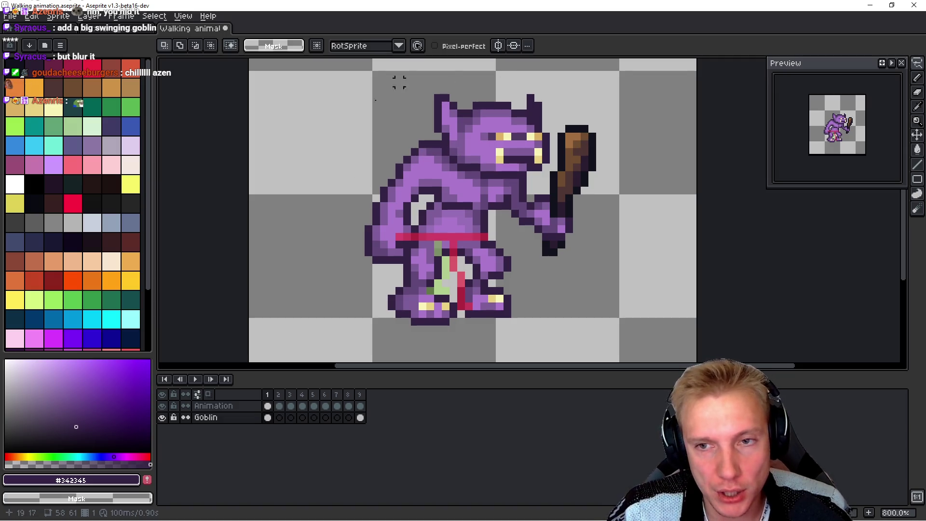
Step: Lasso the goblin's upper body and nudge it up one pixel, then deselect
{"action": "mouse_move", "coordinate": [346, 181]}
{"action": "left_mouse_down"}
{"action": "mouse_move", "coordinate": [345, 219]}
{"action": "mouse_move", "coordinate": [374, 267]}
{"action": "left_mouse_up"}
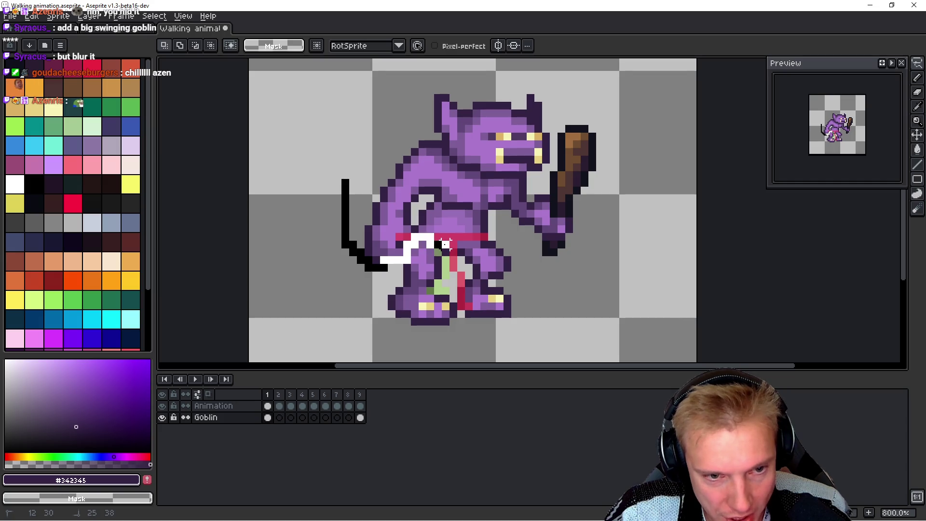
{"action": "left_click_drag", "start_coordinate": [487, 236], "coordinate": [559, 275]}
{"action": "mouse_move", "coordinate": [605, 82]}
{"action": "left_mouse_down"}
{"action": "mouse_move", "coordinate": [347, 142]}
{"action": "mouse_move", "coordinate": [343, 182]}
{"action": "left_mouse_up"}
{"action": "key", "text": "Up"}
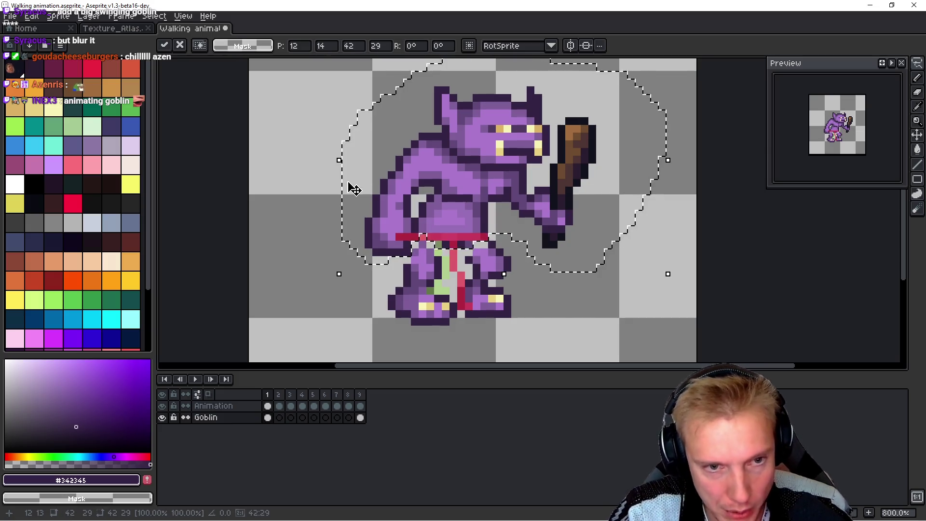
{"action": "key", "text": "ctrl+d"}
{"action": "key", "text": "Return"}
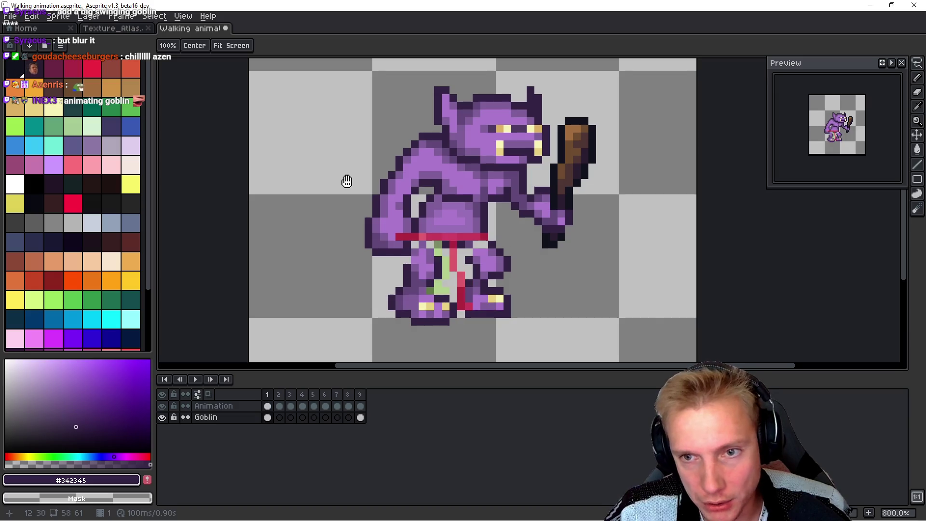
Step: Flip to another frame to compare the poses
{"action": "key", "text": "space"}
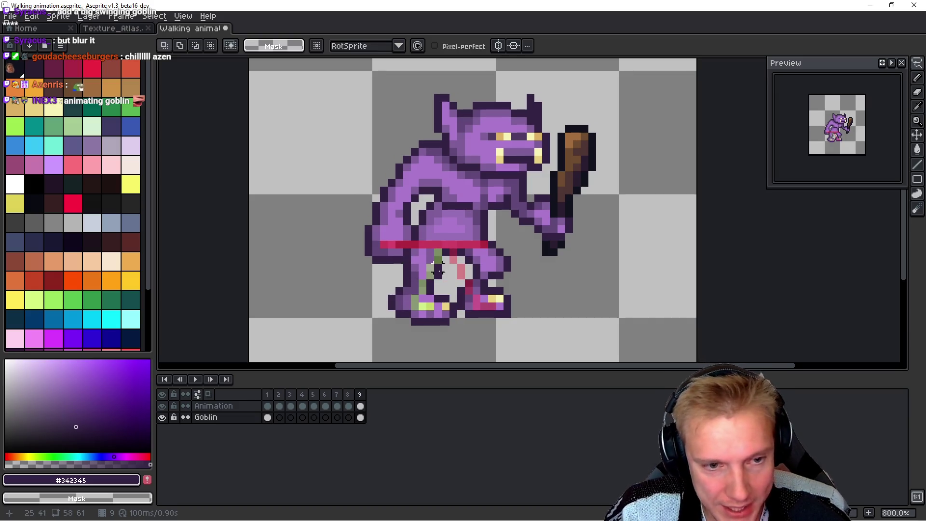
{"action": "key", "text": "space"}
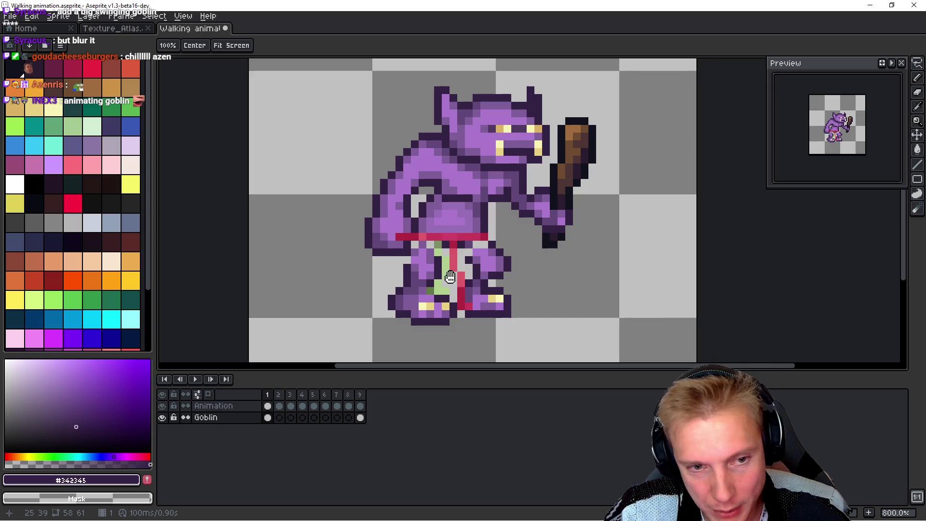
{"action": "scroll", "coordinate": [523, 274], "scroll_direction": "up", "scroll_amount": 2}
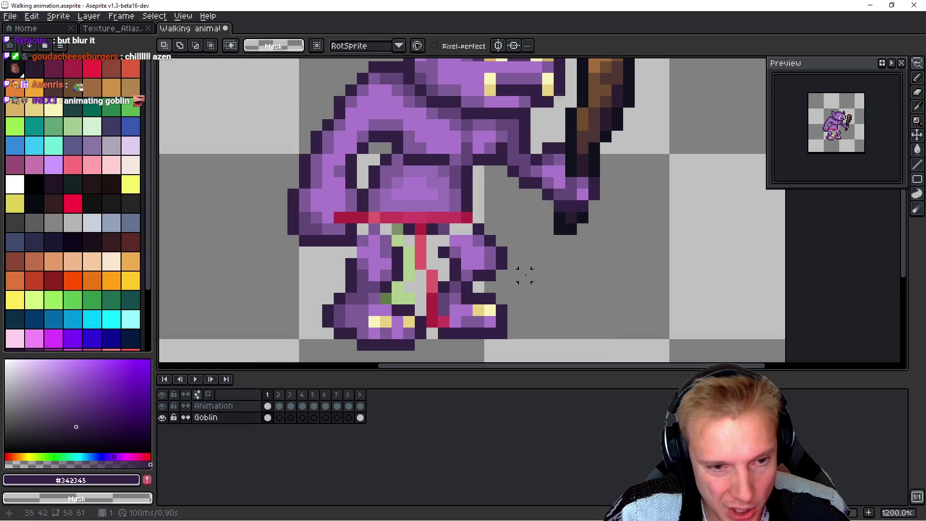
Step: Compare frames 1 and 9, ending on frame 1
{"action": "key", "text": "Left"}
{"action": "key", "text": "Right"}
{"action": "key", "text": "Left"}
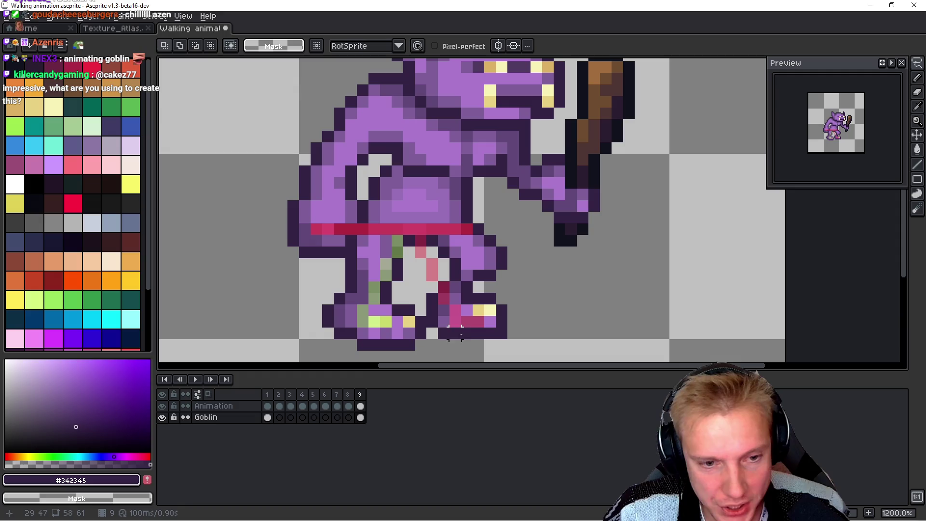
{"action": "key", "text": "Right"}
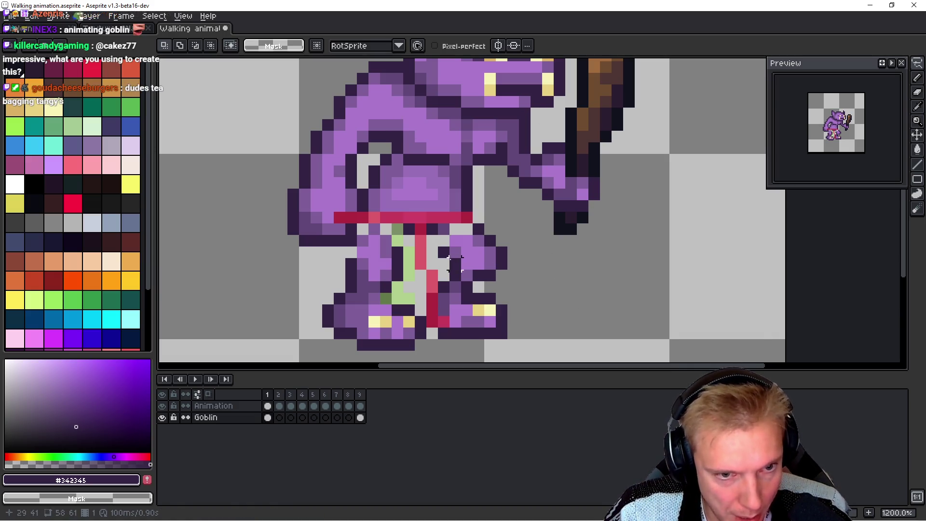
{"action": "scroll", "coordinate": [446, 259], "scroll_direction": "up", "scroll_amount": 1}
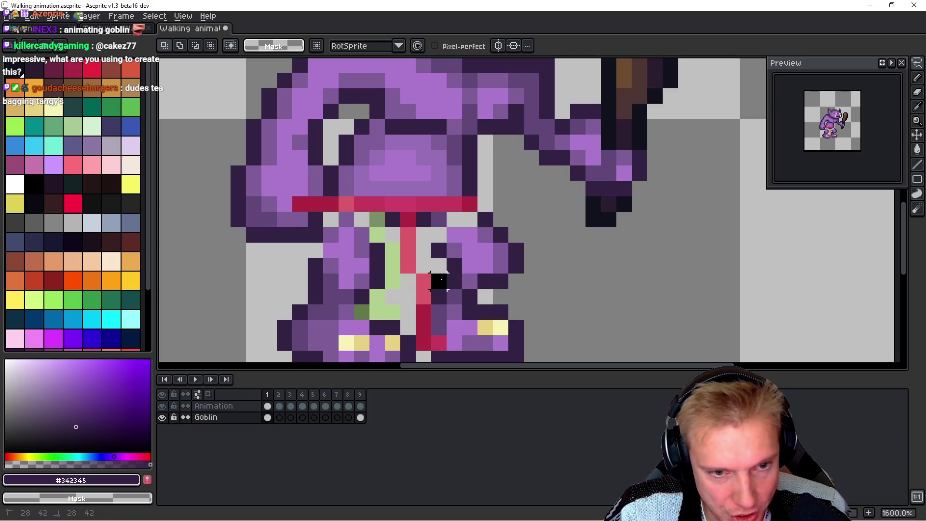
Step: Shift a small block of the front thigh one pixel left and down
{"action": "key", "text": "m"}
{"action": "mouse_move", "coordinate": [428, 291]}
{"action": "left_mouse_down"}
{"action": "mouse_move", "coordinate": [507, 227]}
{"action": "mouse_move", "coordinate": [526, 225]}
{"action": "mouse_move", "coordinate": [477, 214]}
{"action": "mouse_move", "coordinate": [475, 193]}
{"action": "left_mouse_up"}
{"action": "mouse_move", "coordinate": [496, 253]}
{"action": "left_mouse_down"}
{"action": "mouse_move", "coordinate": [473, 262]}
{"action": "mouse_move", "coordinate": [475, 274]}
{"action": "mouse_move", "coordinate": [462, 266]}
{"action": "left_mouse_up"}
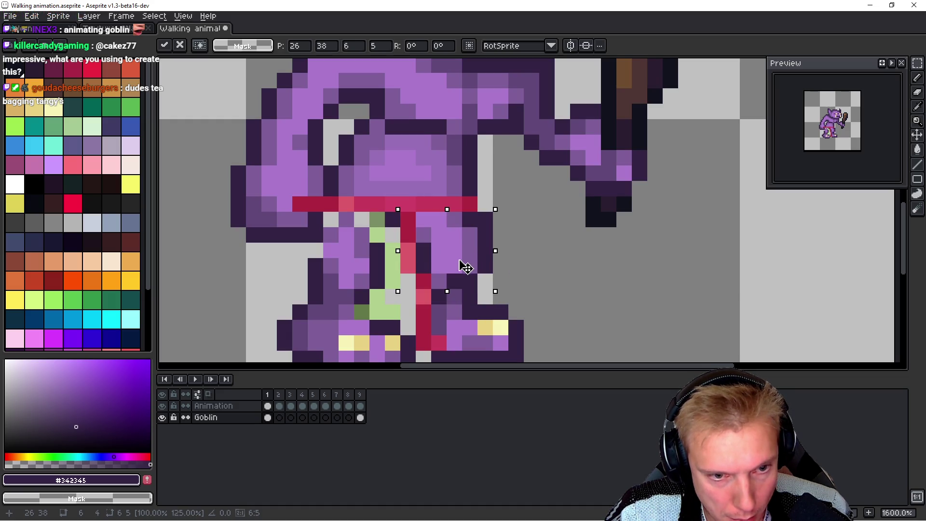
{"action": "key", "text": "Return"}
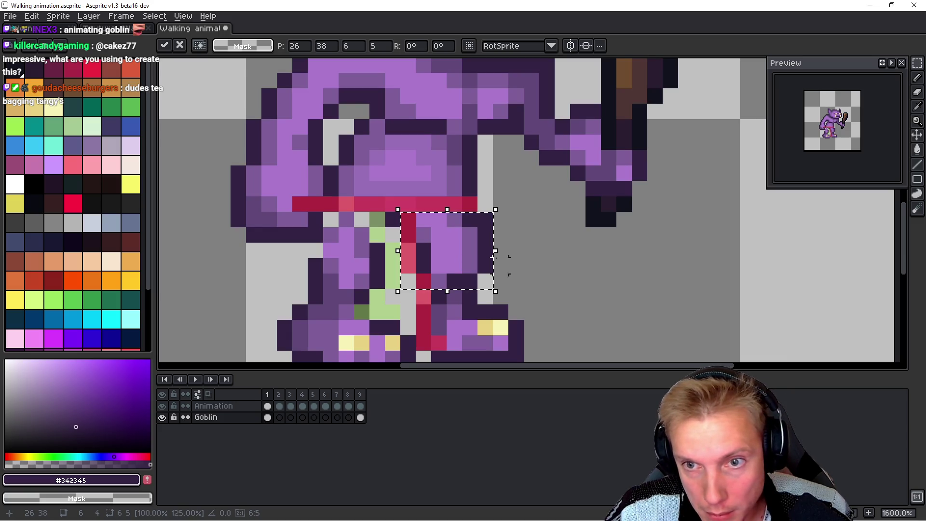
{"action": "key", "text": "ctrl+d"}
Step: Zoom out and play the walk animation to review it
{"action": "key", "text": "space"}
{"action": "key", "text": "3"}
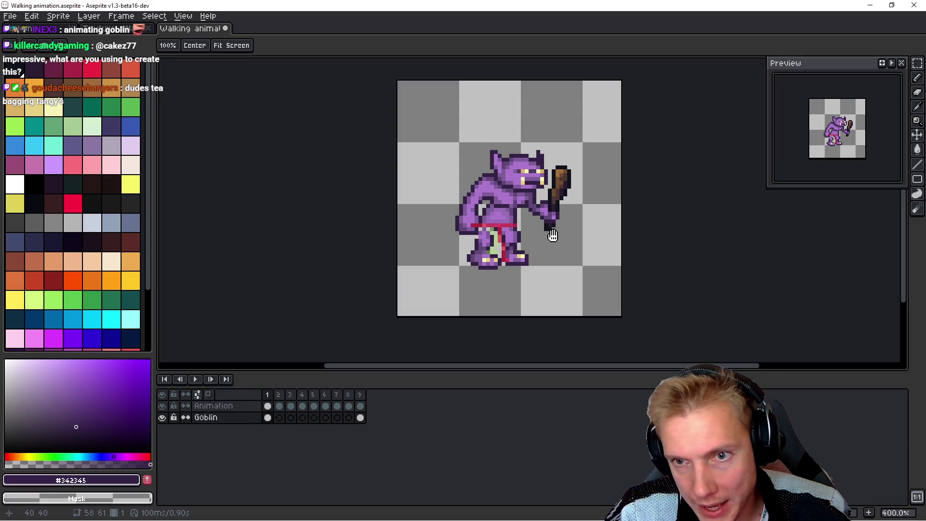
{"action": "key", "text": "Return"}
{"action": "scroll", "coordinate": [544, 252], "scroll_direction": "up", "scroll_amount": 5}
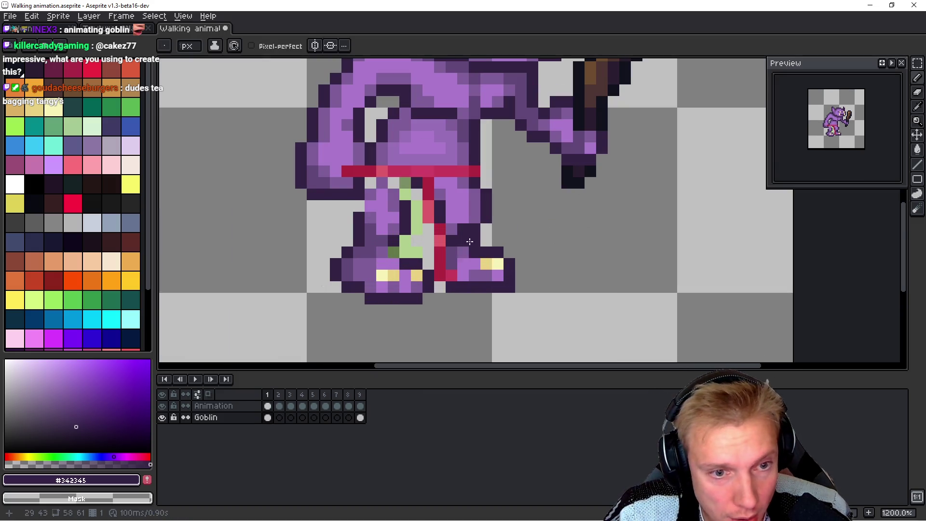
{"action": "scroll", "coordinate": [467, 242], "scroll_direction": "up", "scroll_amount": 3}
Step: Recolour several of frame 1's leg pixels in mid purple, removing a stray pixel
{"action": "left_click", "coordinate": [444, 239], "text": "alt"}
{"action": "left_click", "coordinate": [650, 268]}
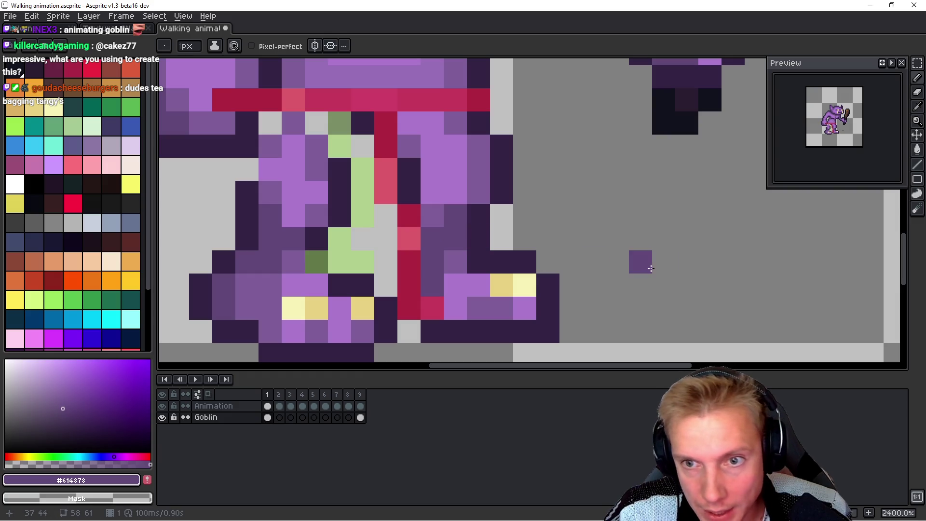
{"action": "key", "text": "ctrl+z"}
{"action": "left_click", "coordinate": [430, 192]}
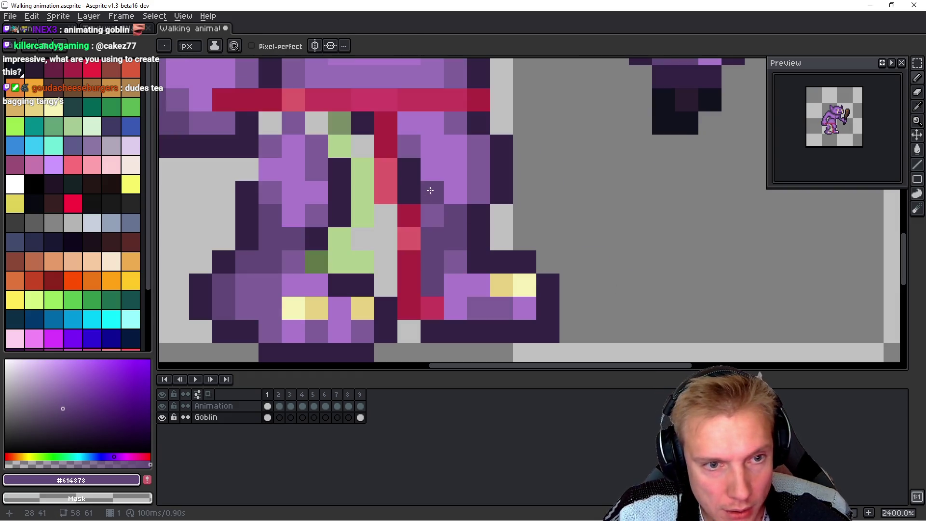
{"action": "left_click", "coordinate": [434, 215], "text": "alt"}
{"action": "left_click", "coordinate": [434, 192]}
{"action": "left_click", "coordinate": [431, 175]}
Step: Darken one more leg pixel, checking frame 1 against the next frame
{"action": "key", "text": "Right"}
{"action": "key", "text": "Left"}
{"action": "left_click", "coordinate": [453, 191]}
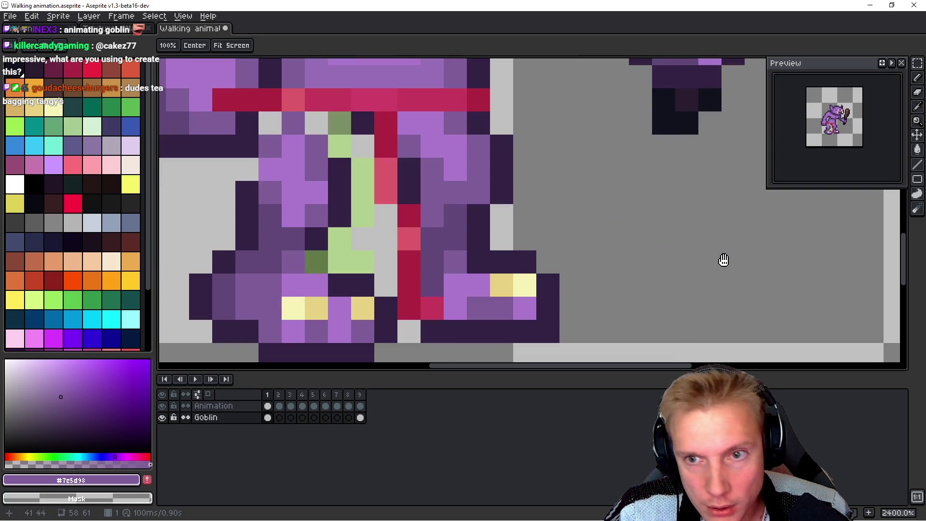
{"action": "key", "text": "Right"}
{"action": "key", "text": "Left"}
{"action": "key", "text": "Right"}
{"action": "key", "text": "Left"}
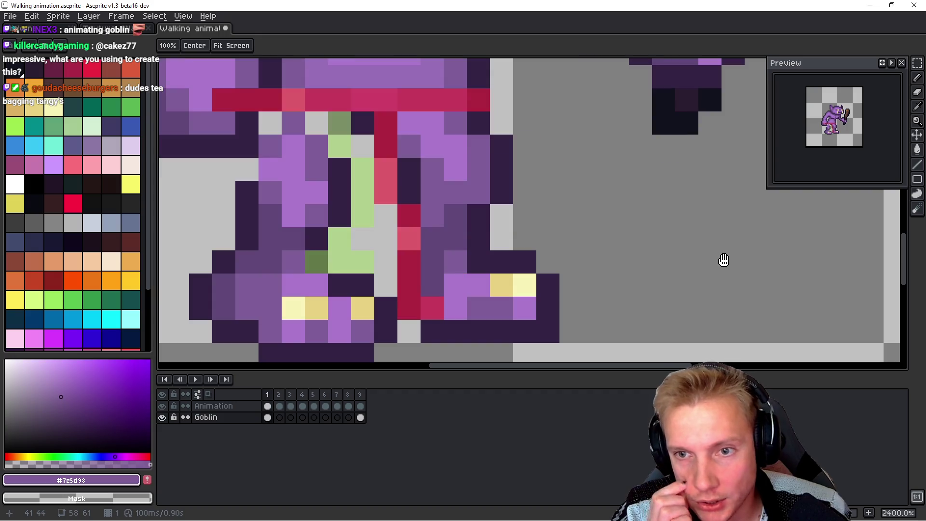
{"action": "key", "text": "Right"}
{"action": "key", "text": "Left"}
{"action": "key", "text": "Right"}
{"action": "key", "text": "Left"}
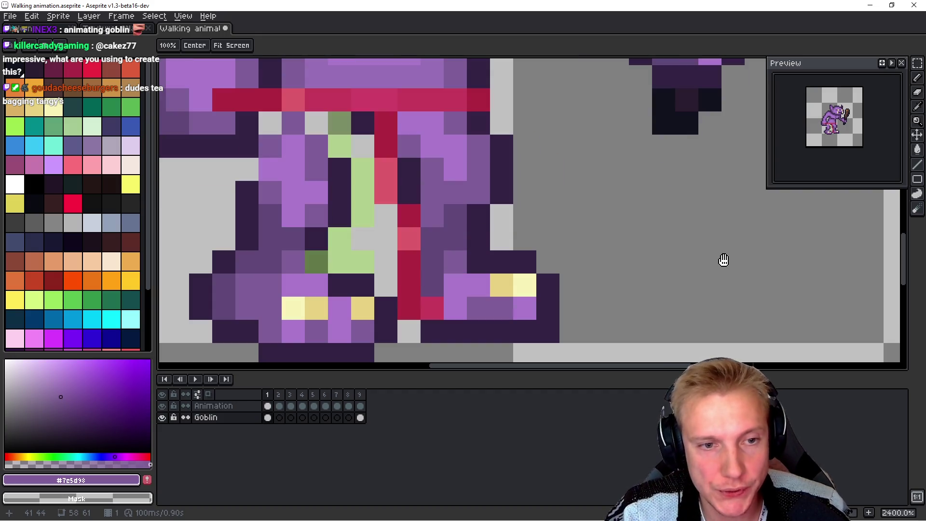
{"action": "scroll", "coordinate": [614, 200], "scroll_direction": "down", "scroll_amount": 3}
{"action": "scroll", "coordinate": [598, 203], "scroll_direction": "up", "scroll_amount": 1}
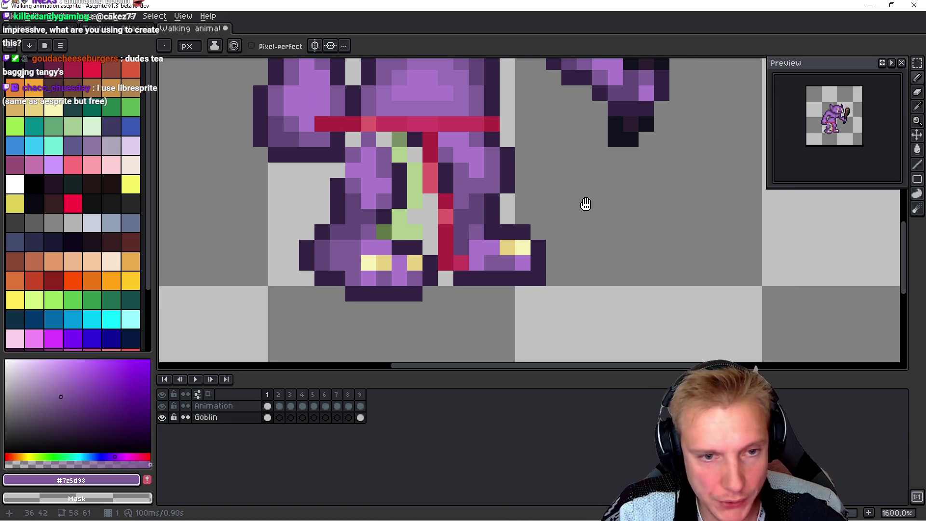
Step: Select the lower leg area, deselect, and add a new empty layer
{"action": "key", "text": "m"}
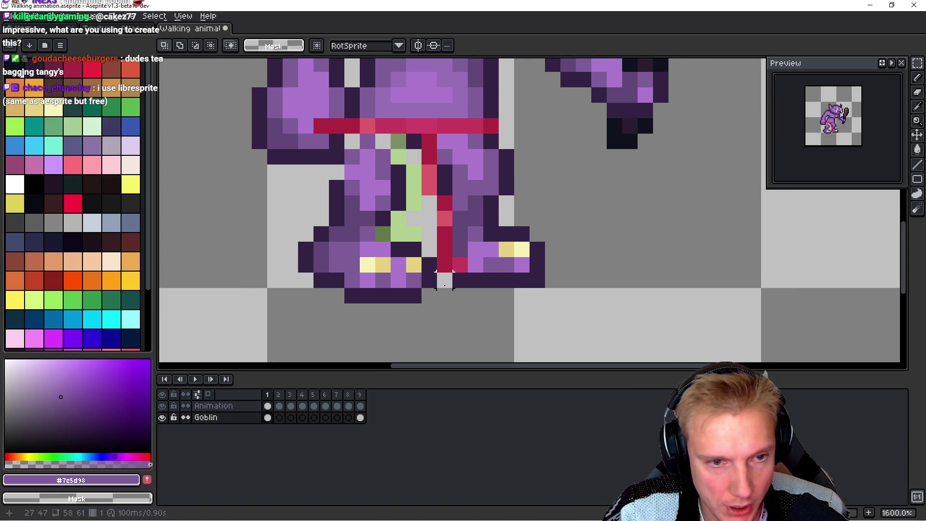
{"action": "mouse_move", "coordinate": [444, 281]}
{"action": "left_mouse_down"}
{"action": "mouse_move", "coordinate": [574, 184]}
{"action": "mouse_move", "coordinate": [576, 133]}
{"action": "left_mouse_up"}
{"action": "left_click", "coordinate": [429, 141]}
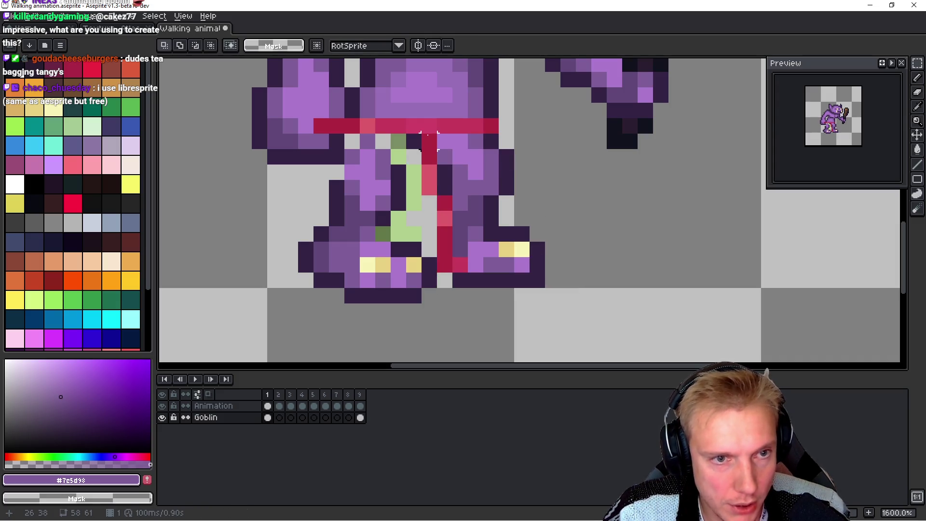
{"action": "key", "text": "shift+n"}
Step: Rename the new layer to Back Leg and move it below the Goblin layer
{"action": "double_click", "coordinate": [222, 419]}
{"action": "type", "text": "Back Leg"}
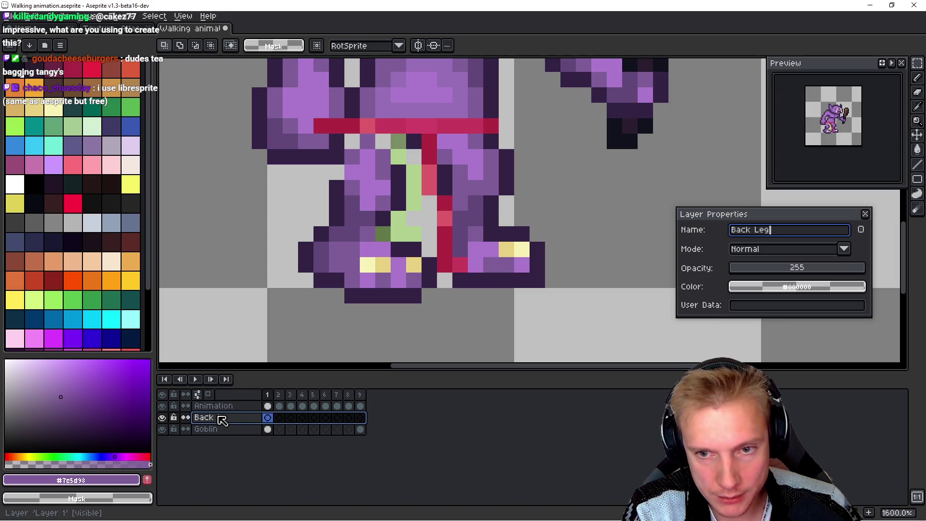
{"action": "key", "text": "Return"}
{"action": "mouse_move", "coordinate": [221, 418]}
{"action": "left_mouse_down"}
{"action": "mouse_move", "coordinate": [241, 420]}
{"action": "mouse_move", "coordinate": [247, 448]}
{"action": "left_mouse_up"}
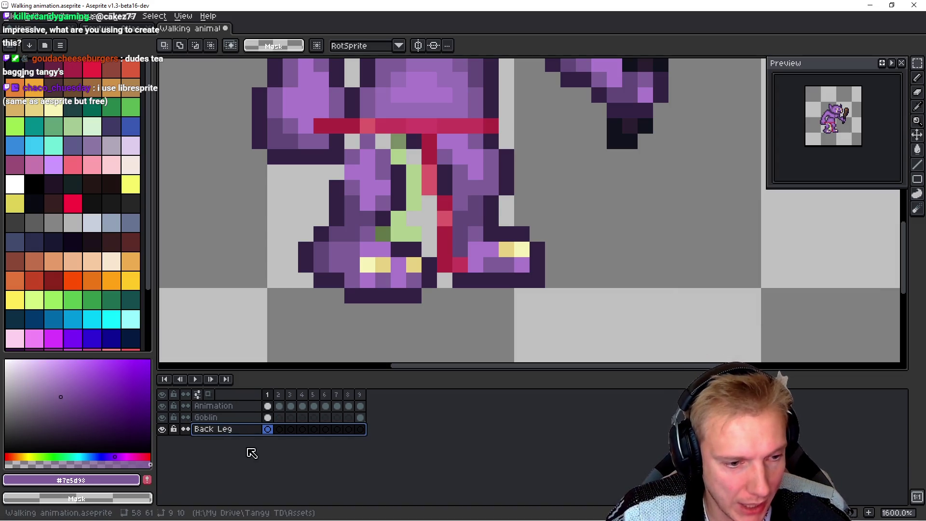
Step: Lasso the back leg on the Goblin layer, cut it and paste it onto Back Leg
{"action": "left_click", "coordinate": [226, 417]}
{"action": "key", "text": "b"}
{"action": "mouse_move", "coordinate": [457, 145]}
{"action": "left_mouse_down"}
{"action": "mouse_move", "coordinate": [418, 185]}
{"action": "mouse_move", "coordinate": [448, 300]}
{"action": "mouse_move", "coordinate": [526, 161]}
{"action": "mouse_move", "coordinate": [573, 161]}
{"action": "left_mouse_up"}
{"action": "key", "text": "ctrl+d"}
{"action": "key", "text": "h"}
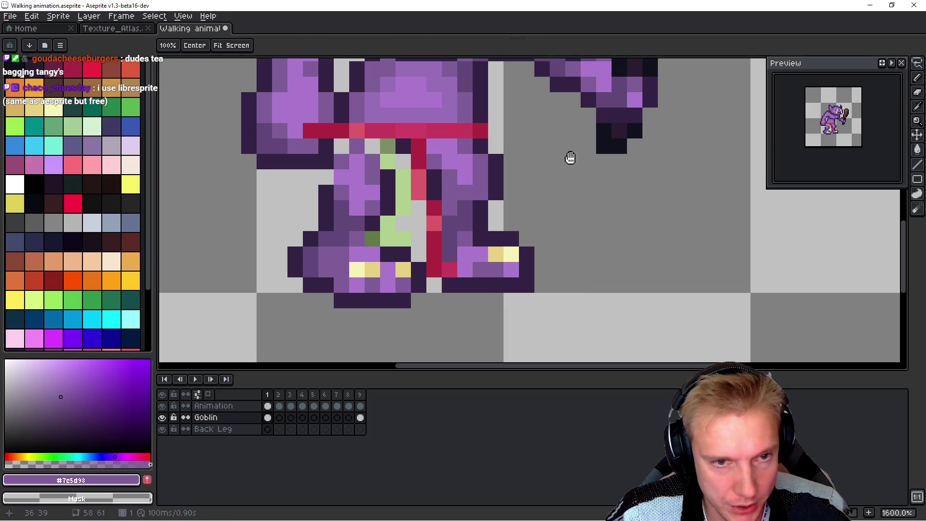
{"action": "key", "text": "q"}
{"action": "mouse_move", "coordinate": [514, 146]}
{"action": "left_mouse_down"}
{"action": "mouse_move", "coordinate": [420, 144]}
{"action": "mouse_move", "coordinate": [434, 294]}
{"action": "mouse_move", "coordinate": [528, 141]}
{"action": "left_mouse_up"}
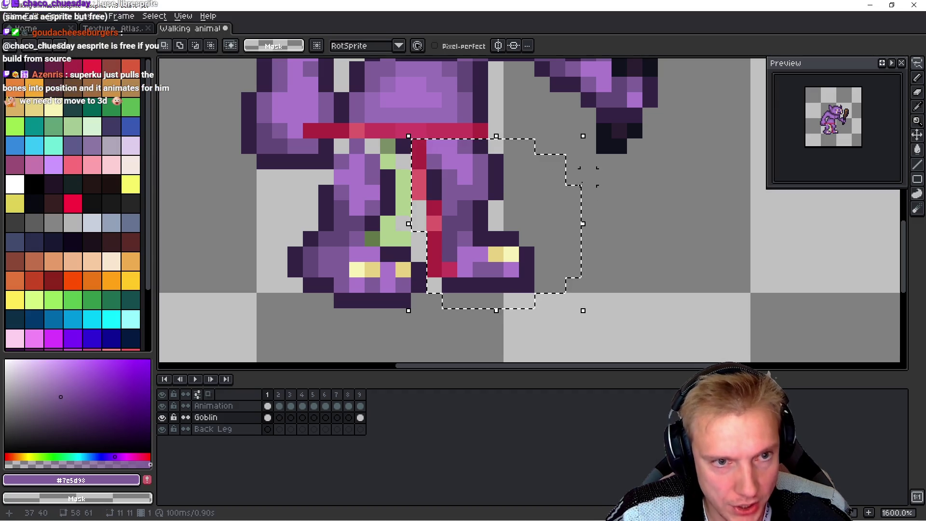
{"action": "key", "text": "ctrl+x"}
{"action": "key", "text": "Down"}
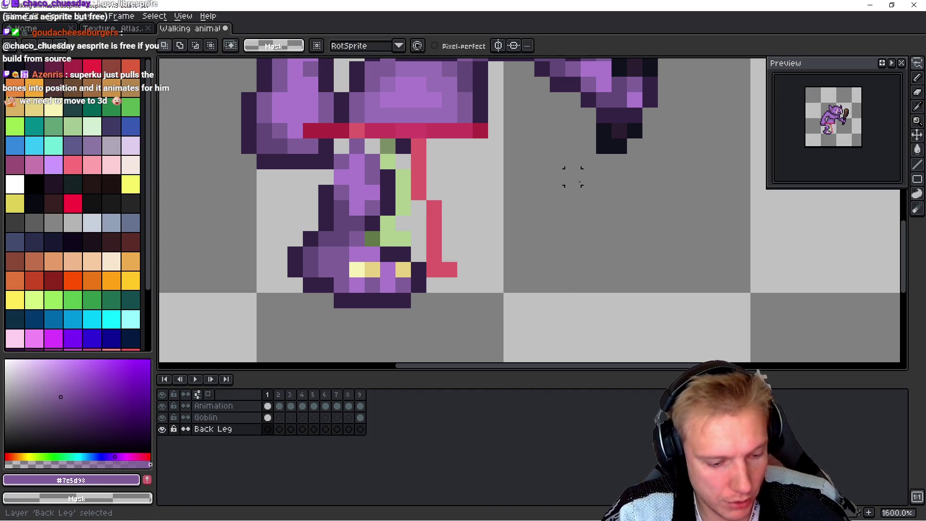
{"action": "key", "text": "ctrl+v"}
{"action": "key", "text": "Return"}
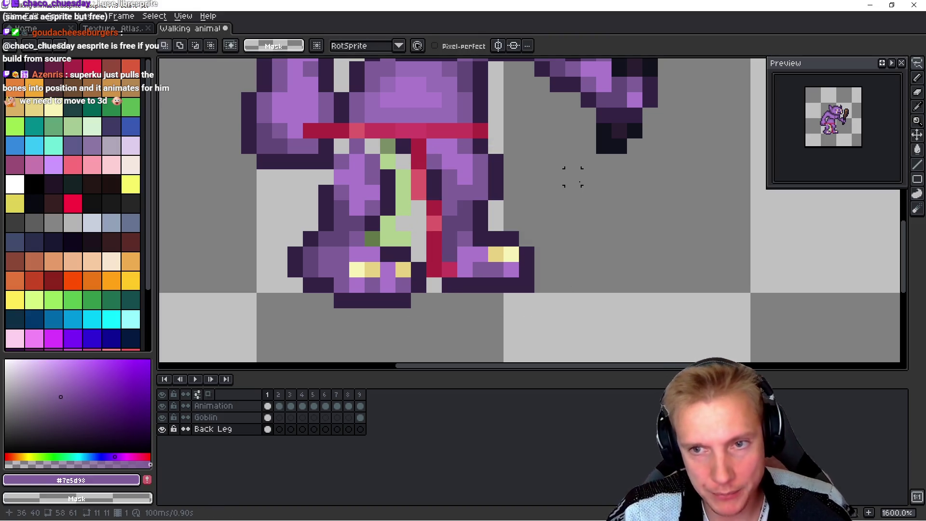
Step: Shift the pasted leg's lower part one pixel left and deselect it
{"action": "left_click_drag", "start_coordinate": [362, 325], "coordinate": [582, 136]}
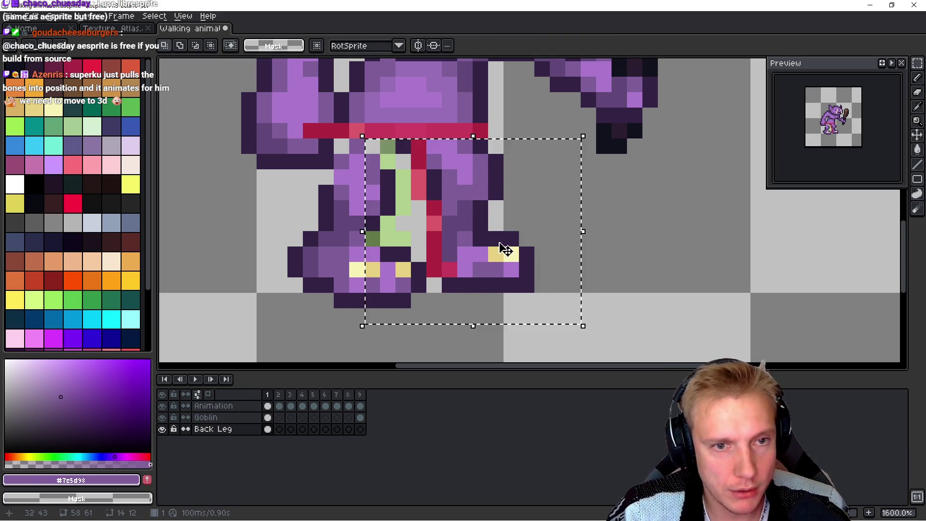
{"action": "left_click_drag", "start_coordinate": [500, 251], "coordinate": [496, 251]}
{"action": "key", "text": "Return"}
{"action": "mouse_move", "coordinate": [387, 331]}
{"action": "left_mouse_down"}
{"action": "mouse_move", "coordinate": [568, 190]}
{"action": "mouse_move", "coordinate": [576, 159]}
{"action": "left_mouse_up"}
{"action": "left_click_drag", "start_coordinate": [493, 251], "coordinate": [474, 261]}
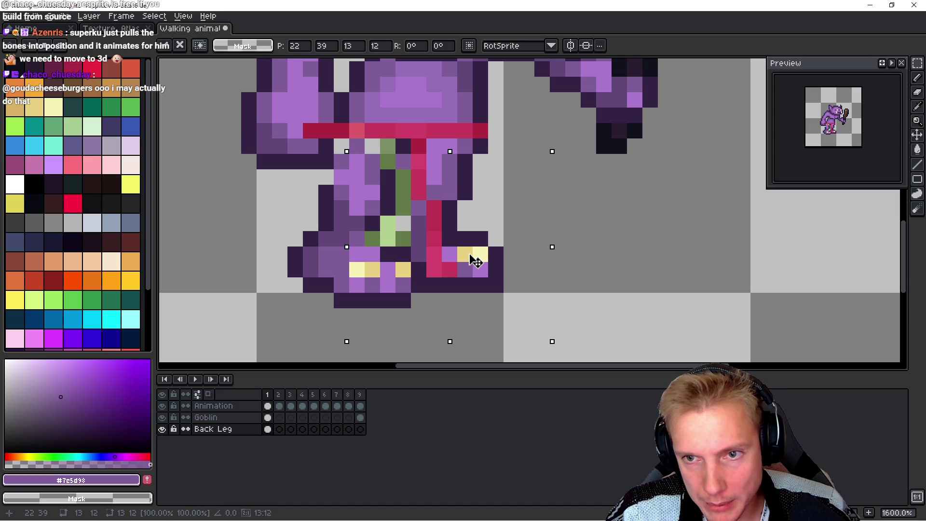
{"action": "key", "text": "Return"}
{"action": "key", "text": "space"}
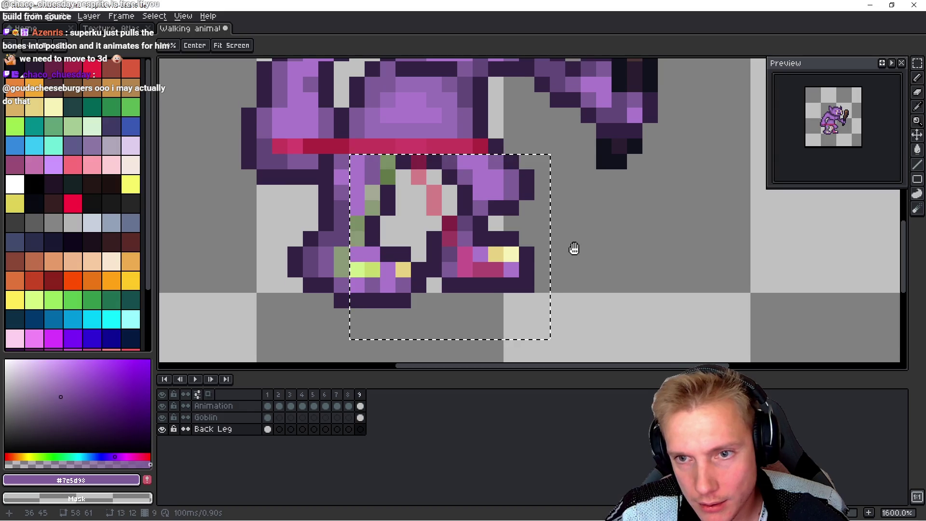
{"action": "key", "text": "ctrl+d"}
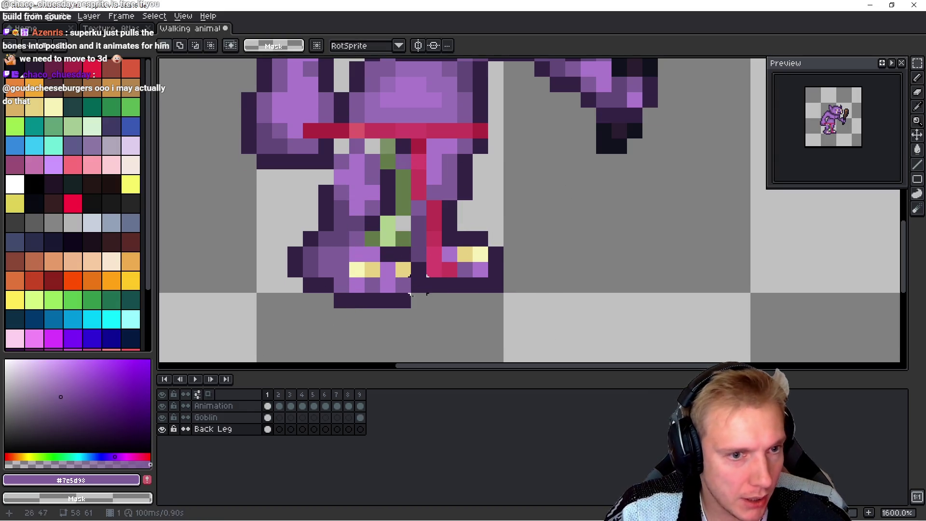
{"action": "left_click", "coordinate": [162, 417]}
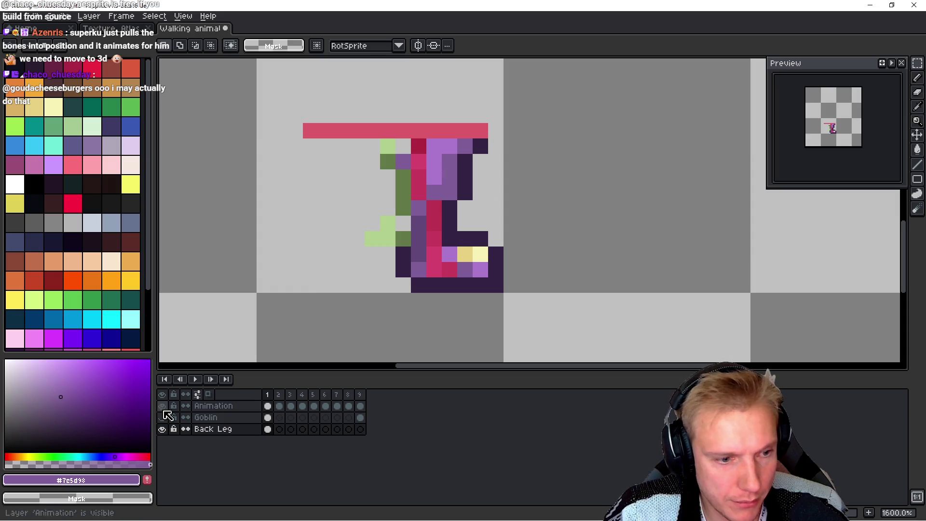
Step: With the rig hidden, darken a back-leg outline pixel, erase a stray one and preview the frames
{"action": "left_click", "coordinate": [162, 406]}
{"action": "key", "text": "b"}
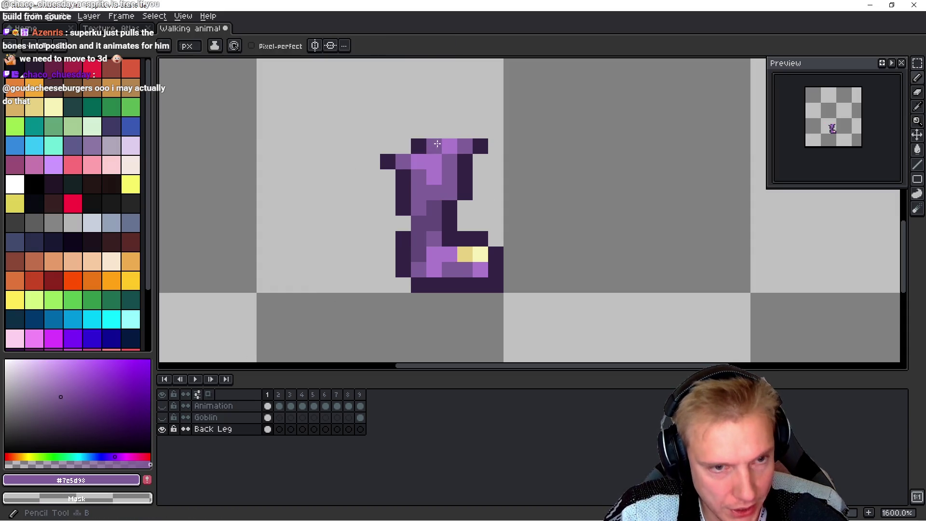
{"action": "left_click", "coordinate": [389, 164], "text": "alt"}
{"action": "left_click", "coordinate": [405, 159]}
{"action": "right_click", "coordinate": [386, 161]}
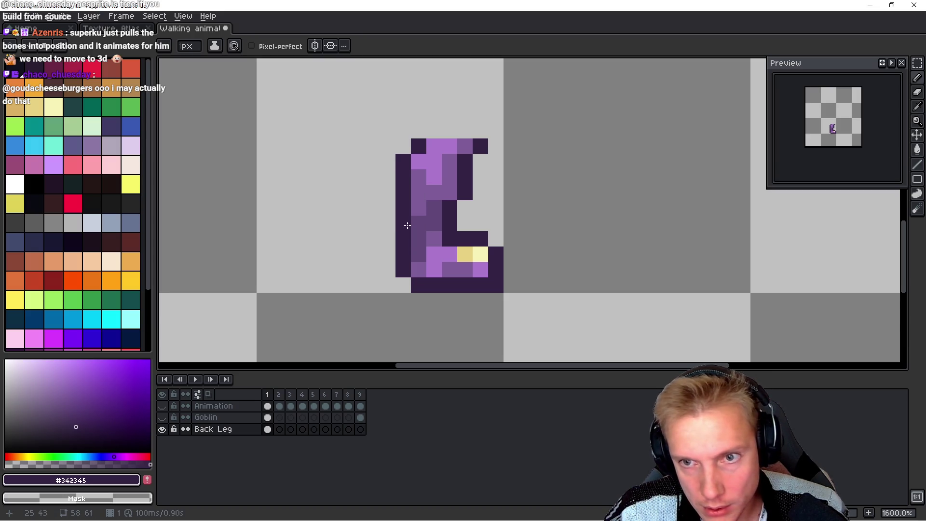
{"action": "key", "text": "space"}
{"action": "key", "text": "Left"}
{"action": "key", "text": "Left"}
{"action": "key", "text": "Right"}
{"action": "key", "text": "Right"}
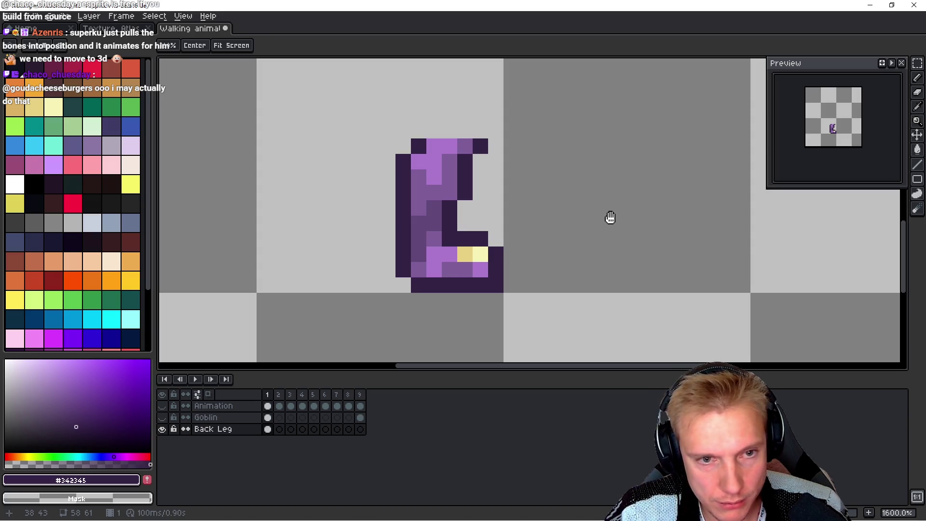
Step: Show the Goblin layer again, then lasso the leg outline and reposition the foot
{"action": "left_click", "coordinate": [162, 417]}
{"action": "scroll", "coordinate": [624, 195], "scroll_direction": "down", "scroll_amount": 3}
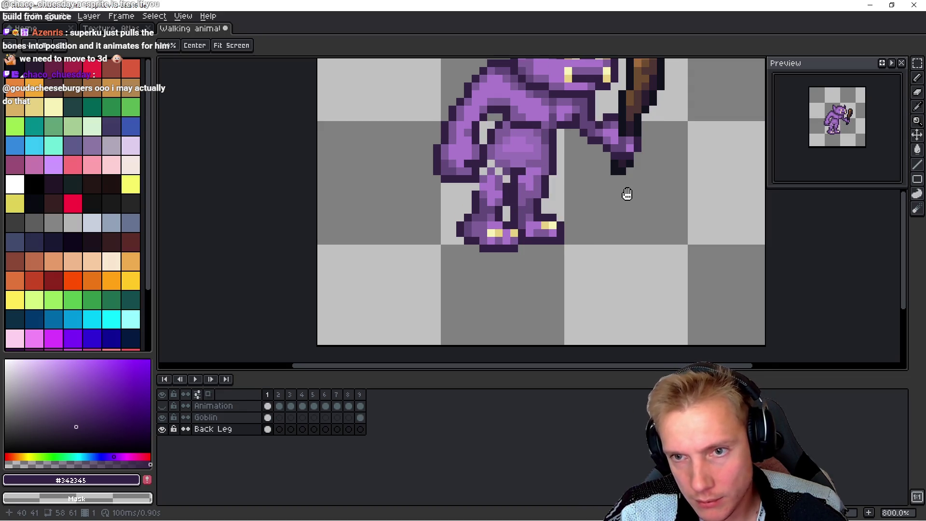
{"action": "key", "text": "Up"}
{"action": "key", "text": "q"}
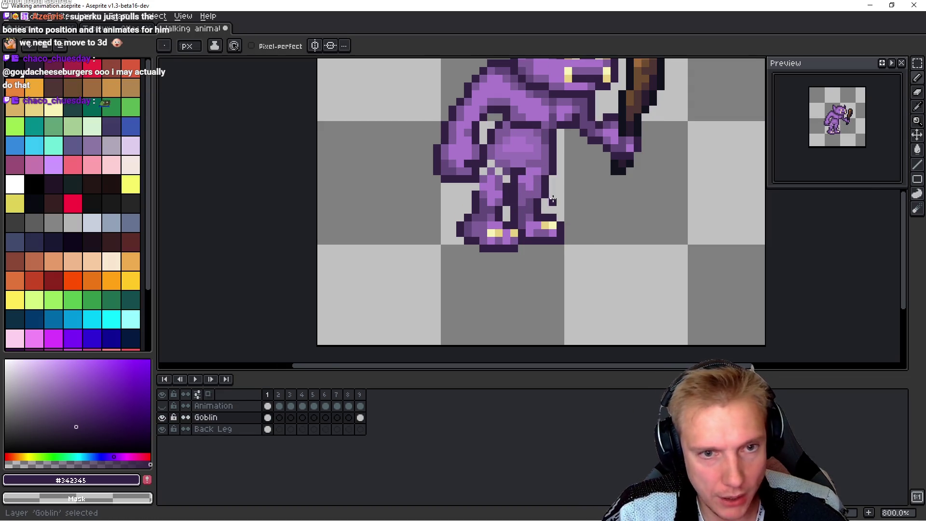
{"action": "scroll", "coordinate": [550, 193], "scroll_direction": "up", "scroll_amount": 2}
{"action": "mouse_move", "coordinate": [497, 222]}
{"action": "left_mouse_down"}
{"action": "mouse_move", "coordinate": [470, 154]}
{"action": "mouse_move", "coordinate": [378, 258]}
{"action": "mouse_move", "coordinate": [515, 205]}
{"action": "left_mouse_up"}
{"action": "key", "text": "ctrl+d"}
{"action": "mouse_move", "coordinate": [405, 270]}
{"action": "left_mouse_down"}
{"action": "mouse_move", "coordinate": [409, 277]}
{"action": "mouse_move", "coordinate": [520, 241]}
{"action": "mouse_move", "coordinate": [415, 216]}
{"action": "mouse_move", "coordinate": [405, 236]}
{"action": "mouse_move", "coordinate": [569, 296]}
{"action": "mouse_move", "coordinate": [609, 262]}
{"action": "mouse_move", "coordinate": [527, 218]}
{"action": "mouse_move", "coordinate": [504, 218]}
{"action": "mouse_move", "coordinate": [667, 299]}
{"action": "left_mouse_up"}
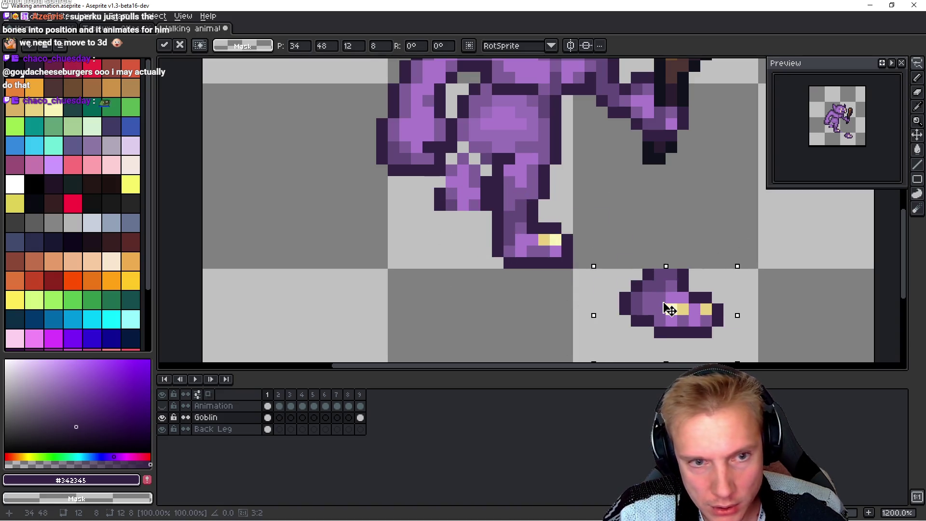
{"action": "left_click", "coordinate": [428, 217]}
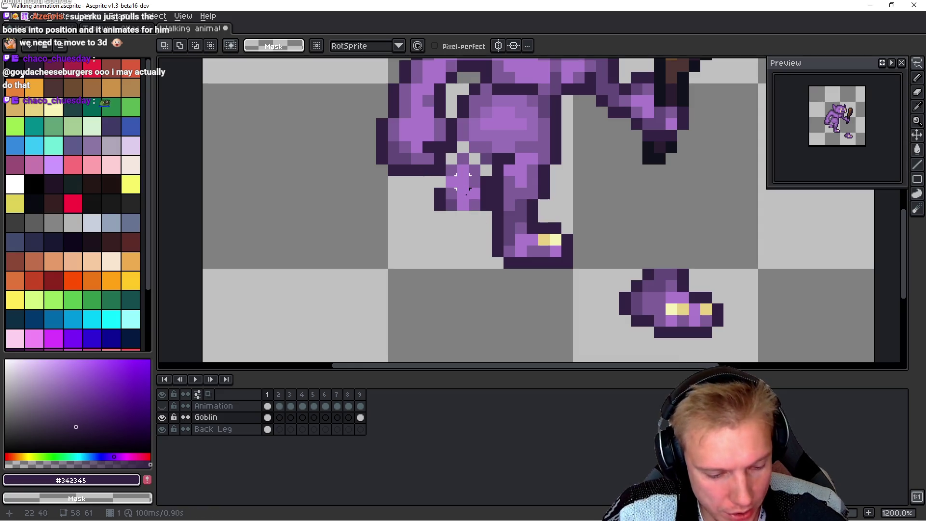
Step: Fill the gap pixels by the leg with mid purple and try lighter purple on the thigh
{"action": "key", "text": "b"}
{"action": "scroll", "coordinate": [463, 181], "scroll_direction": "up", "scroll_amount": 1}
{"action": "left_click", "coordinate": [469, 137], "text": "alt"}
{"action": "left_click", "coordinate": [489, 172]}
{"action": "left_click", "coordinate": [502, 174]}
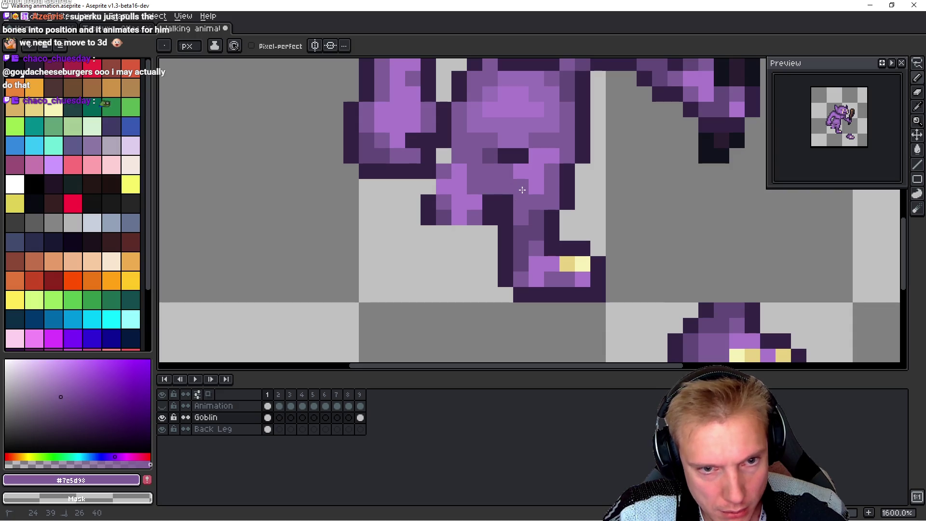
{"action": "left_click", "coordinate": [469, 182], "text": "alt"}
{"action": "mouse_move", "coordinate": [474, 156]}
{"action": "left_mouse_down"}
{"action": "mouse_move", "coordinate": [490, 163]}
{"action": "mouse_move", "coordinate": [478, 172]}
{"action": "left_mouse_up"}
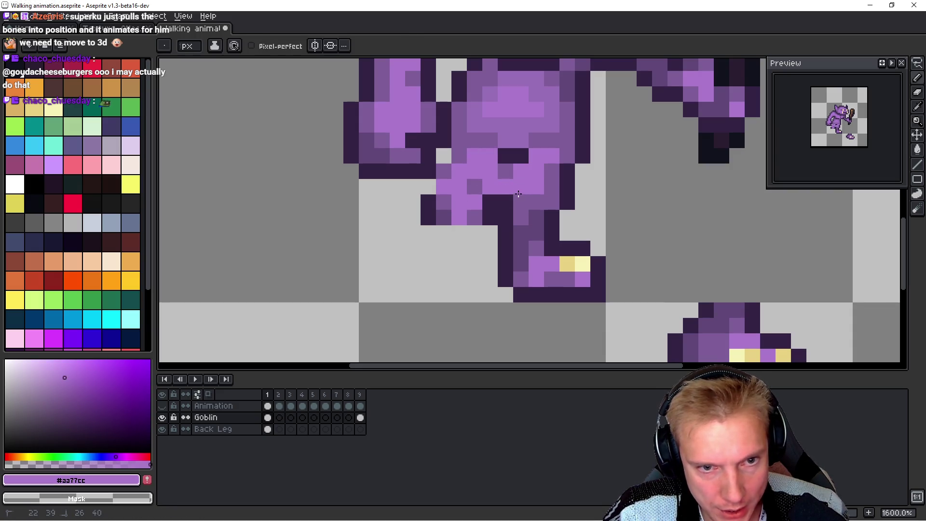
{"action": "key", "text": "ctrl+z"}
{"action": "key", "text": "ctrl+z"}
{"action": "key", "text": "ctrl+z"}
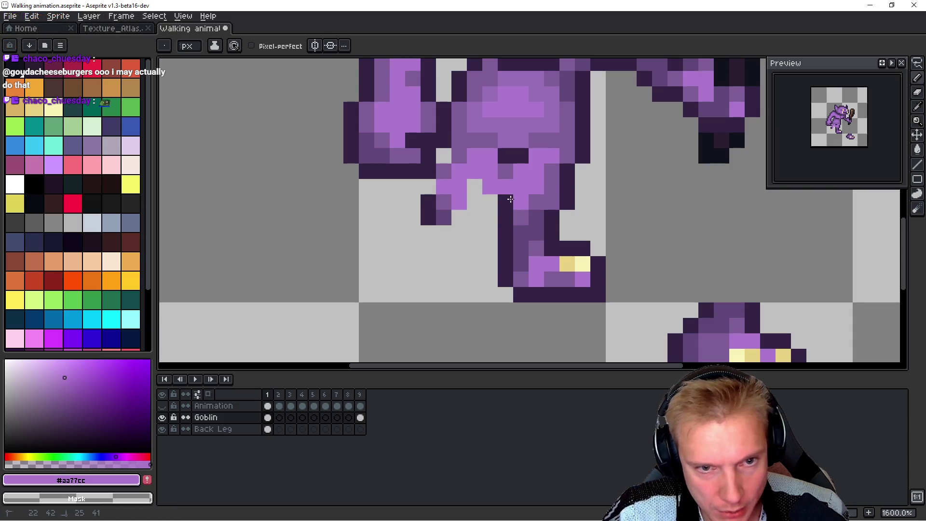
{"action": "key", "text": "ctrl+z"}
{"action": "key", "text": "ctrl+z"}
{"action": "key", "text": "ctrl+z"}
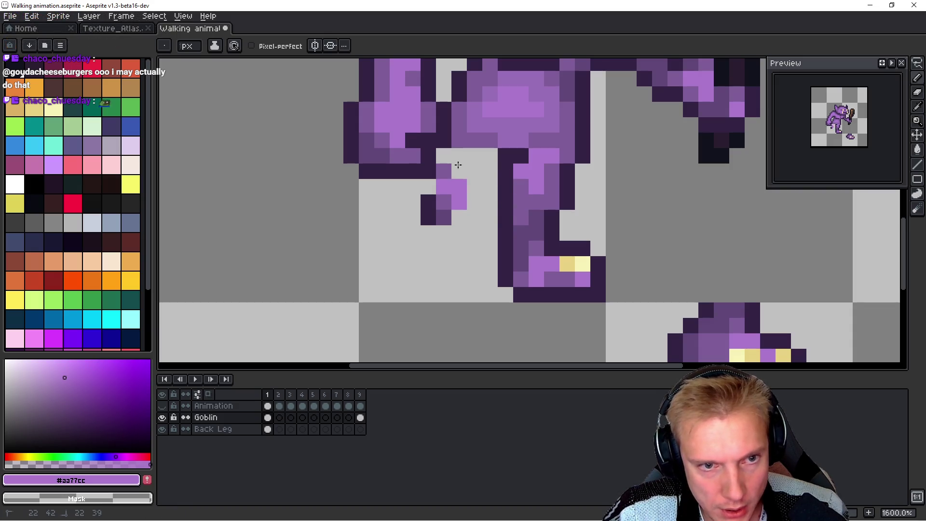
Step: Paint light purple below the body and dark outline pixels down the back leg
{"action": "key", "text": "alt"}
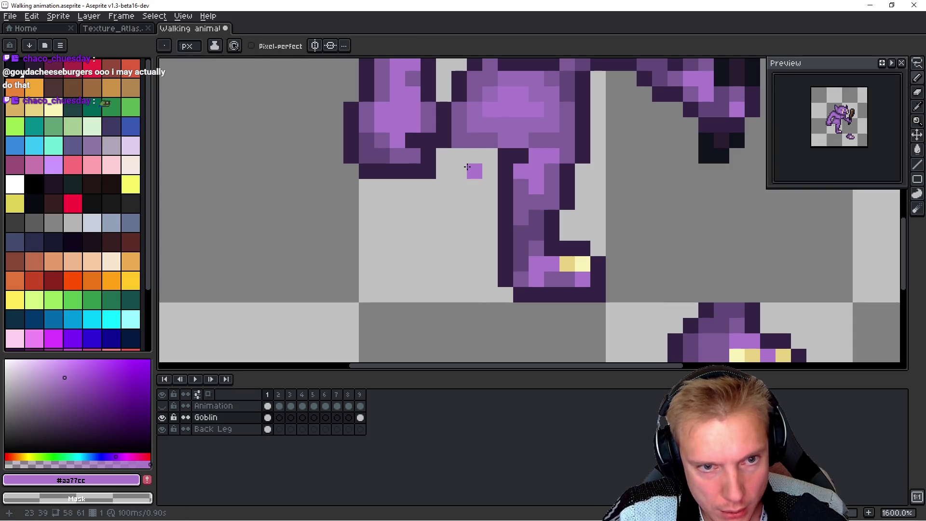
{"action": "left_click", "coordinate": [474, 155]}
{"action": "mouse_move", "coordinate": [490, 155]}
{"action": "left_mouse_down"}
{"action": "mouse_move", "coordinate": [518, 217]}
{"action": "mouse_move", "coordinate": [506, 218]}
{"action": "left_mouse_up"}
{"action": "key", "text": "alt"}
{"action": "left_click", "coordinate": [506, 153], "text": "alt"}
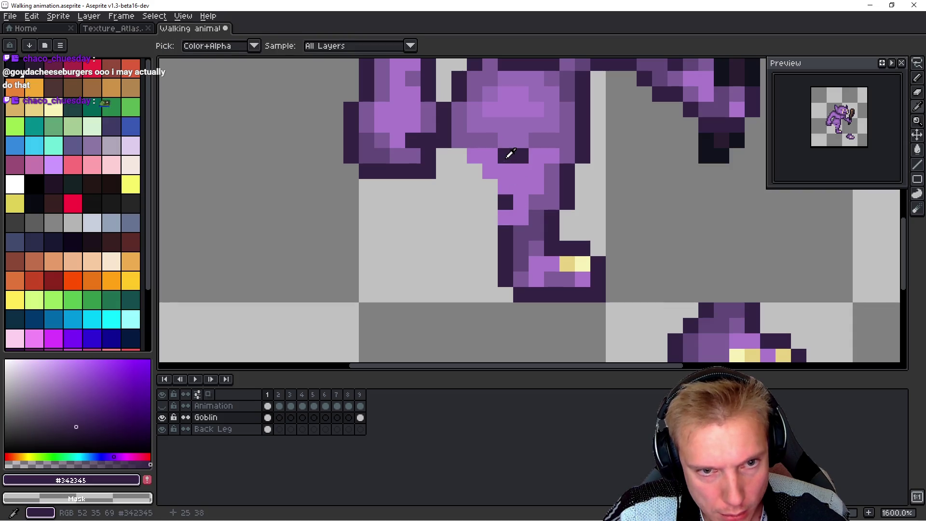
{"action": "left_click_drag", "start_coordinate": [536, 184], "coordinate": [537, 211]}
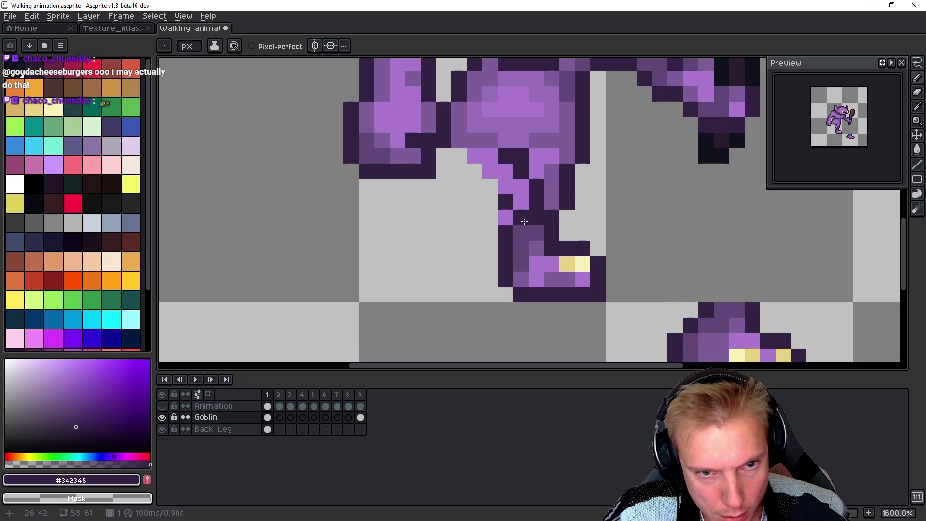
Step: Lasso the goblin's foot and move it up-left onto the leg
{"action": "scroll", "coordinate": [598, 165], "scroll_direction": "down", "scroll_amount": 3}
{"action": "scroll", "coordinate": [597, 166], "scroll_direction": "right", "scroll_amount": 3}
{"action": "key", "text": "q"}
{"action": "mouse_move", "coordinate": [704, 226]}
{"action": "left_mouse_down"}
{"action": "mouse_move", "coordinate": [781, 314]}
{"action": "mouse_move", "coordinate": [697, 227]}
{"action": "left_mouse_up"}
{"action": "mouse_move", "coordinate": [656, 266]}
{"action": "left_mouse_down"}
{"action": "mouse_move", "coordinate": [382, 189]}
{"action": "mouse_move", "coordinate": [403, 169]}
{"action": "left_mouse_up"}
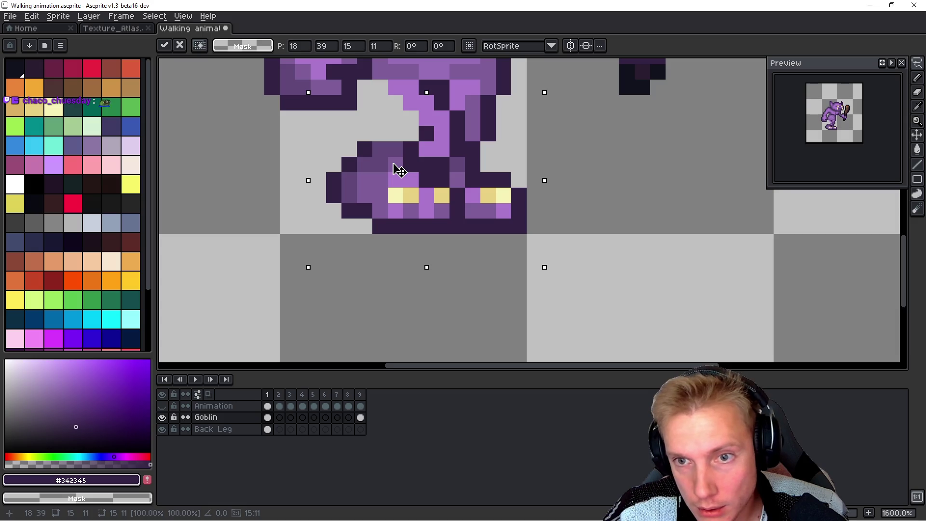
Step: Commit the moved foot and compare frame 1's pose against frames 8 and 9
{"action": "key", "text": "Return"}
{"action": "key", "text": "Return"}
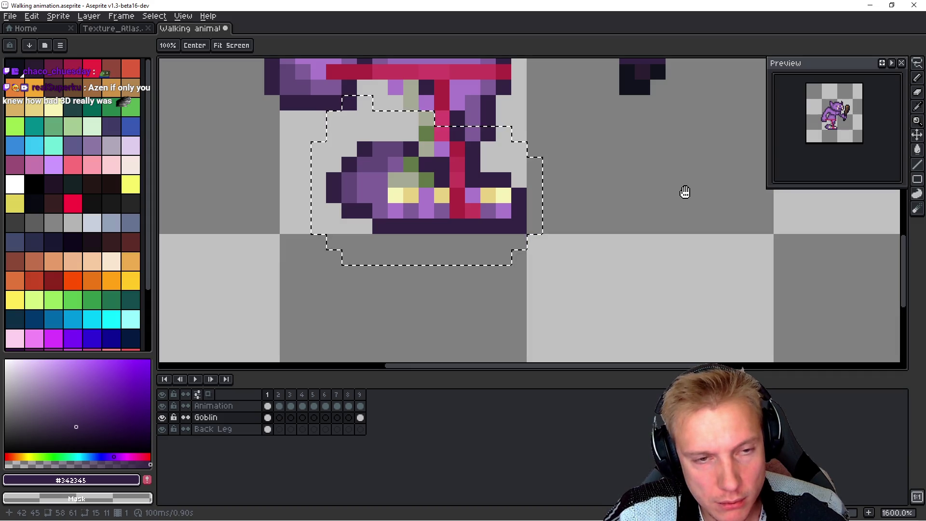
{"action": "key", "text": "m"}
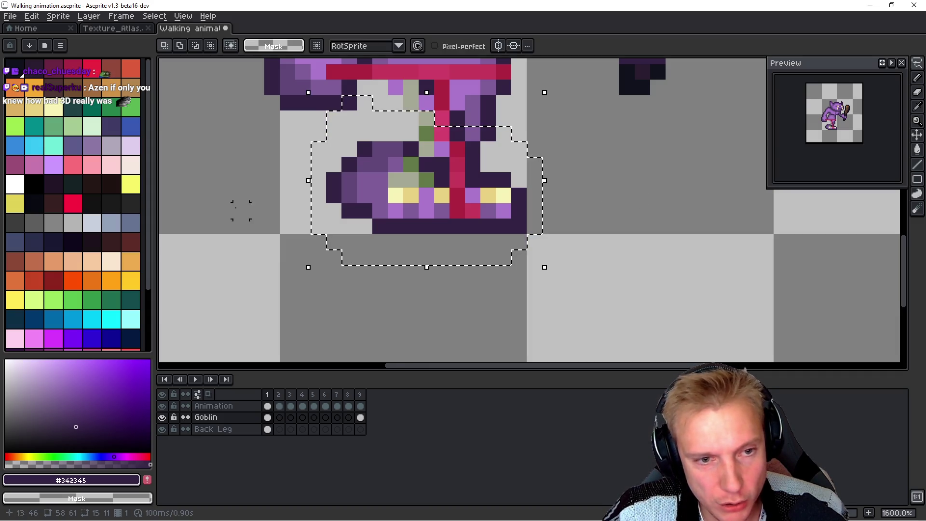
{"action": "key", "text": "h"}
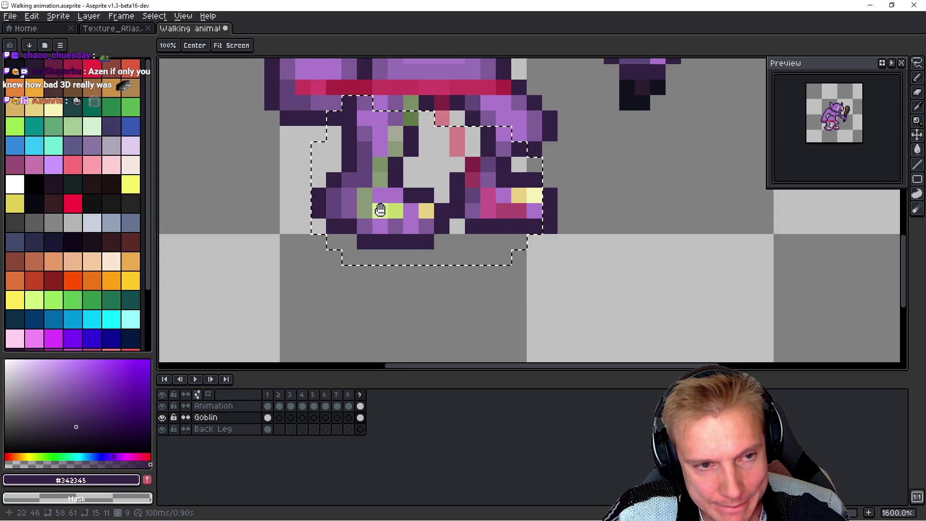
{"action": "key", "text": "Left"}
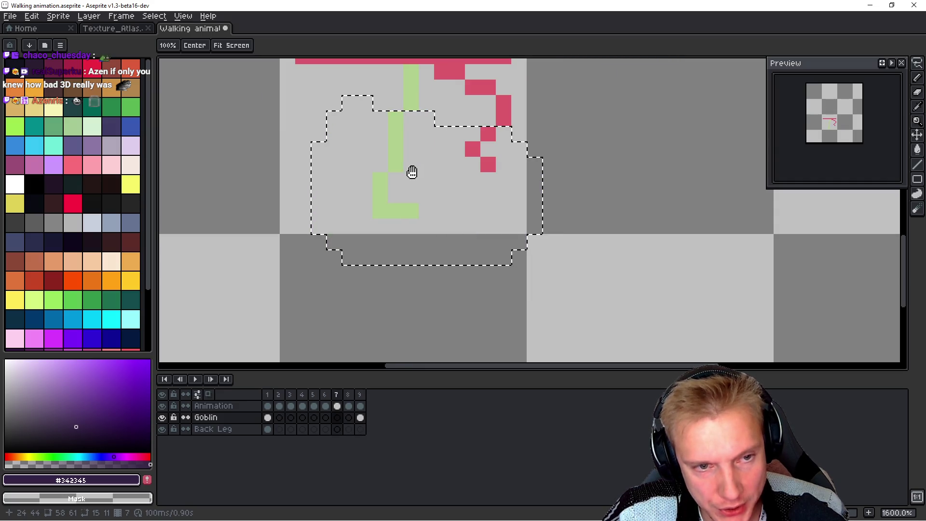
{"action": "key", "text": "Right"}
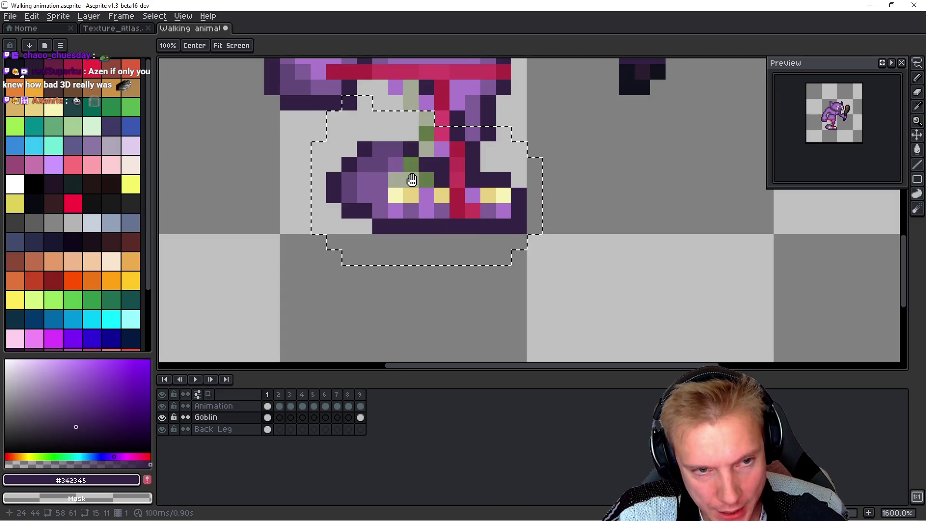
{"action": "key", "text": "Left"}
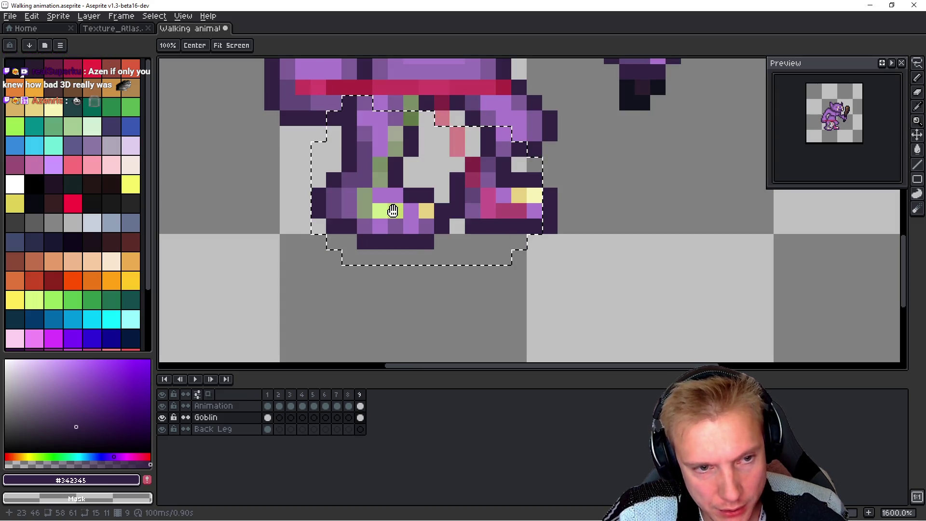
{"action": "key", "text": "Right"}
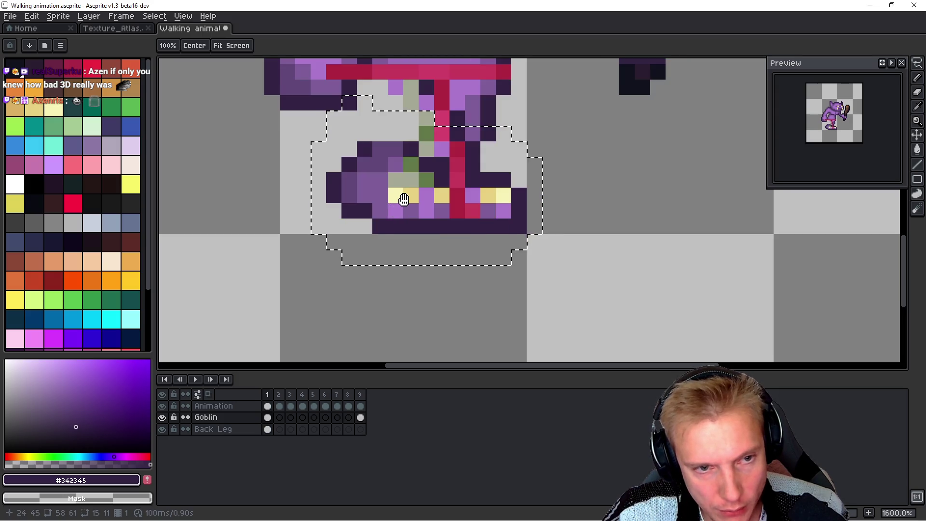
Step: Re-lasso the foot and move it one pixel right and up into a bent stride
{"action": "key", "text": "v"}
{"action": "key", "text": "ctrl+d"}
{"action": "key", "text": "q"}
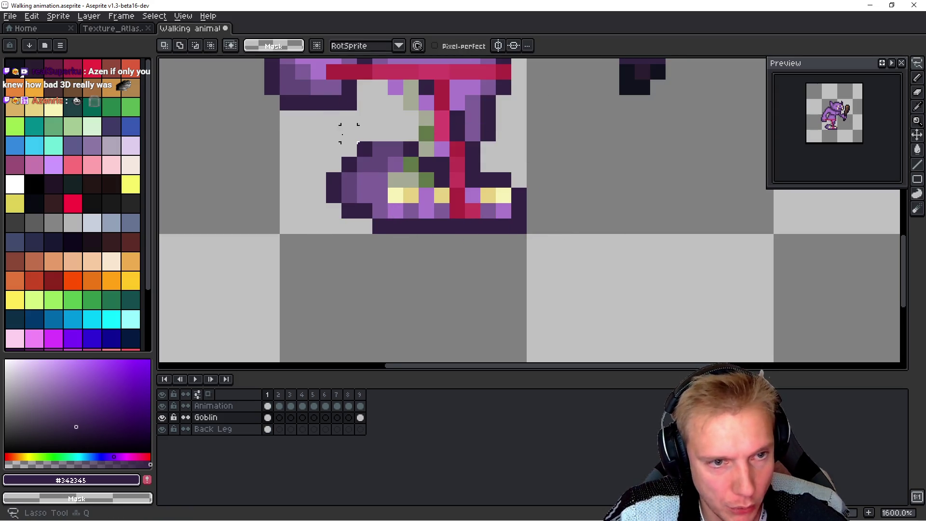
{"action": "left_click_drag", "start_coordinate": [472, 179], "coordinate": [331, 155]}
{"action": "key", "text": "v"}
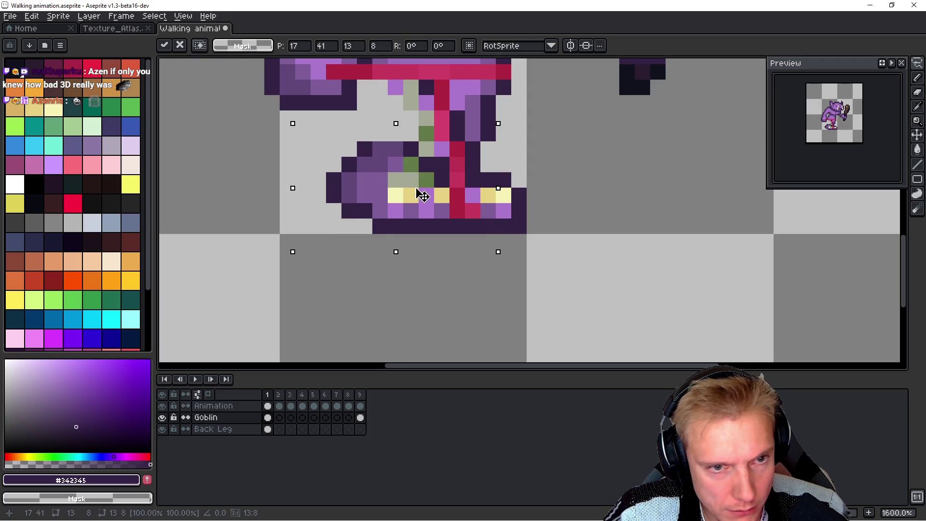
{"action": "key", "text": "Return"}
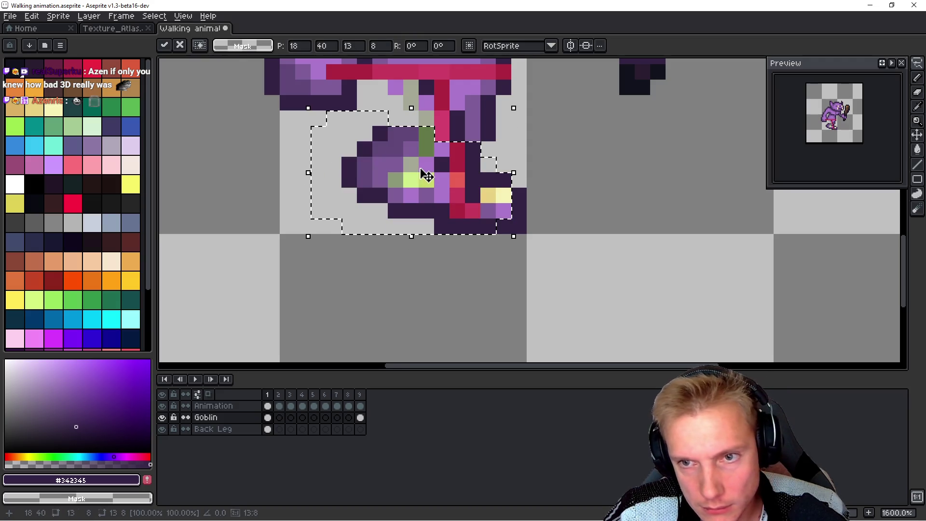
{"action": "key", "text": "space"}
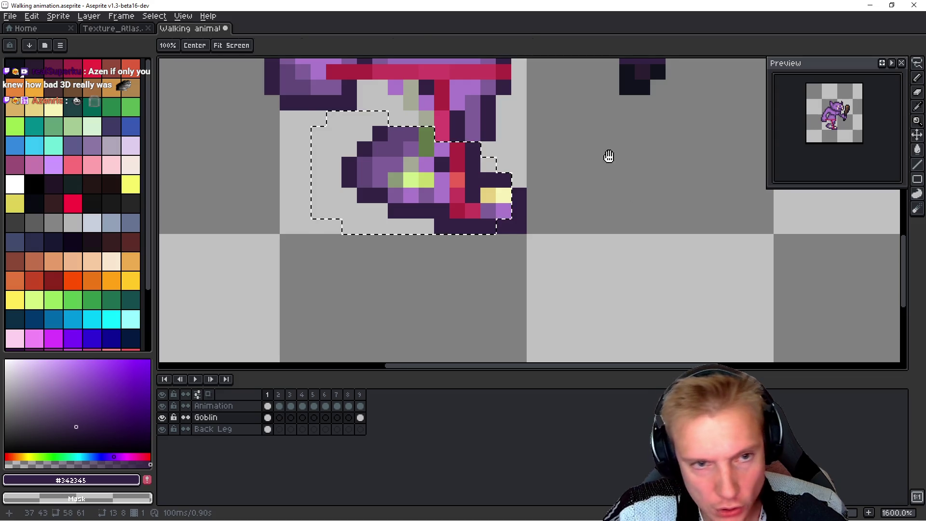
{"action": "left_click_drag", "start_coordinate": [605, 159], "coordinate": [603, 220]}
{"action": "scroll", "coordinate": [485, 193], "scroll_direction": "up", "scroll_amount": 2}
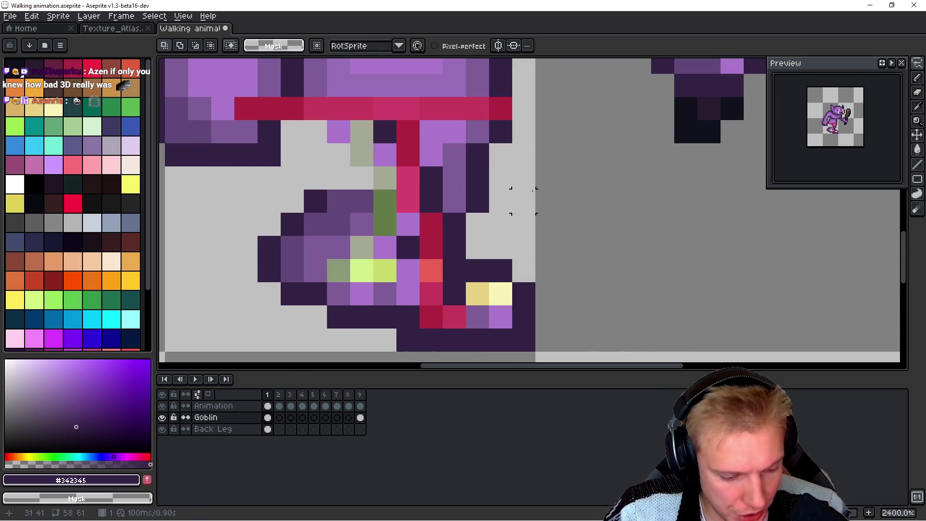
Step: Hide the Animation rig and repaint the leg and knee pixels in light and medium purple
{"action": "key", "text": "b"}
{"action": "left_click", "coordinate": [162, 406]}
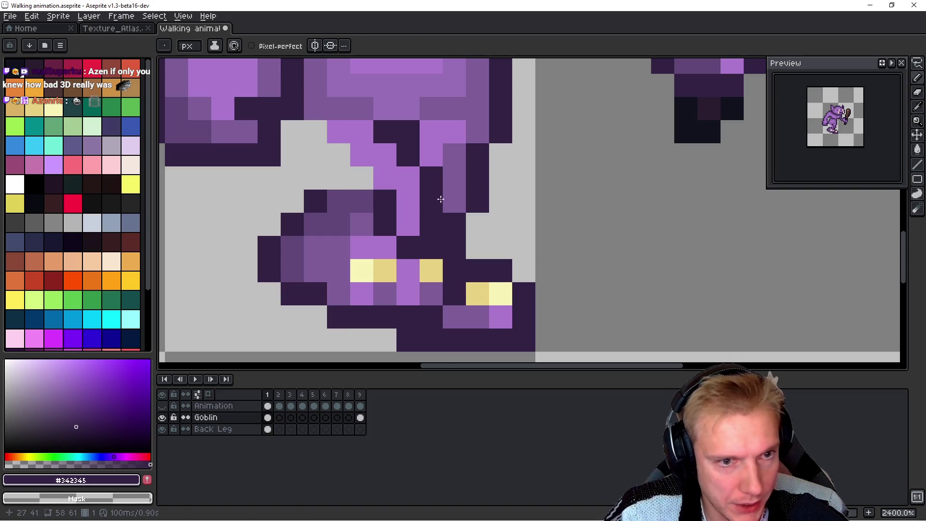
{"action": "left_click", "coordinate": [409, 184], "text": "alt"}
{"action": "left_click_drag", "start_coordinate": [385, 224], "coordinate": [387, 209]}
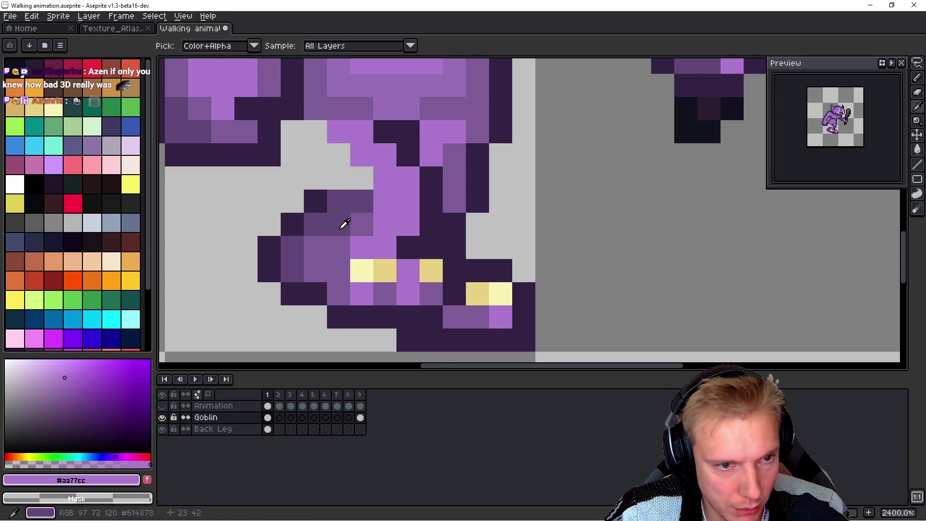
{"action": "left_click", "coordinate": [362, 223], "text": "alt"}
{"action": "left_click", "coordinate": [379, 214]}
{"action": "key", "text": "ctrl+z"}
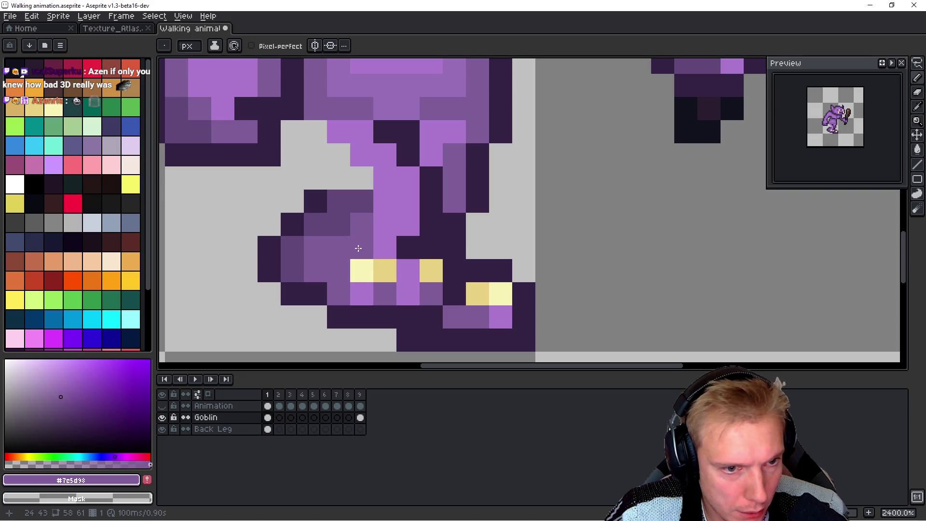
{"action": "left_click", "coordinate": [393, 244]}
{"action": "left_click", "coordinate": [355, 244]}
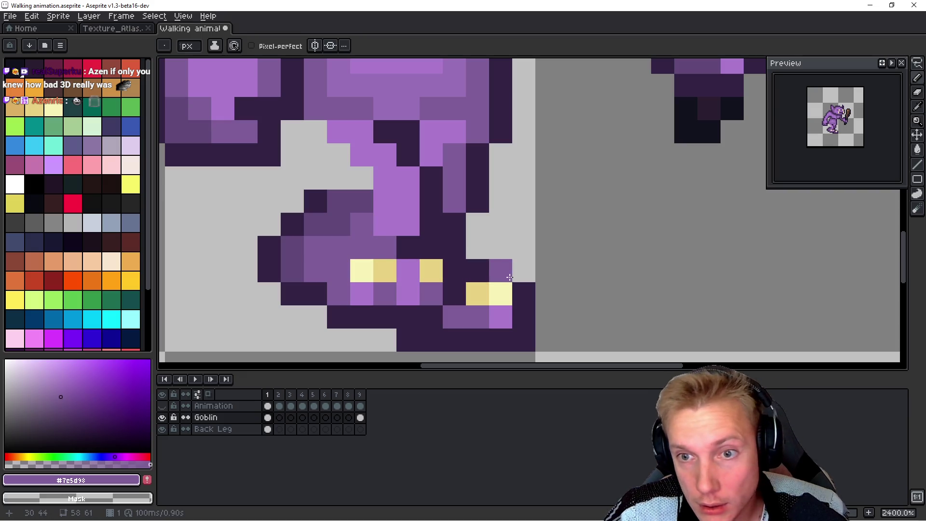
{"action": "left_click", "coordinate": [408, 224]}
Step: Fill the thigh's grey gaps with purple and paint dark outline pixels along the thigh
{"action": "left_click", "coordinate": [378, 175], "text": "alt"}
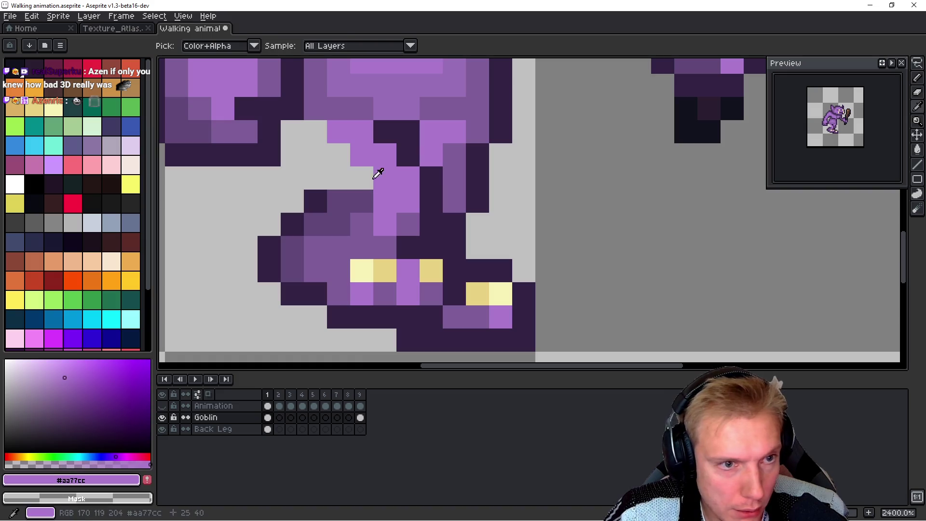
{"action": "left_click", "coordinate": [338, 154]}
{"action": "left_click", "coordinate": [315, 131]}
{"action": "left_click", "coordinate": [316, 109], "text": "alt"}
{"action": "left_click", "coordinate": [292, 131]}
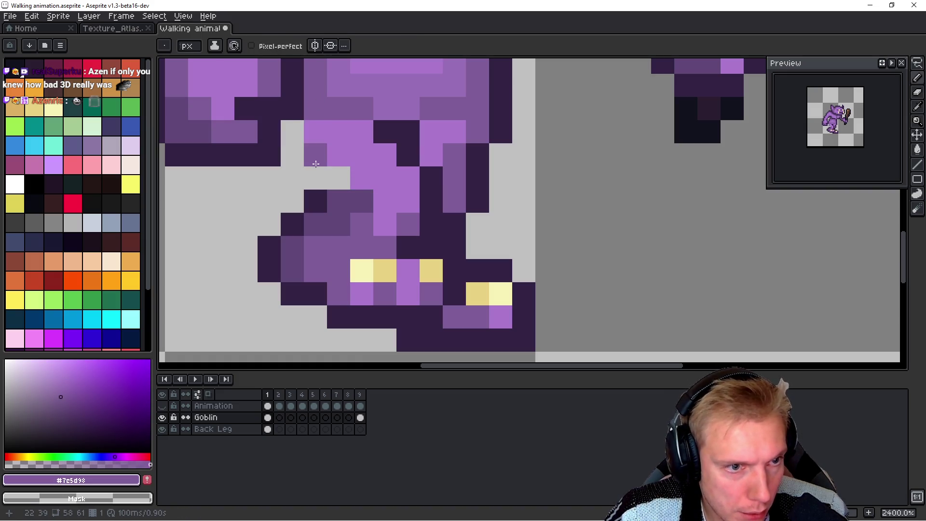
{"action": "left_click", "coordinate": [339, 178]}
{"action": "left_click", "coordinate": [315, 155]}
{"action": "left_click", "coordinate": [316, 201], "text": "alt"}
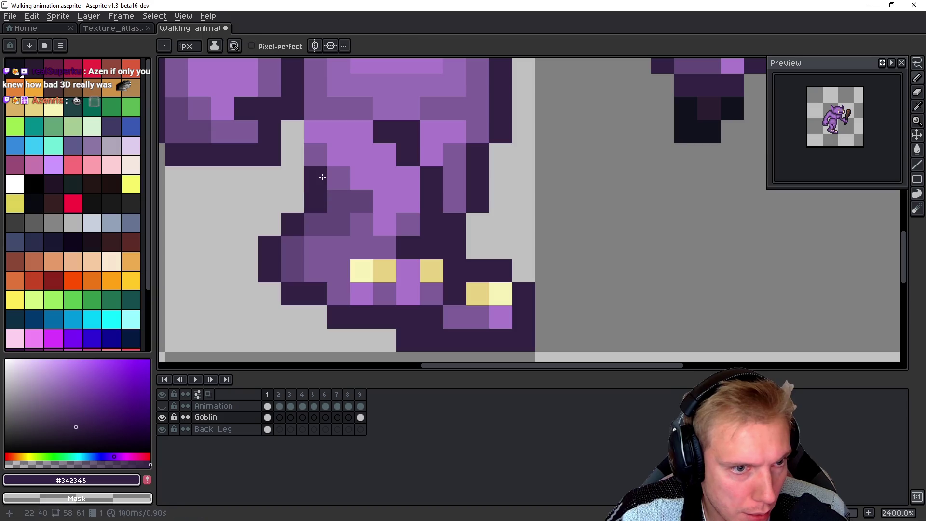
{"action": "left_click", "coordinate": [316, 178]}
{"action": "left_click", "coordinate": [292, 154]}
{"action": "left_click", "coordinate": [292, 132]}
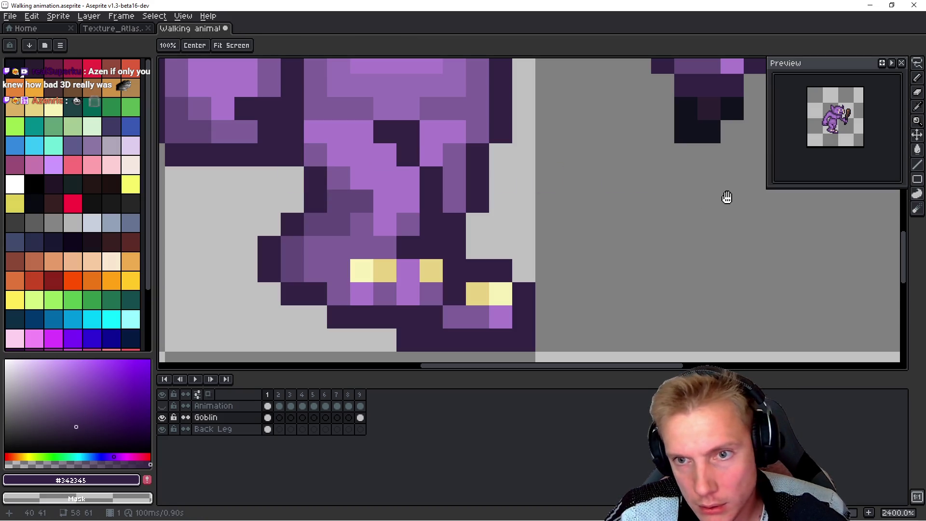
Step: Darken the upper leg shading pixels with #614878 and zoom out to view the sprite
{"action": "left_click", "coordinate": [315, 108], "text": "alt"}
{"action": "left_click", "coordinate": [316, 132]}
{"action": "left_click", "coordinate": [338, 132]}
{"action": "left_click", "coordinate": [362, 132]}
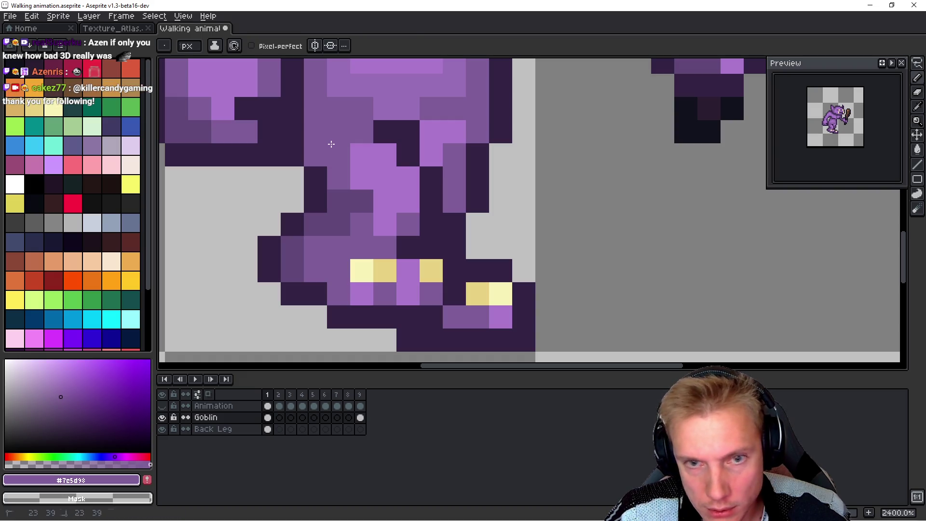
{"action": "left_click", "coordinate": [331, 201], "text": "alt"}
{"action": "left_click", "coordinate": [315, 108]}
{"action": "left_click", "coordinate": [315, 131]}
{"action": "left_click", "coordinate": [338, 131]}
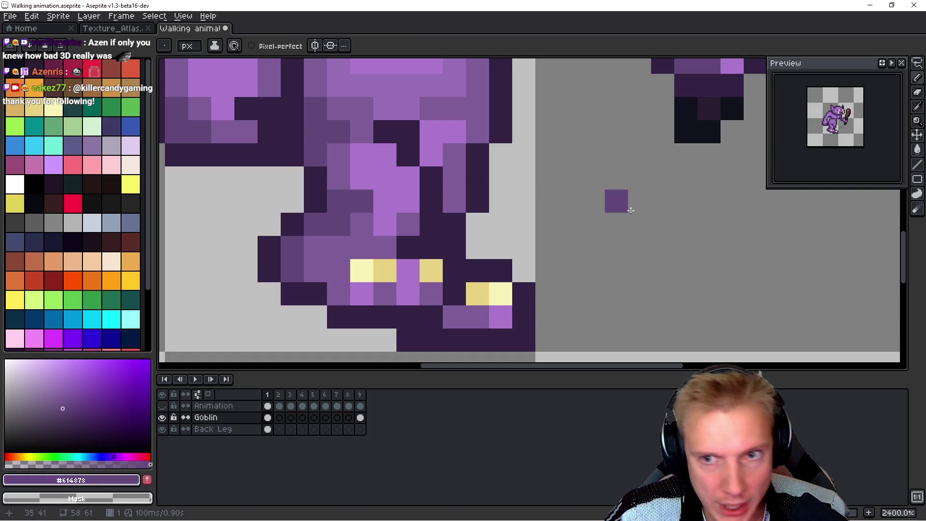
{"action": "key", "text": "space"}
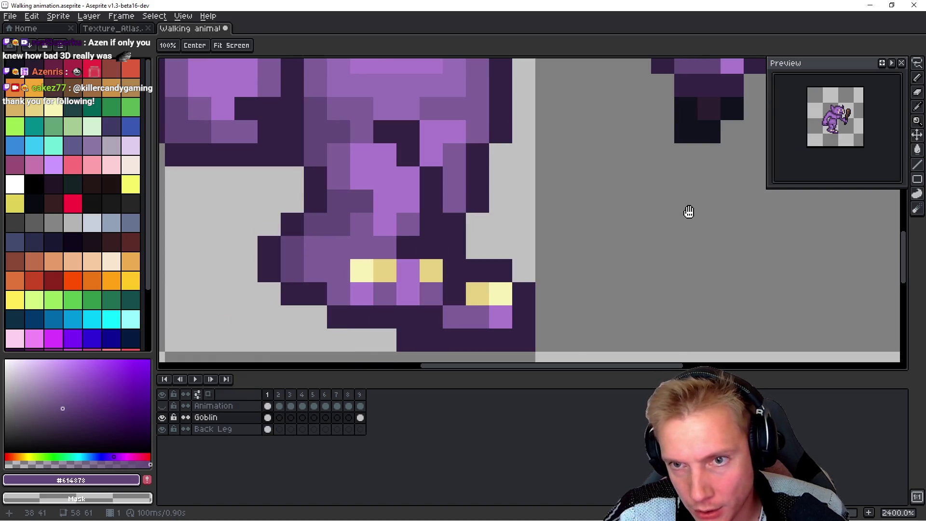
{"action": "scroll", "coordinate": [660, 205], "scroll_direction": "down", "scroll_amount": 5}
{"action": "scroll", "coordinate": [660, 205], "scroll_direction": "down", "scroll_amount": 1}
{"action": "key", "text": "space"}
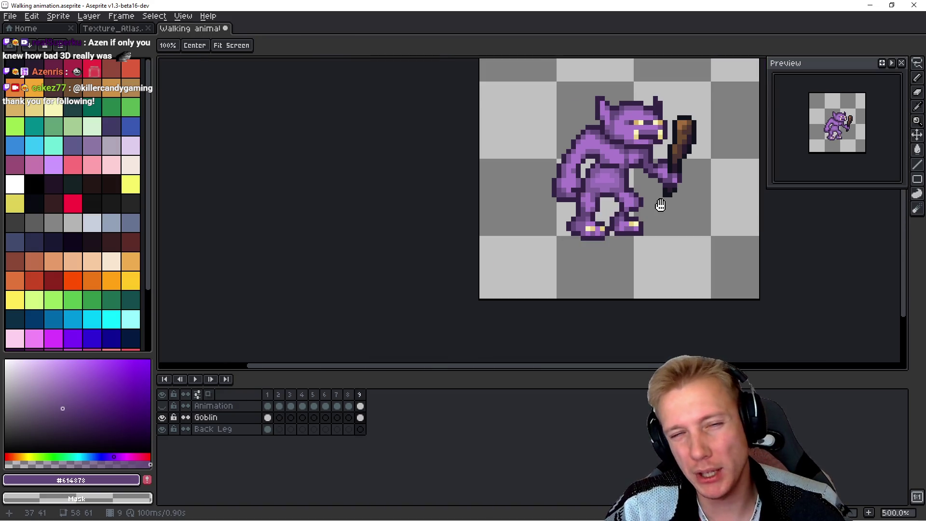
Step: Play the walk animation, copy everything on frame 1, and show the leg rig layer
{"action": "key", "text": "Return"}
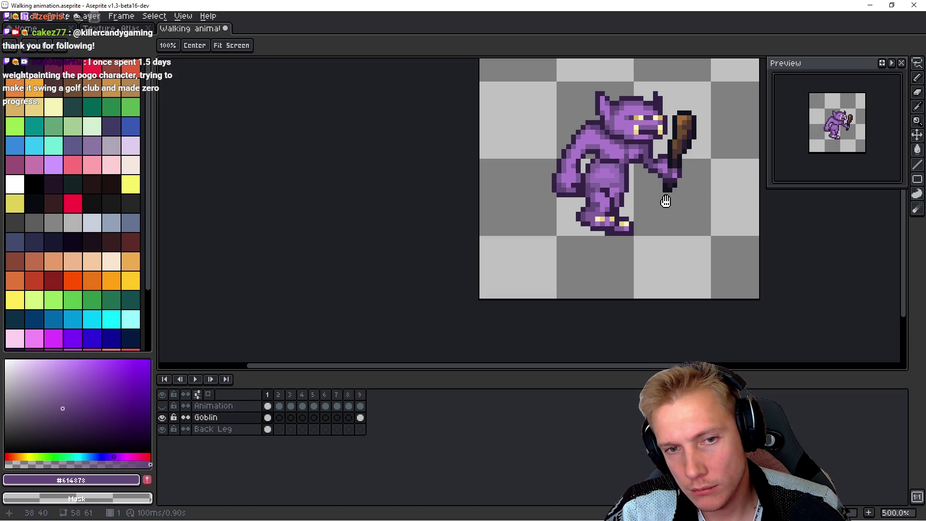
{"action": "left_click_drag", "start_coordinate": [666, 205], "coordinate": [556, 202]}
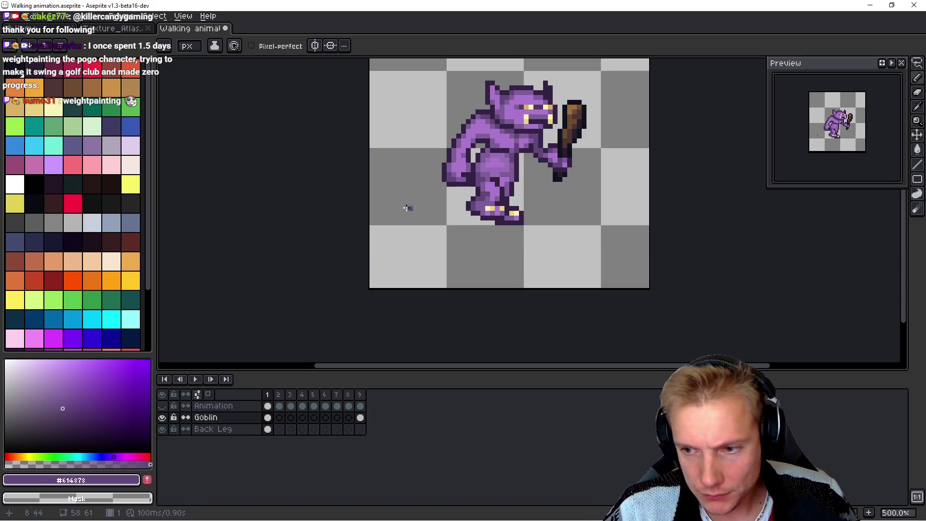
{"action": "key", "text": "space"}
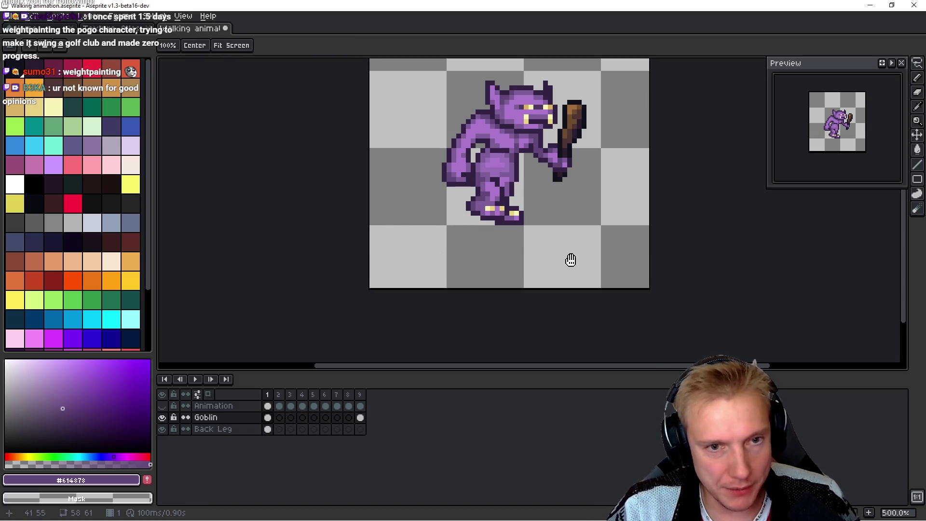
{"action": "key", "text": "ctrl+a"}
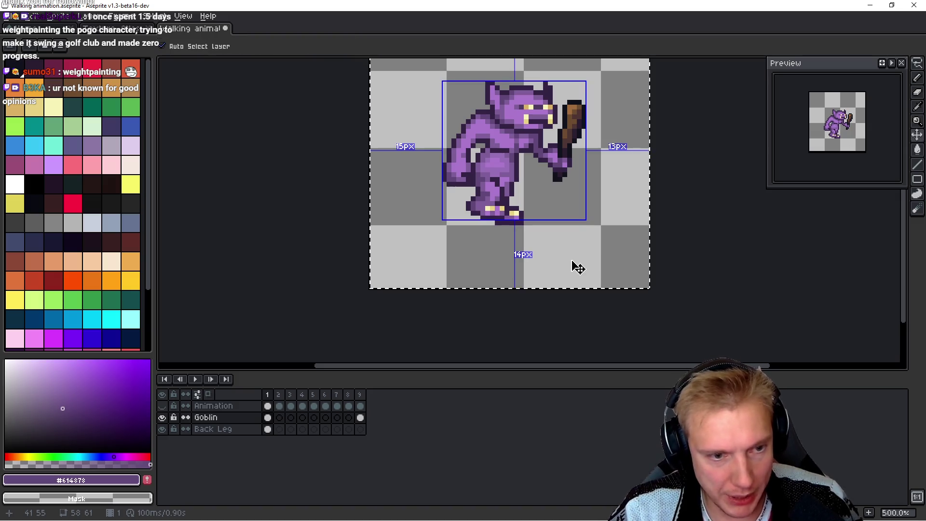
{"action": "key", "text": "ctrl+d"}
{"action": "left_click", "coordinate": [163, 405]}
Step: Compare the goblin with frame 2's rig, then paste it into frame 2
{"action": "key", "text": "Right"}
{"action": "key", "text": "Left"}
{"action": "key", "text": "Right"}
{"action": "key", "text": "Left"}
{"action": "key", "text": "Right"}
{"action": "key", "text": "Left"}
{"action": "key", "text": "Right"}
{"action": "key", "text": "Left"}
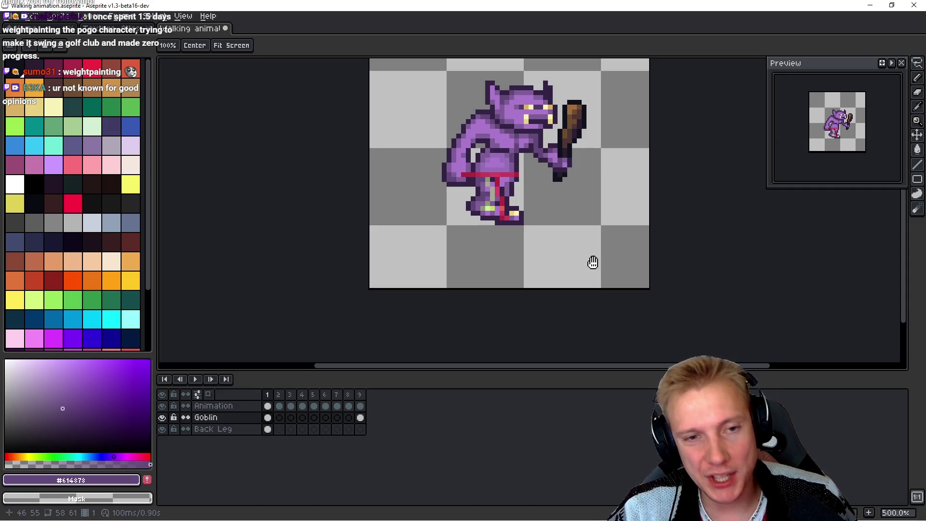
{"action": "key", "text": "Right"}
{"action": "key", "text": "Left"}
{"action": "key", "text": "Right"}
{"action": "key", "text": "Left"}
{"action": "key", "text": "Right"}
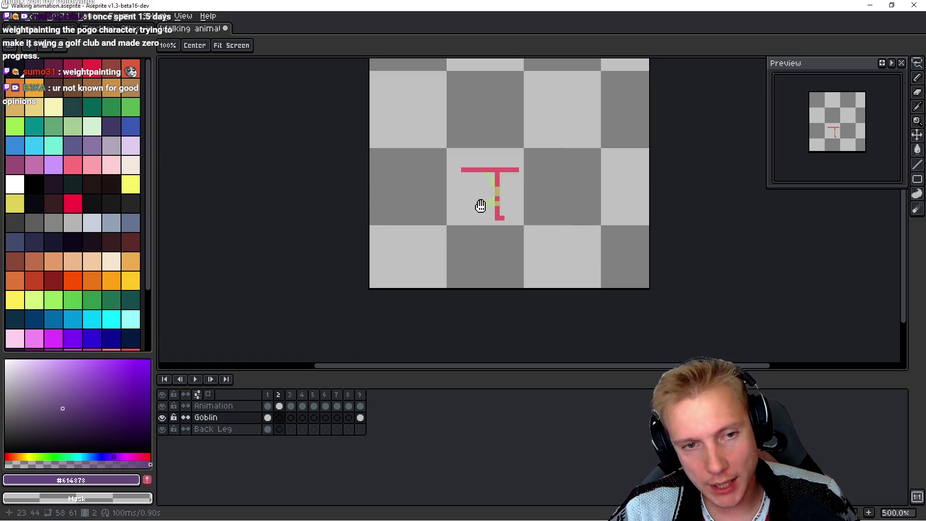
{"action": "key", "text": "Left"}
{"action": "key", "text": "Right"}
{"action": "key", "text": "Left"}
{"action": "key", "text": "Right"}
{"action": "key", "text": "Left"}
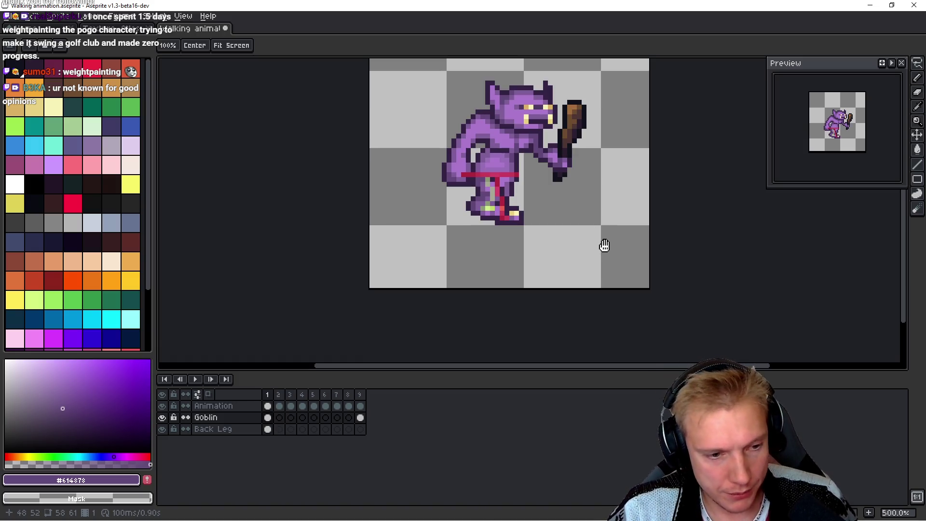
{"action": "key", "text": "Right"}
{"action": "key", "text": "ctrl+v"}
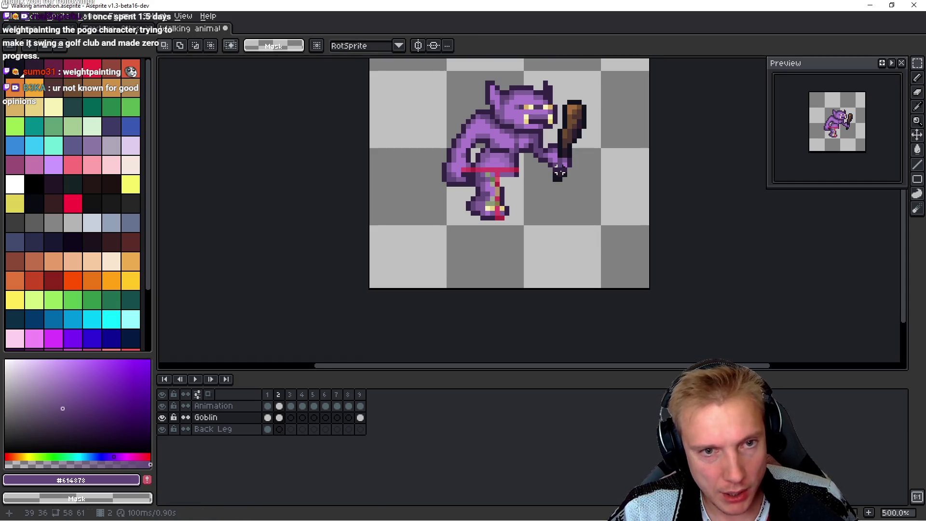
Step: Commit the pasted goblin in frame 2 and try outlining a freehand selection around its legs
{"action": "key", "text": "b"}
{"action": "mouse_move", "coordinate": [380, 188]}
{"action": "left_mouse_down"}
{"action": "mouse_move", "coordinate": [386, 227]}
{"action": "mouse_move", "coordinate": [433, 247]}
{"action": "left_mouse_up"}
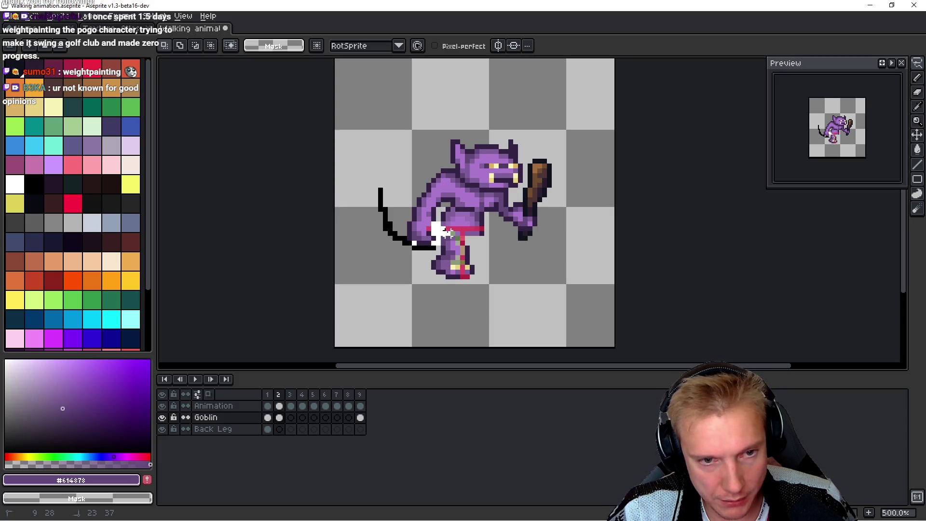
{"action": "mouse_move", "coordinate": [485, 235]}
{"action": "left_mouse_down"}
{"action": "mouse_move", "coordinate": [585, 178]}
{"action": "mouse_move", "coordinate": [386, 145]}
{"action": "mouse_move", "coordinate": [393, 193]}
{"action": "left_mouse_up"}
{"action": "key", "text": "ctrl+d"}
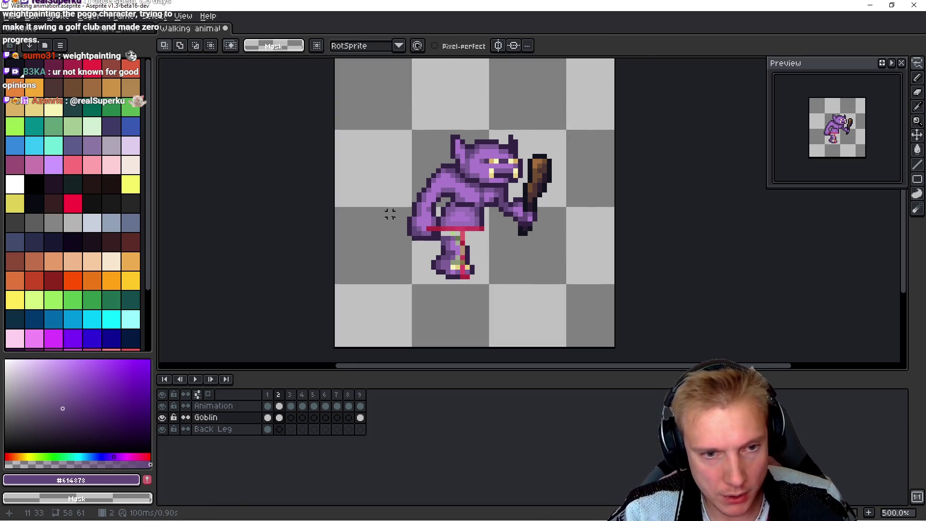
{"action": "scroll", "coordinate": [444, 282], "scroll_direction": "up", "scroll_amount": 5}
{"action": "mouse_move", "coordinate": [512, 229]}
{"action": "left_mouse_down"}
{"action": "mouse_move", "coordinate": [521, 171]}
{"action": "mouse_move", "coordinate": [424, 154]}
{"action": "mouse_move", "coordinate": [422, 193]}
{"action": "mouse_move", "coordinate": [444, 159]}
{"action": "left_mouse_up"}
{"action": "mouse_move", "coordinate": [537, 174]}
{"action": "left_mouse_down"}
{"action": "mouse_move", "coordinate": [440, 158]}
{"action": "mouse_move", "coordinate": [347, 267]}
{"action": "mouse_move", "coordinate": [559, 188]}
{"action": "mouse_move", "coordinate": [560, 166]}
{"action": "left_mouse_up"}
Step: Flip between frames 1 and 2 to compare the goblin's legs
{"action": "key", "text": "Left"}
{"action": "key", "text": "Right"}
{"action": "key", "text": "Left"}
{"action": "key", "text": "Right"}
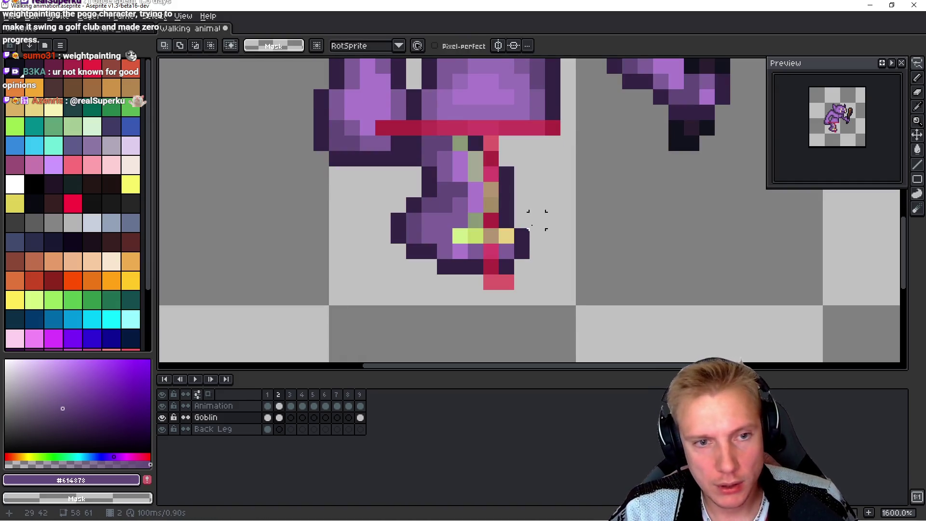
{"action": "key", "text": "Left"}
{"action": "key", "text": "Right"}
{"action": "key", "text": "Left"}
{"action": "key", "text": "Right"}
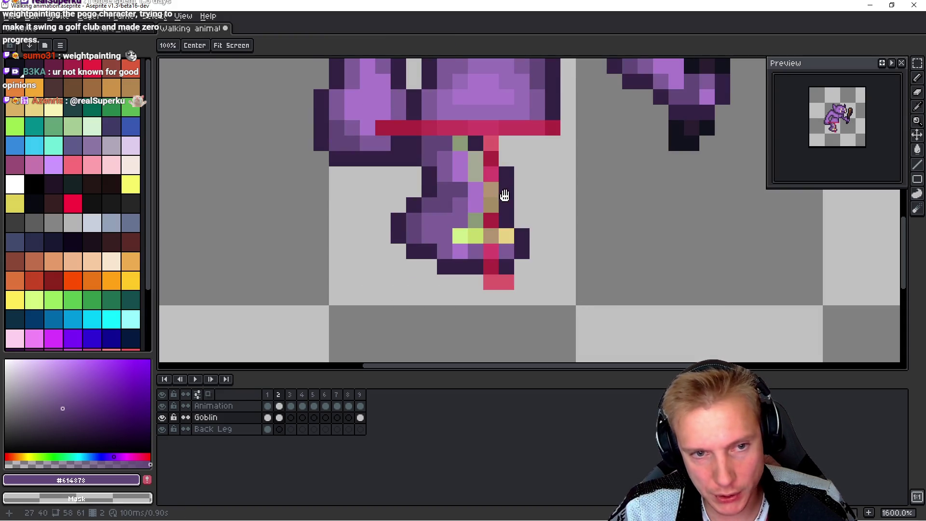
Step: Move frame 2's legs one pixel right and one pixel up, then check against frame 1
{"action": "key", "text": "m"}
{"action": "left_click_drag", "start_coordinate": [397, 298], "coordinate": [543, 182]}
{"action": "mouse_move", "coordinate": [502, 223]}
{"action": "left_mouse_down"}
{"action": "mouse_move", "coordinate": [511, 217]}
{"action": "mouse_move", "coordinate": [500, 219]}
{"action": "mouse_move", "coordinate": [507, 203]}
{"action": "left_mouse_up"}
{"action": "key", "text": "Return"}
{"action": "key", "text": "Left"}
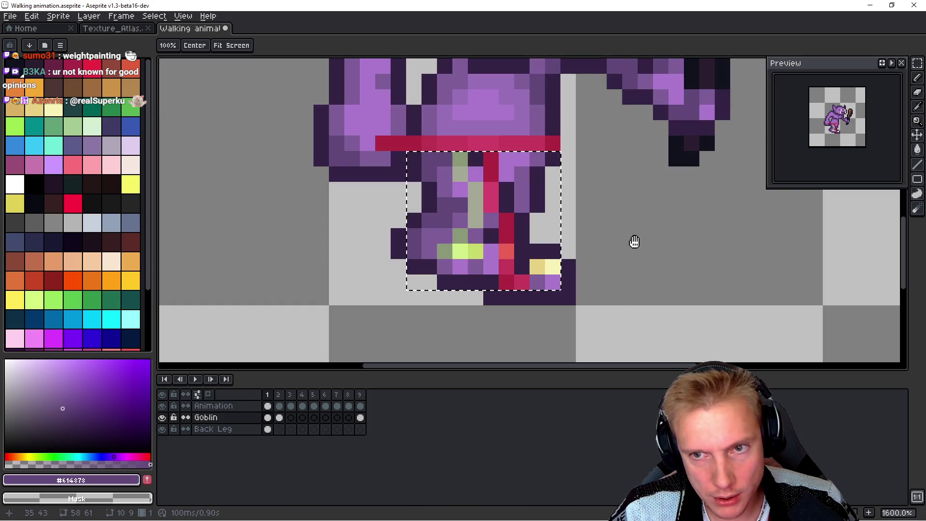
{"action": "key", "text": "Right"}
{"action": "key", "text": "Left"}
{"action": "key", "text": "Right"}
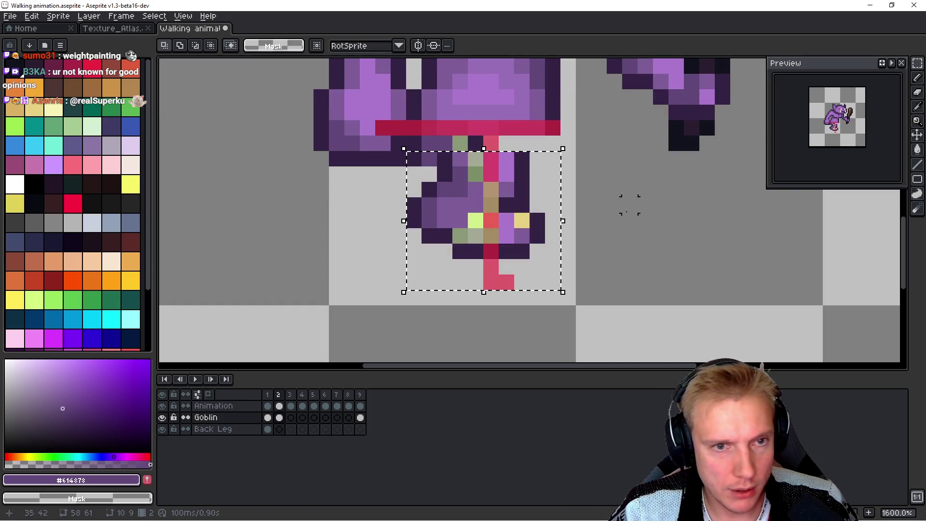
Step: With the leg rig hidden, add dark #342345 outline pixels and erase a stray purple pixel
{"action": "left_click", "coordinate": [162, 406]}
{"action": "mouse_move", "coordinate": [612, 190]}
{"action": "left_mouse_down"}
{"action": "mouse_move", "coordinate": [549, 229]}
{"action": "mouse_move", "coordinate": [554, 205]}
{"action": "left_mouse_up"}
{"action": "key", "text": "ctrl+d"}
{"action": "key", "text": "b"}
{"action": "left_click", "coordinate": [484, 191], "text": "alt"}
{"action": "left_click", "coordinate": [484, 192]}
{"action": "left_click", "coordinate": [465, 180]}
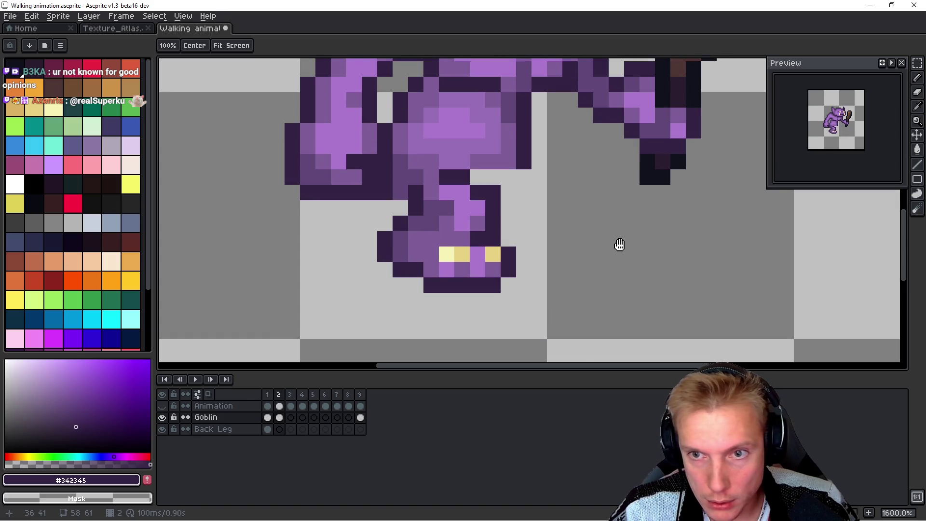
{"action": "left_click", "coordinate": [538, 222]}
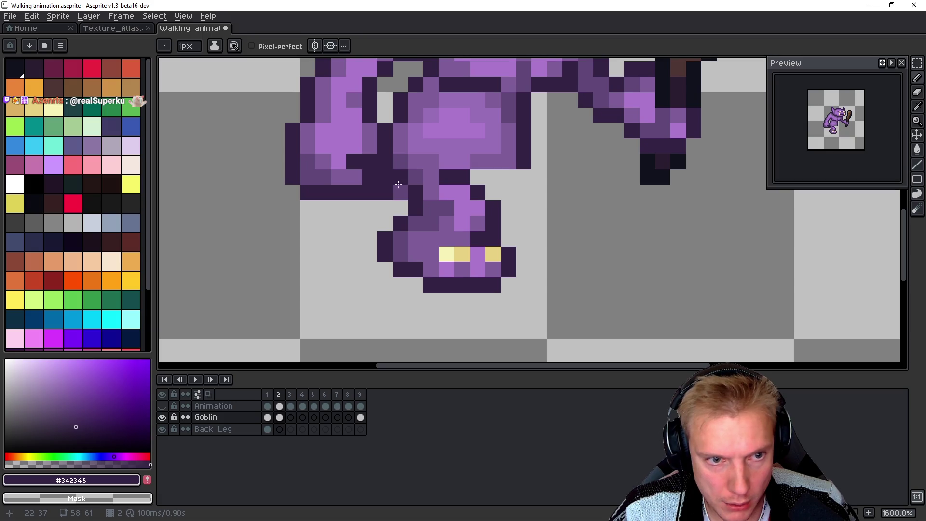
{"action": "right_click", "coordinate": [400, 192]}
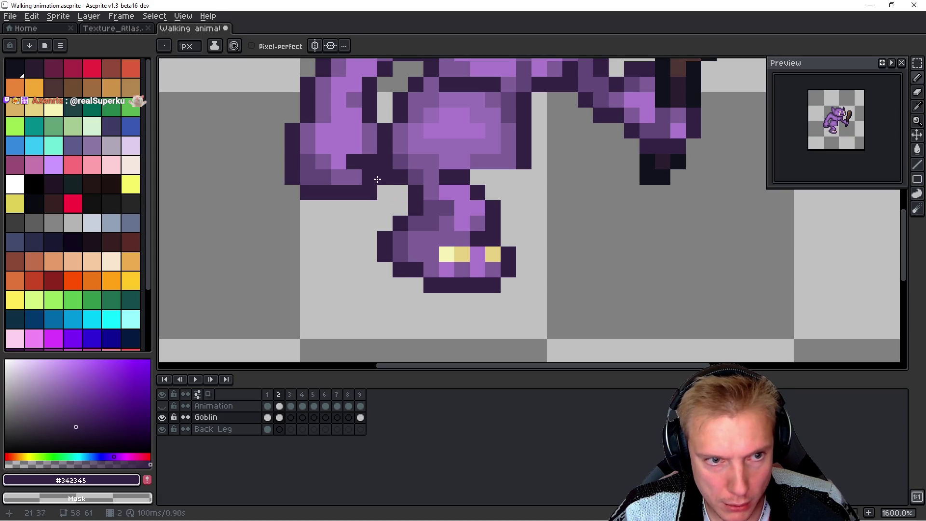
{"action": "key", "text": "h"}
{"action": "key", "text": "Left"}
{"action": "key", "text": "Right"}
{"action": "key", "text": "Left"}
{"action": "key", "text": "Right"}
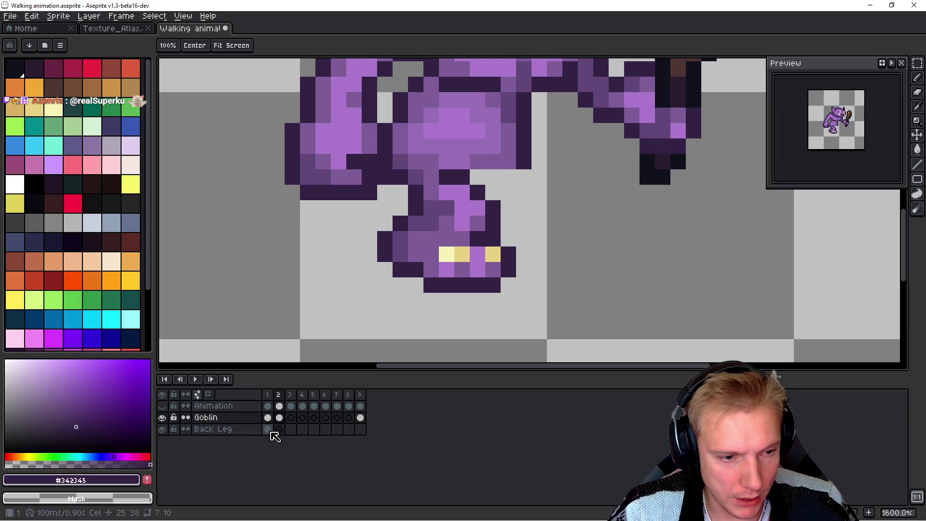
Step: Copy frame 1's back leg into frame 2's Back Leg layer and enable onion skinning
{"action": "key", "text": "Left"}
{"action": "key", "text": "Down"}
{"action": "key", "text": "v"}
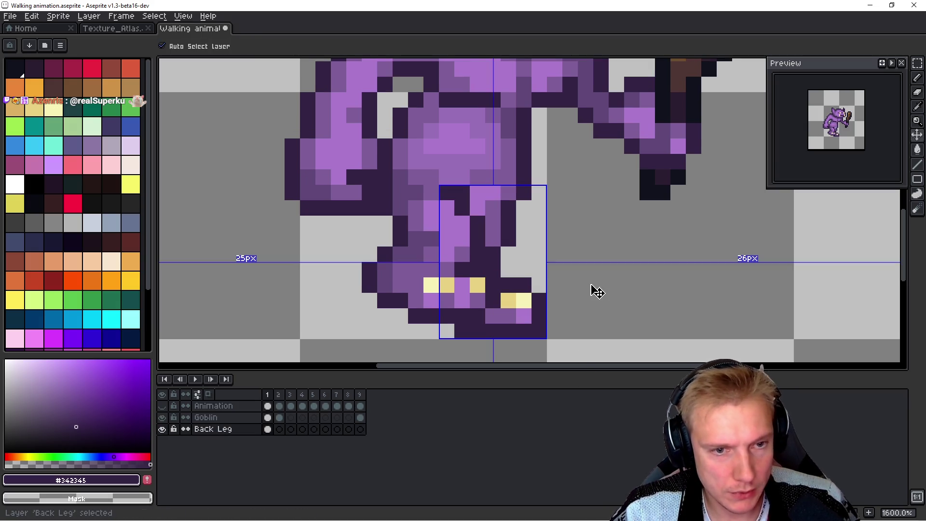
{"action": "key", "text": "Right"}
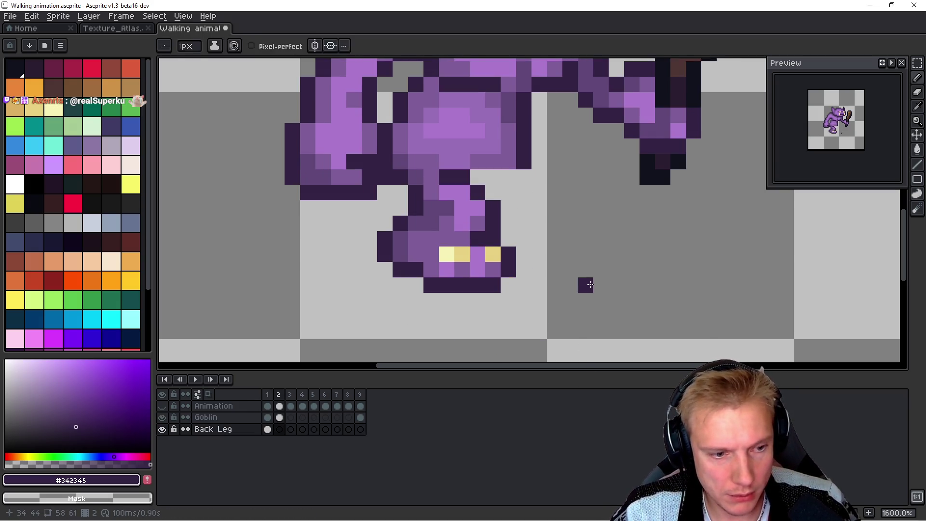
{"action": "key", "text": "ctrl+v"}
{"action": "key", "text": "Return"}
{"action": "key", "text": "space"}
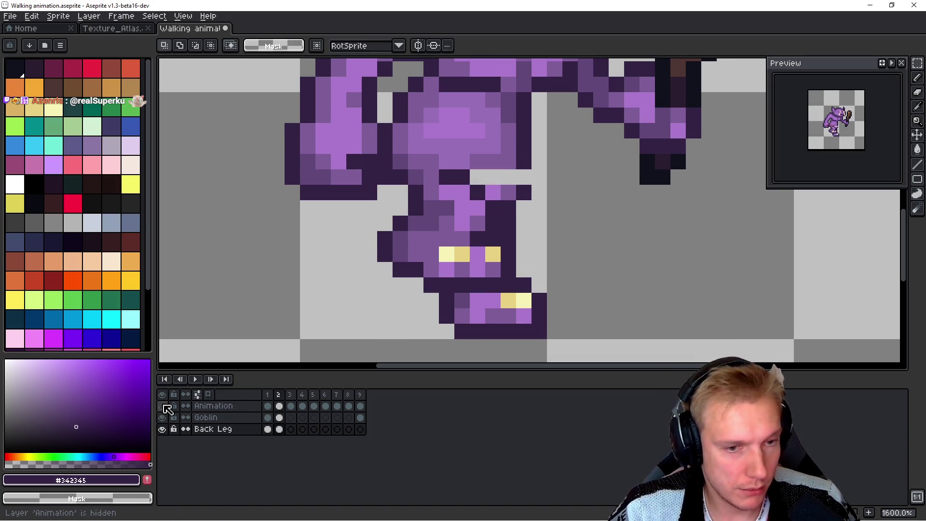
{"action": "key", "text": "F3"}
{"action": "key", "text": "Left"}
{"action": "key", "text": "Right"}
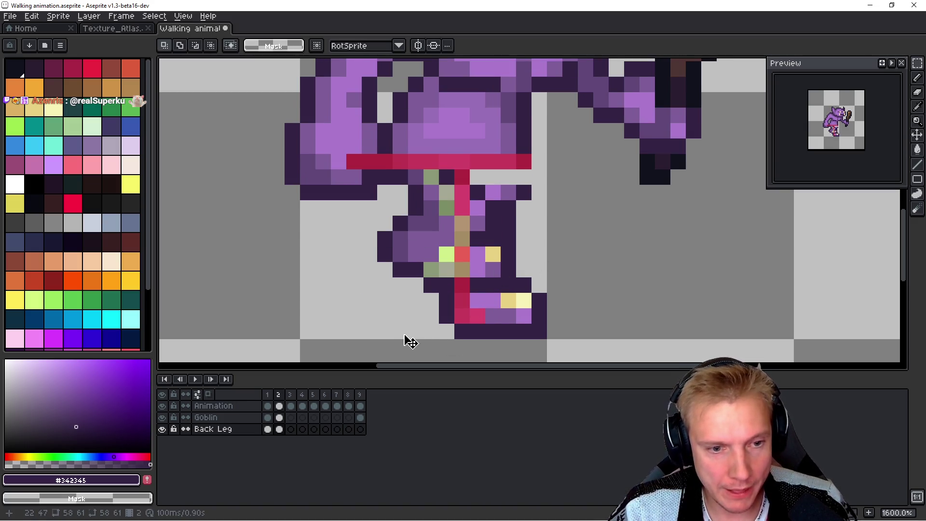
Step: Move the frame-2 back leg one pixel left and stretch its top rows up to the rig
{"action": "mouse_move", "coordinate": [400, 346]}
{"action": "left_mouse_down"}
{"action": "mouse_move", "coordinate": [593, 200]}
{"action": "mouse_move", "coordinate": [572, 192]}
{"action": "left_mouse_up"}
{"action": "left_click_drag", "start_coordinate": [511, 271], "coordinate": [497, 272]}
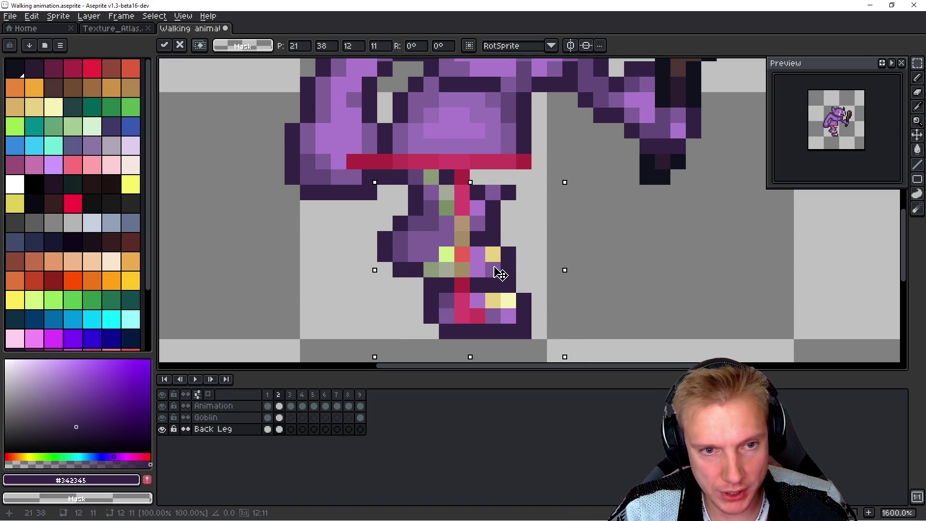
{"action": "key", "text": "Return"}
{"action": "left_click", "coordinate": [162, 417]}
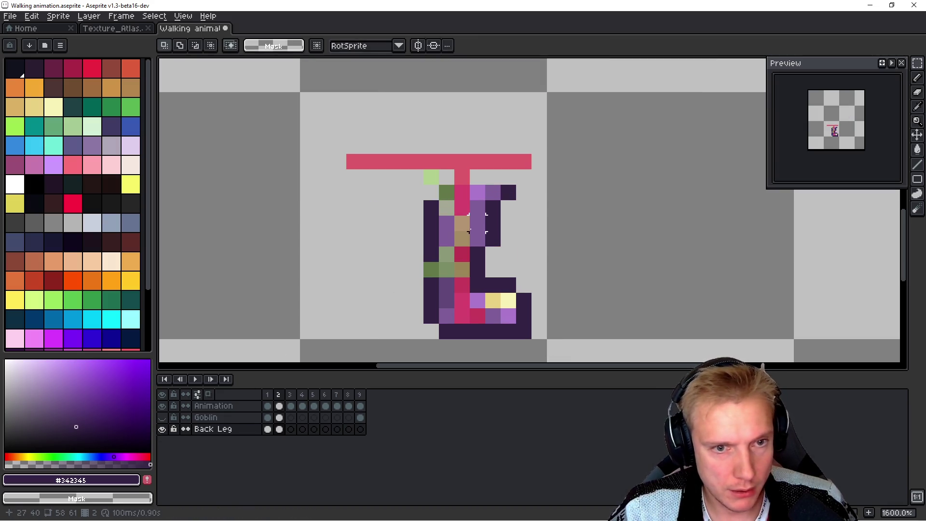
{"action": "left_click_drag", "start_coordinate": [400, 223], "coordinate": [540, 191]}
{"action": "left_click_drag", "start_coordinate": [477, 181], "coordinate": [479, 151]}
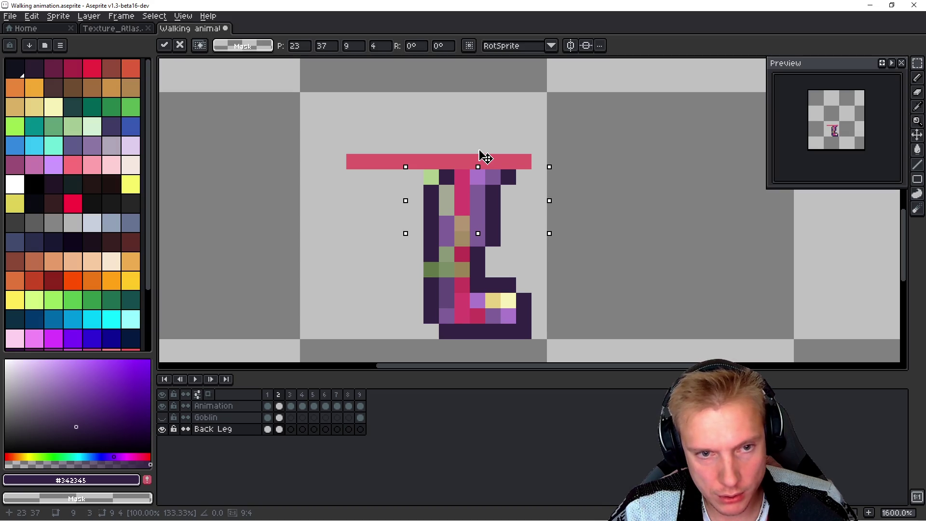
{"action": "key", "text": "Return"}
Step: Touch up the back leg's dark pixels, hide the leg rig, and play the walk cycle
{"action": "key", "text": "b"}
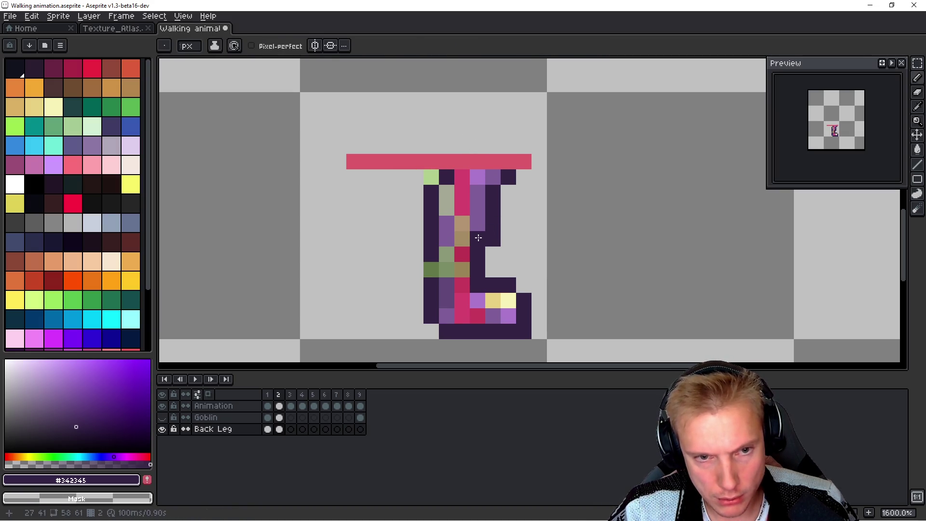
{"action": "right_click", "coordinate": [492, 238]}
{"action": "left_click", "coordinate": [439, 190]}
{"action": "right_click", "coordinate": [432, 192]}
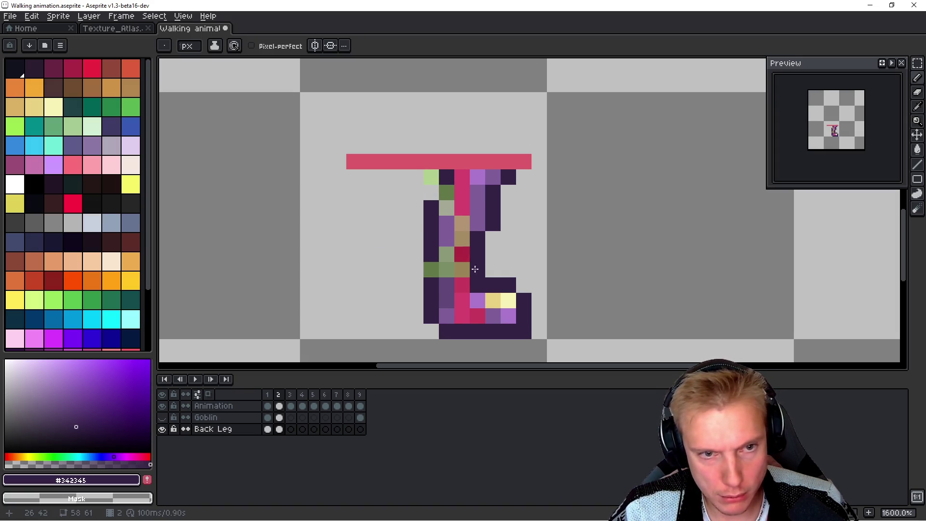
{"action": "left_click", "coordinate": [163, 406]}
{"action": "key", "text": "Return"}
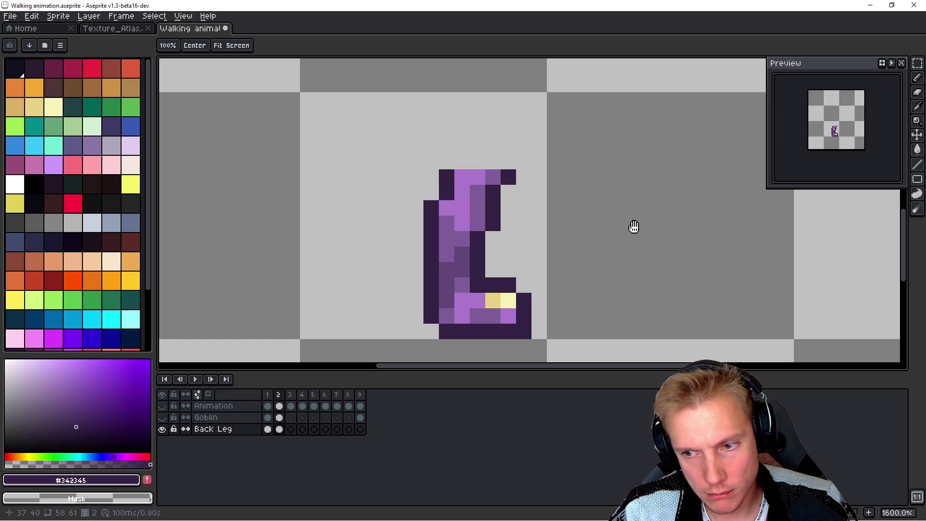
{"action": "key", "text": "Return"}
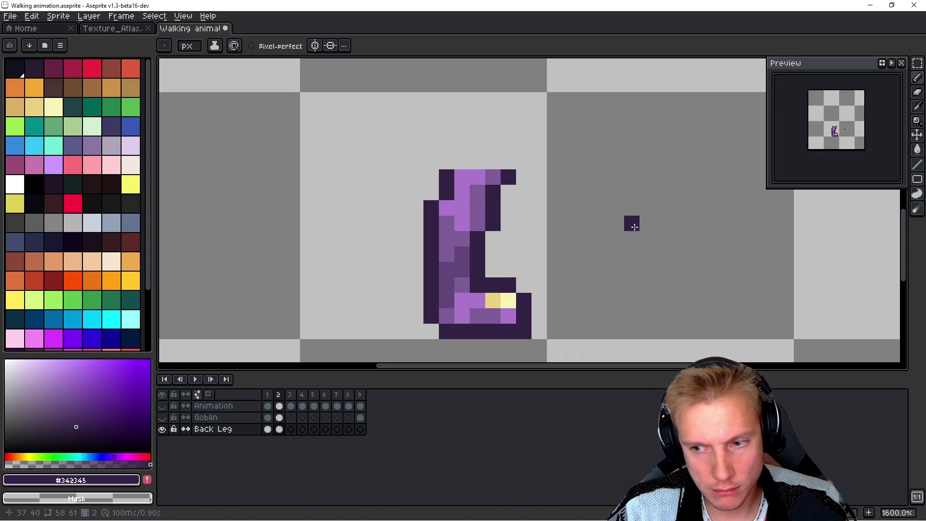
{"action": "left_click", "coordinate": [162, 417]}
{"action": "scroll", "coordinate": [598, 192], "scroll_direction": "down", "scroll_amount": 3}
{"action": "scroll", "coordinate": [598, 192], "scroll_direction": "down", "scroll_amount": 2}
{"action": "key", "text": "Return"}
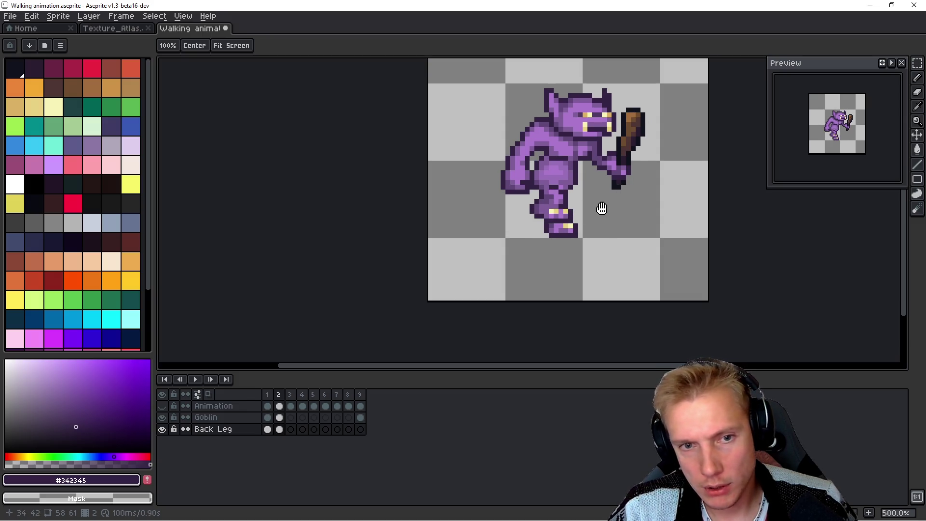
{"action": "scroll", "coordinate": [601, 205], "scroll_direction": "up", "scroll_amount": 4}
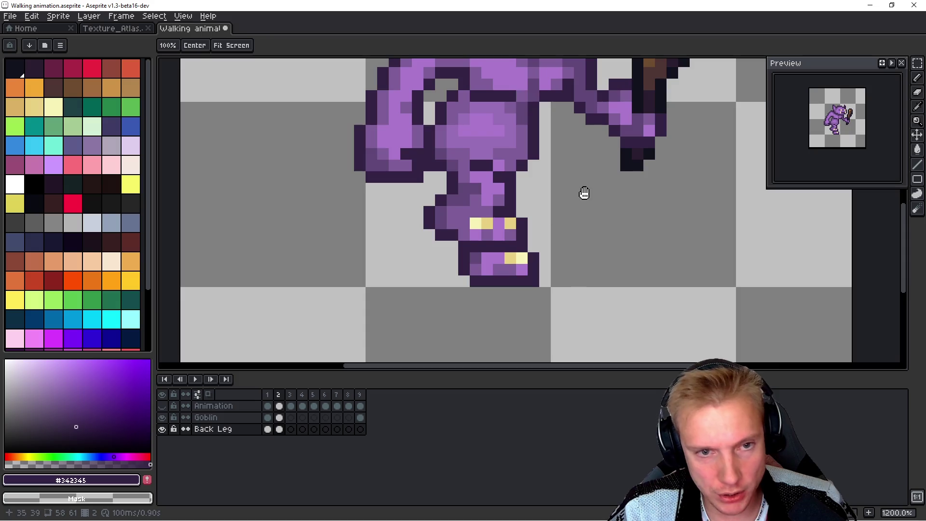
{"action": "left_click", "coordinate": [162, 417]}
{"action": "key", "text": "Return"}
{"action": "scroll", "coordinate": [574, 179], "scroll_direction": "up", "scroll_amount": 1}
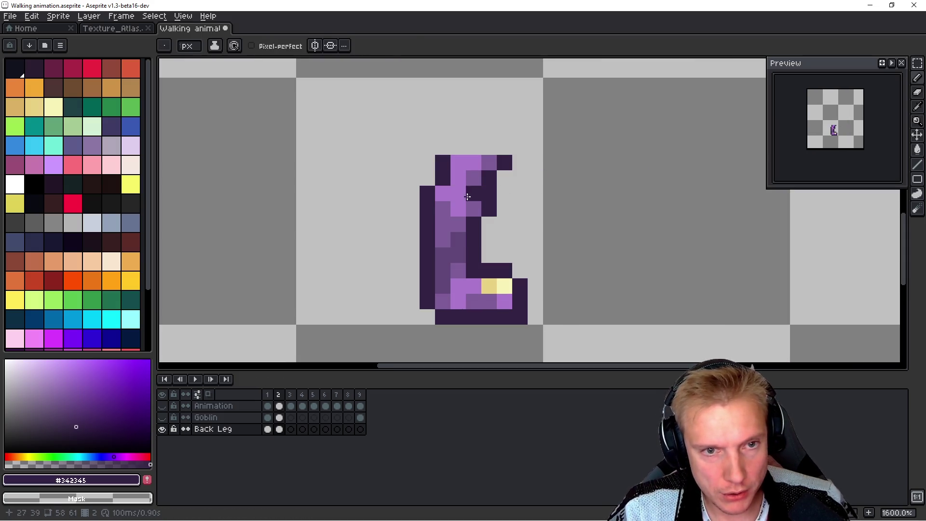
{"action": "left_click", "coordinate": [467, 196], "text": "alt"}
{"action": "left_click", "coordinate": [489, 178]}
{"action": "left_click", "coordinate": [508, 159], "text": "alt"}
{"action": "left_click", "coordinate": [504, 178]}
{"action": "left_click", "coordinate": [636, 189]}
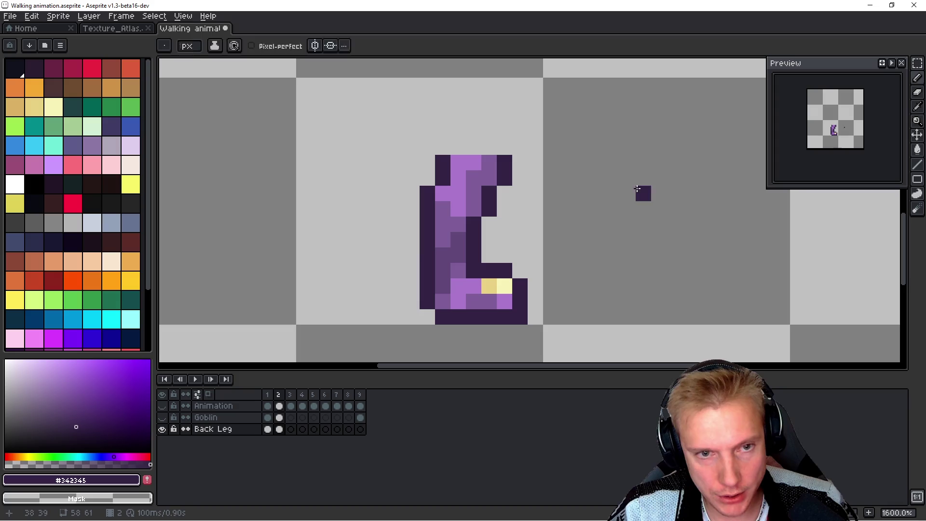
{"action": "left_click", "coordinate": [162, 417]}
{"action": "key", "text": "Left"}
{"action": "key", "text": "Right"}
{"action": "key", "text": "Left"}
{"action": "key", "text": "Right"}
{"action": "key", "text": "Left"}
{"action": "key", "text": "Right"}
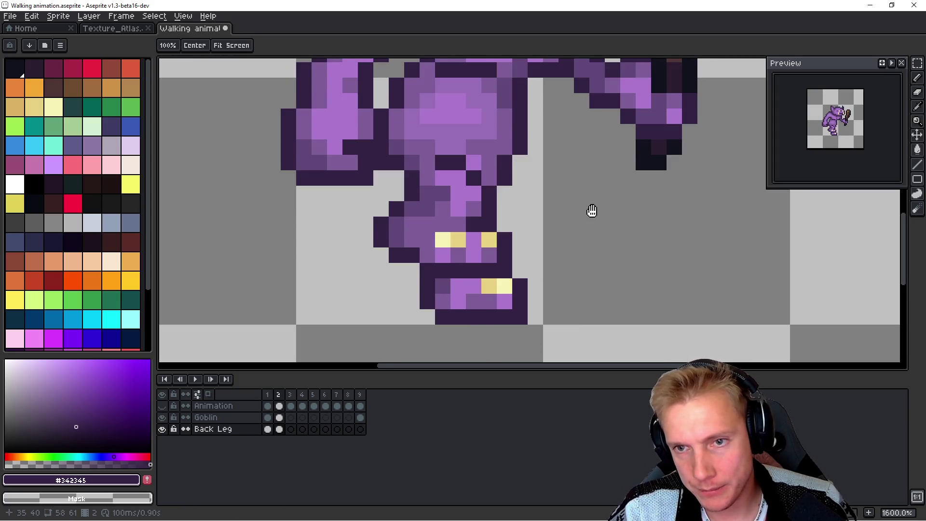
{"action": "key", "text": "Left"}
{"action": "key", "text": "Left"}
{"action": "key", "text": "Left"}
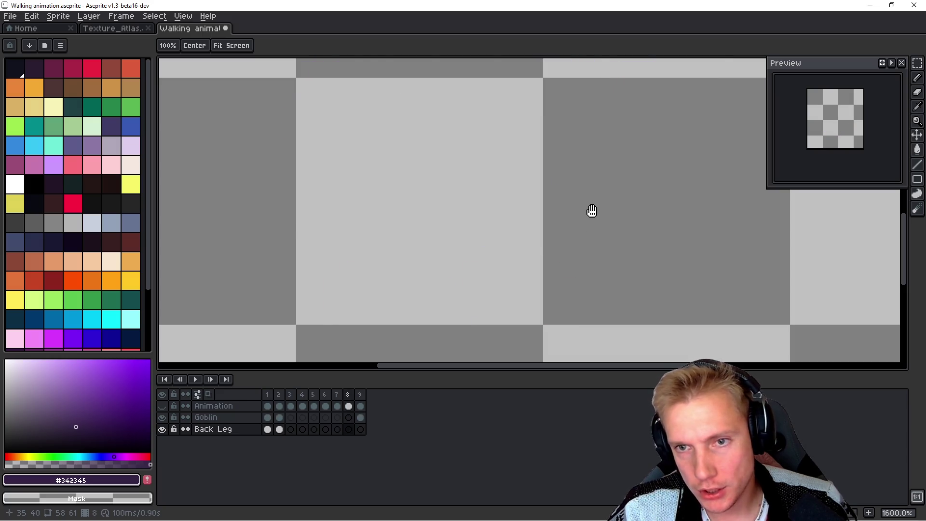
{"action": "key", "text": "Right"}
{"action": "key", "text": "Right"}
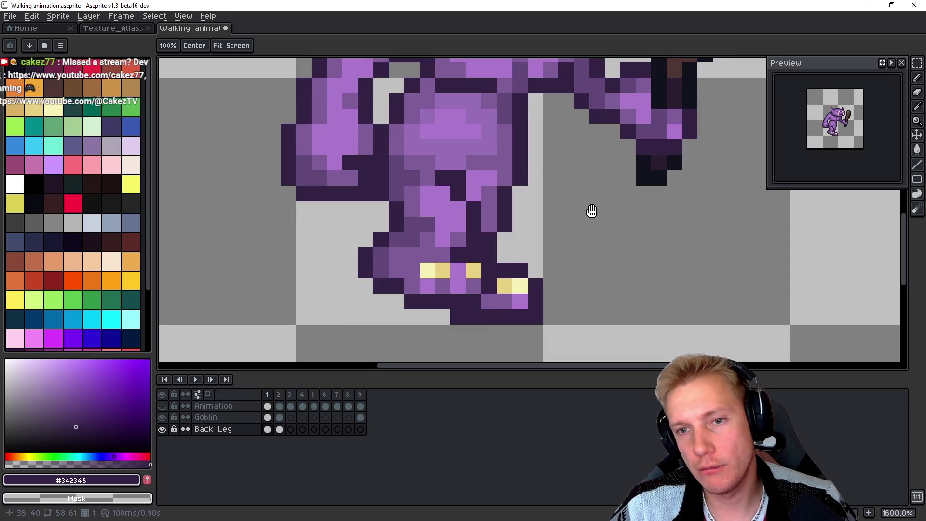
{"action": "key", "text": "Right"}
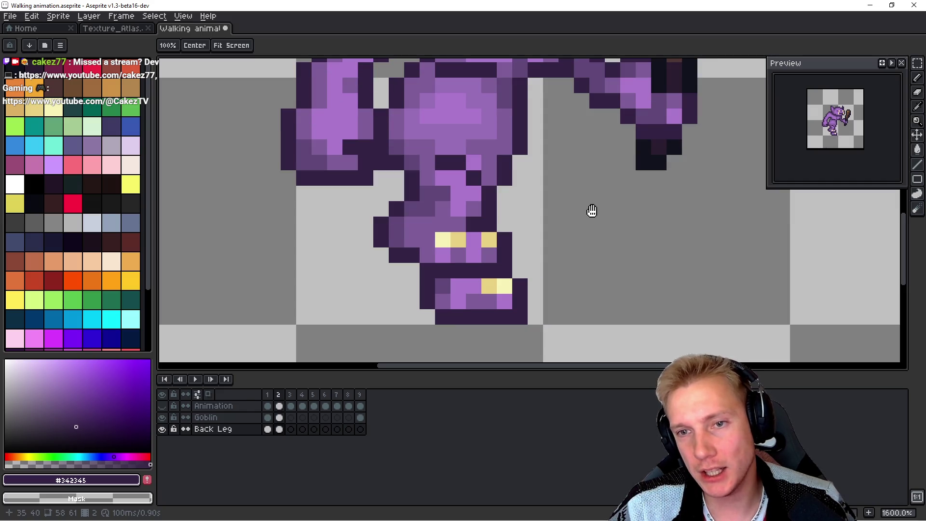
{"action": "key", "text": "b"}
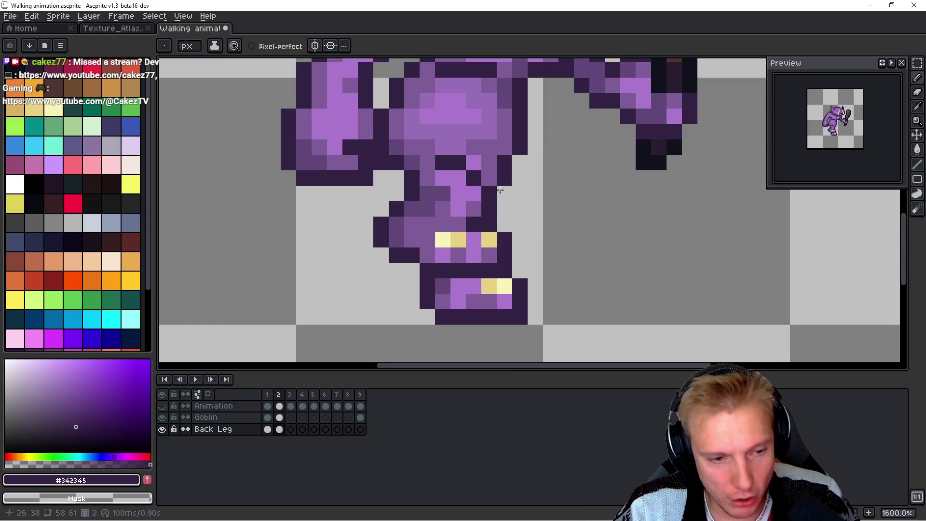
{"action": "scroll", "coordinate": [622, 223], "scroll_direction": "down", "scroll_amount": 5}
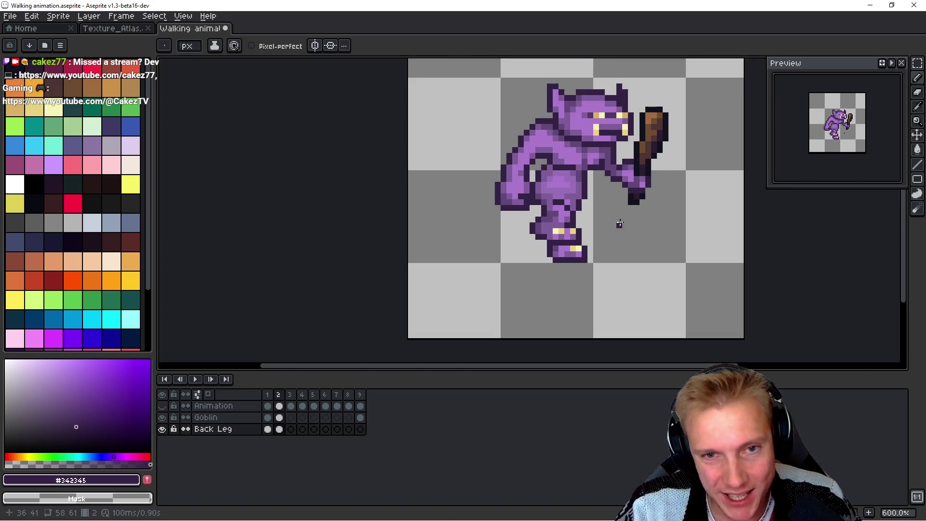
Step: Select the whole Back Leg layer in frame 2 and show the red leg rig
{"action": "scroll", "coordinate": [593, 232], "scroll_direction": "up", "scroll_amount": 2}
{"action": "key", "text": "ctrl"}
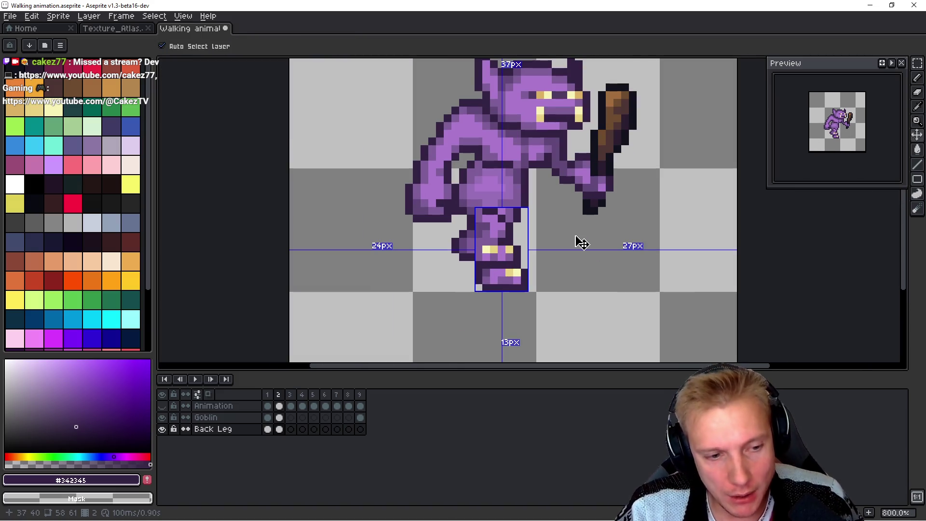
{"action": "key", "text": "ctrl+a"}
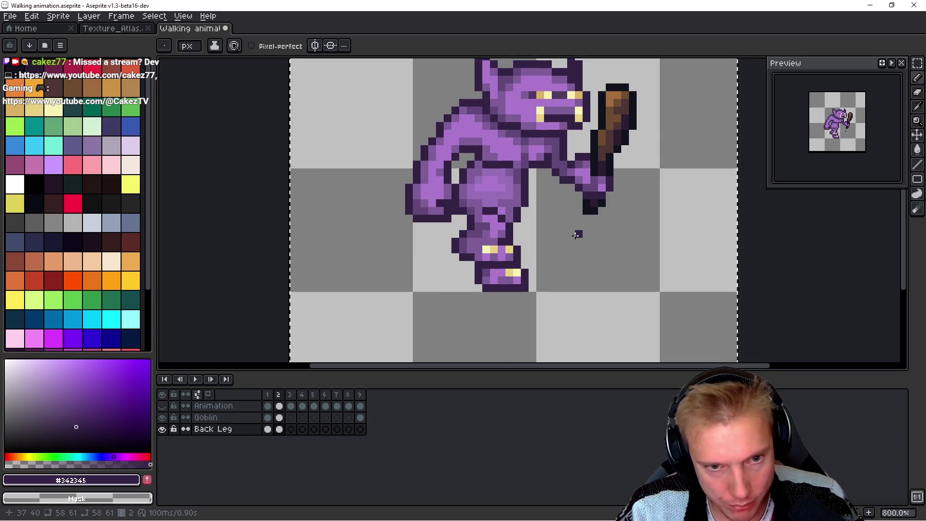
{"action": "left_click", "coordinate": [162, 405]}
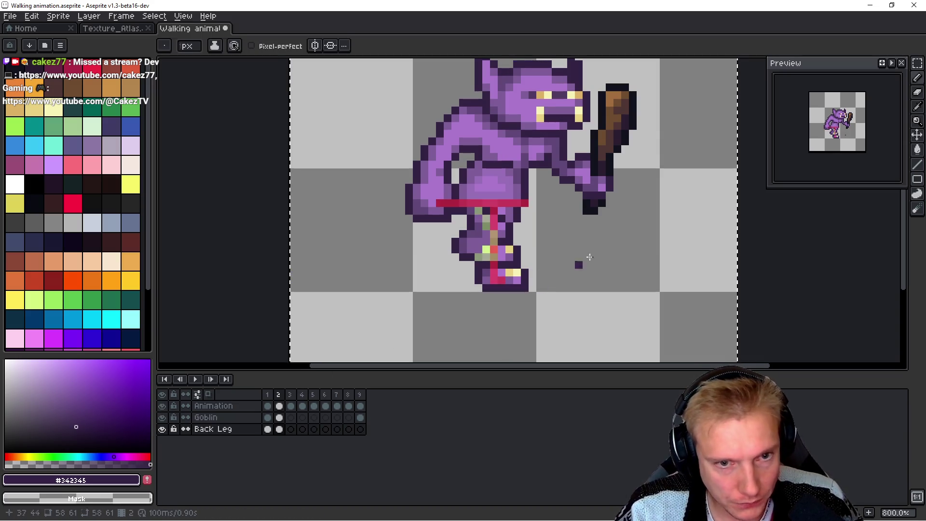
Step: Flip between frames 2 and 3 to compare the leg poses
{"action": "key", "text": "Right"}
{"action": "key", "text": "Left"}
{"action": "key", "text": "Right"}
{"action": "key", "text": "Left"}
{"action": "key", "text": "Right"}
{"action": "key", "text": "Left"}
{"action": "key", "text": "Right"}
{"action": "key", "text": "Left"}
{"action": "key", "text": "Right"}
{"action": "key", "text": "Left"}
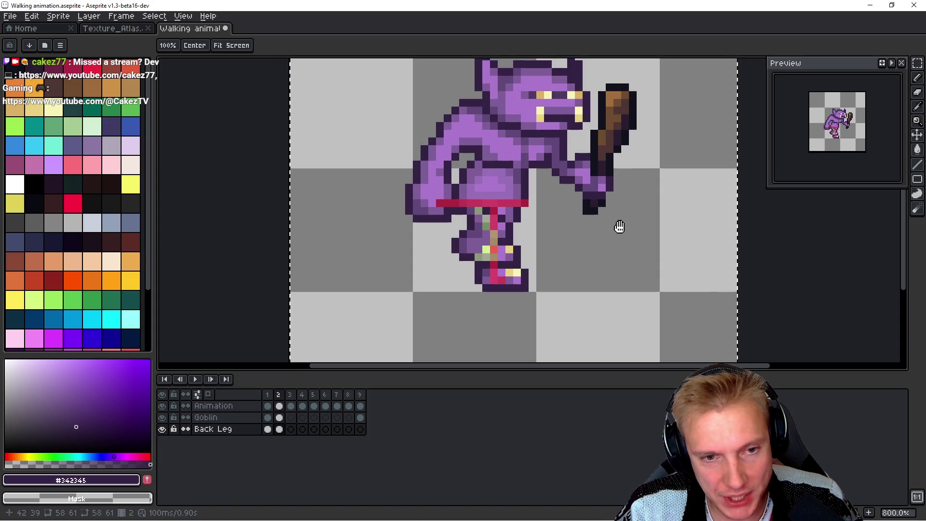
{"action": "key", "text": "Right"}
Step: Paste the copied back leg into frame 3 and commit it
{"action": "key", "text": "ctrl+v"}
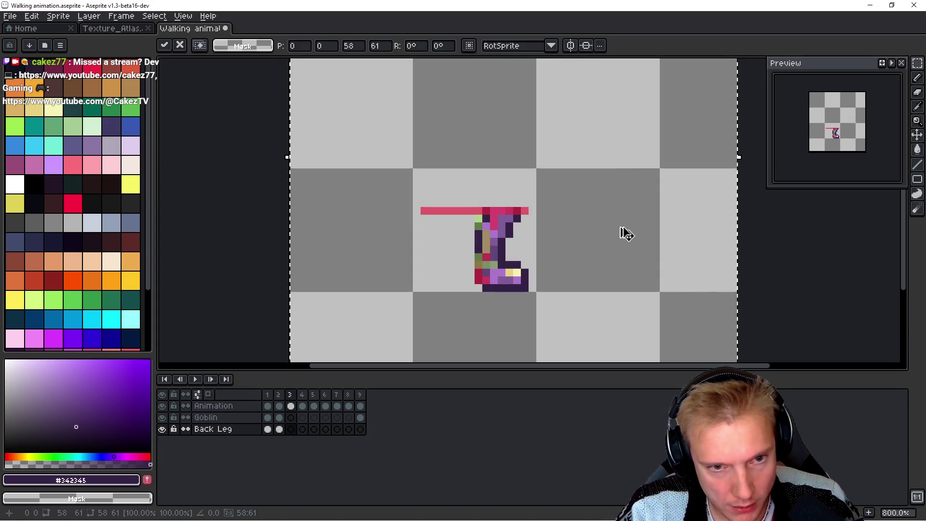
{"action": "key", "text": "Return"}
{"action": "key", "text": "Left"}
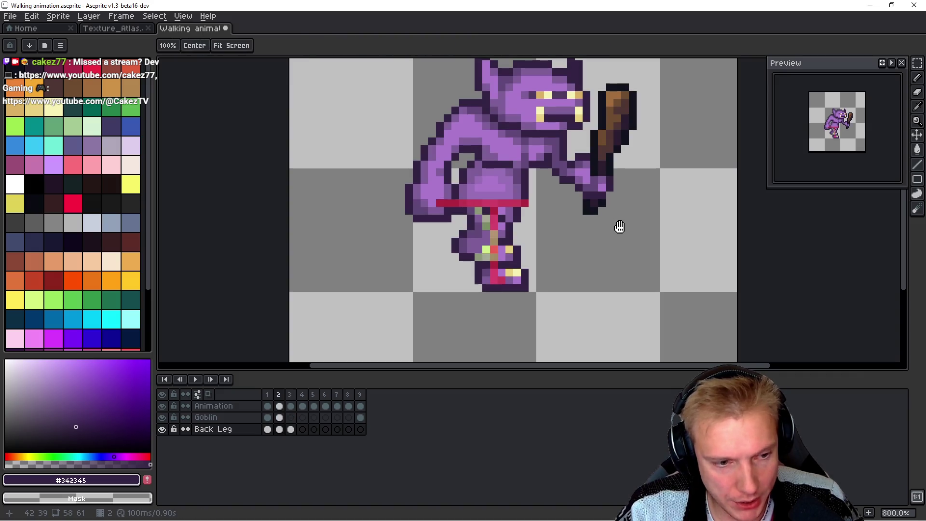
{"action": "key", "text": "m"}
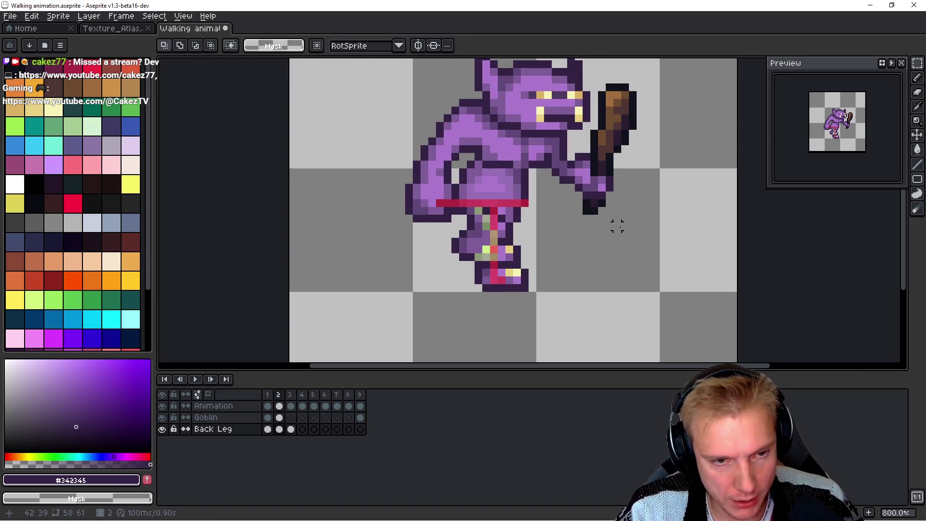
{"action": "scroll", "coordinate": [603, 224], "scroll_direction": "up", "scroll_amount": 2}
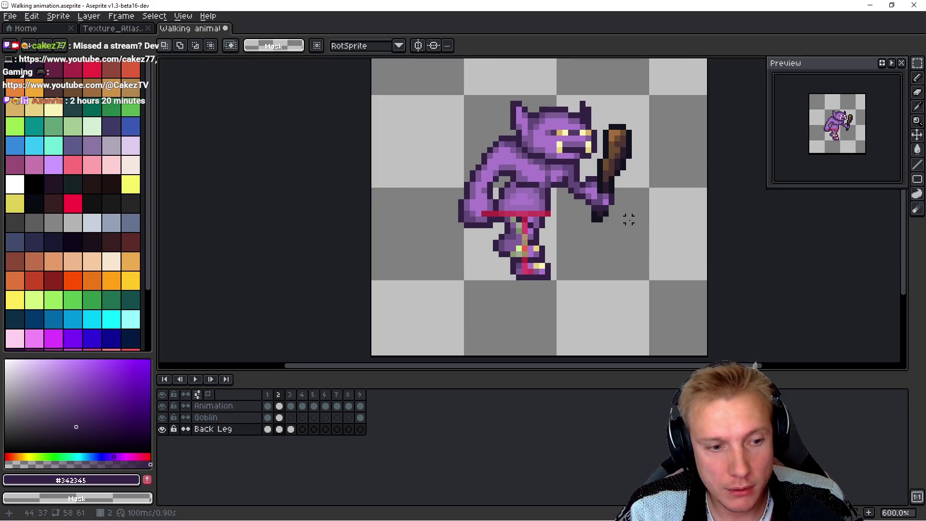
{"action": "key", "text": "Up"}
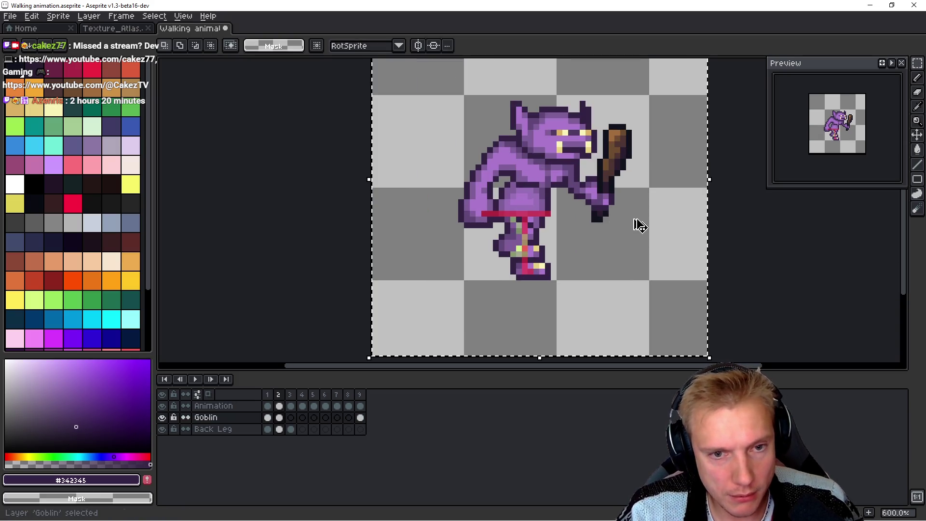
Step: Paste the goblin body into frame 3 and commit it over the back leg
{"action": "key", "text": "Right"}
{"action": "key", "text": "ctrl+v"}
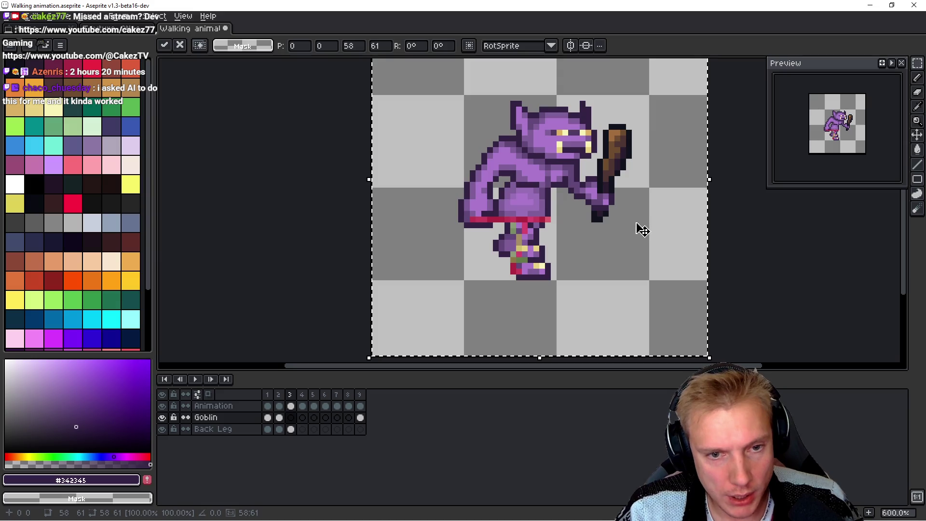
{"action": "key", "text": "Return"}
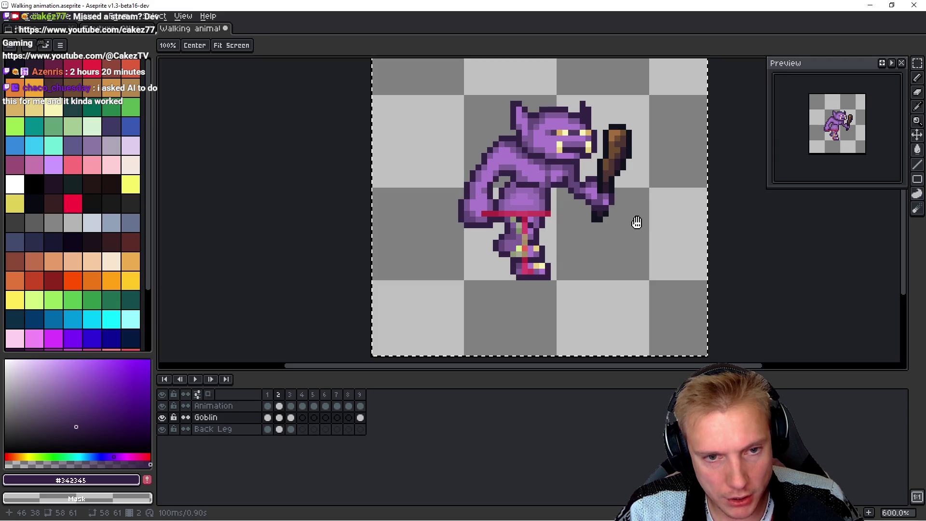
{"action": "key", "text": "m"}
{"action": "key", "text": "ctrl+d"}
{"action": "left_click_drag", "start_coordinate": [593, 237], "coordinate": [557, 261]}
{"action": "key", "text": "b"}
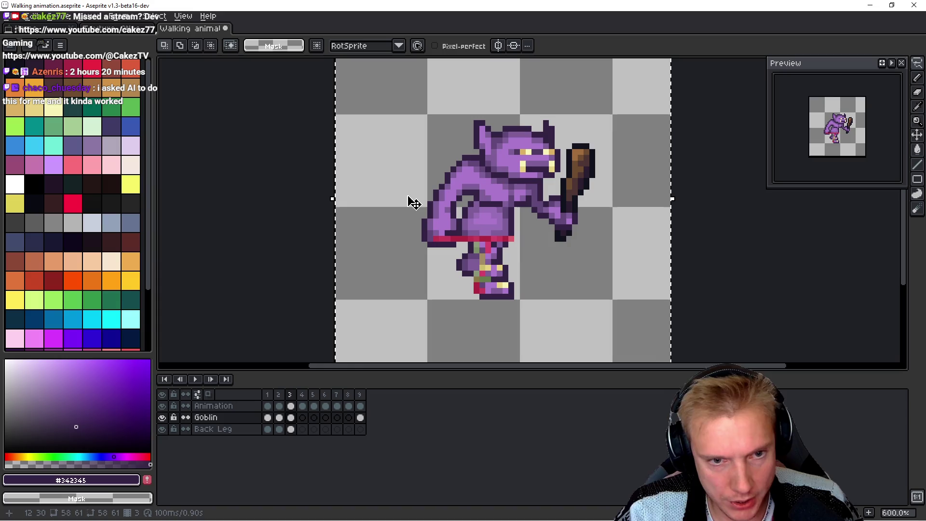
{"action": "key", "text": "ctrl+a"}
Step: Flip between frames 2 and 3 to compare the goblin's poses
{"action": "key", "text": "comma"}
{"action": "key", "text": "space"}
{"action": "key", "text": "period"}
{"action": "key", "text": "comma"}
{"action": "key", "text": "period"}
{"action": "key", "text": "comma"}
{"action": "key", "text": "period"}
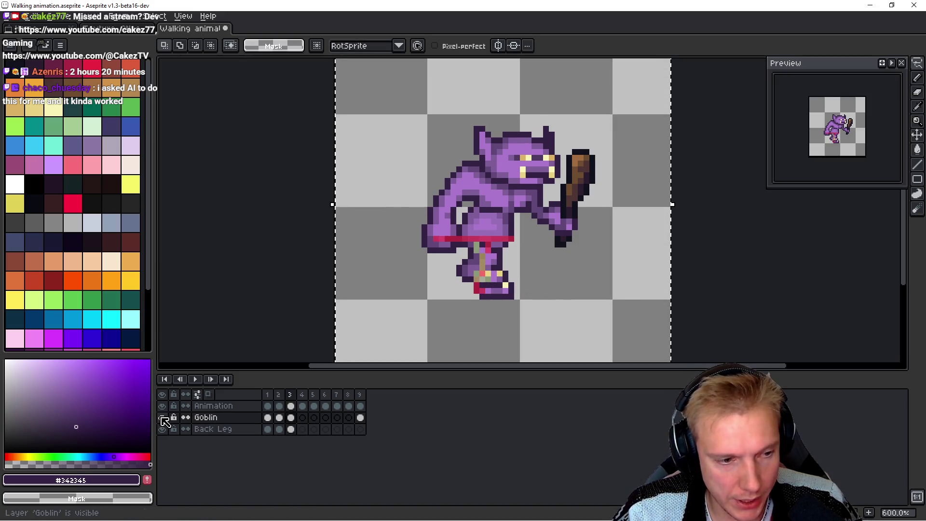
{"action": "scroll", "coordinate": [521, 304], "scroll_direction": "up", "scroll_amount": 4}
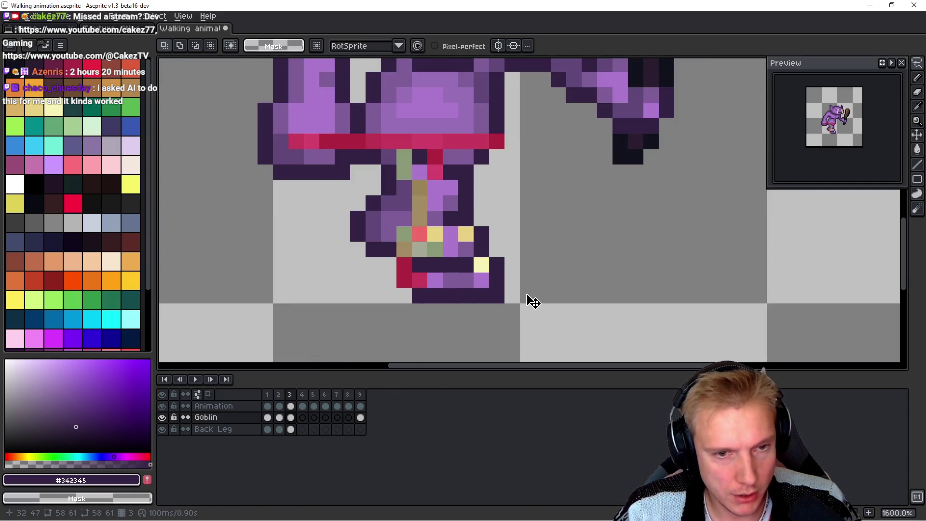
Step: On the Back Leg layer, hide the goblin body to expose frame 3's back leg
{"action": "scroll", "coordinate": [528, 297], "scroll_direction": "down", "scroll_amount": 1}
{"action": "left_click", "coordinate": [533, 287], "text": "ctrl"}
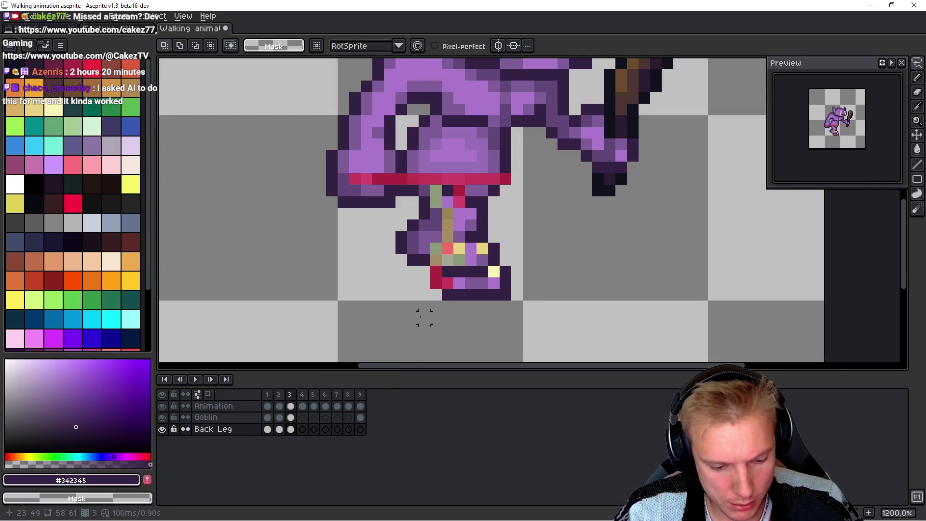
{"action": "key", "text": "m"}
{"action": "mouse_move", "coordinate": [389, 318]}
{"action": "left_mouse_down"}
{"action": "mouse_move", "coordinate": [507, 263]}
{"action": "mouse_move", "coordinate": [535, 229]}
{"action": "left_mouse_up"}
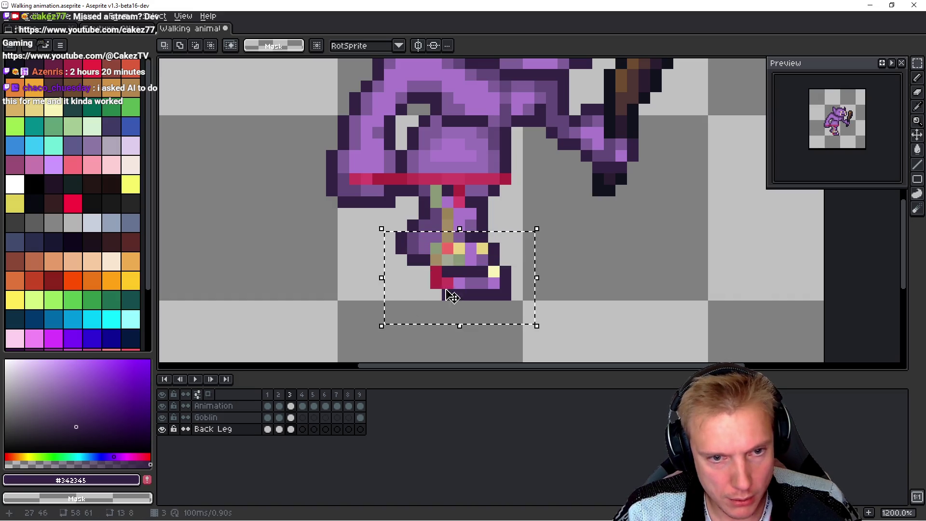
{"action": "left_click", "coordinate": [162, 418]}
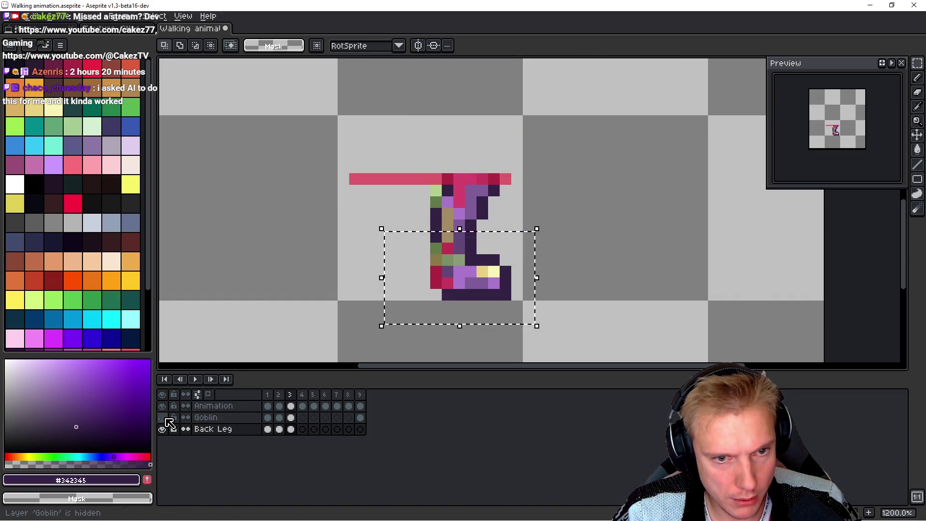
{"action": "left_click", "coordinate": [164, 418]}
{"action": "left_click", "coordinate": [164, 418]}
{"action": "left_click", "coordinate": [412, 248]}
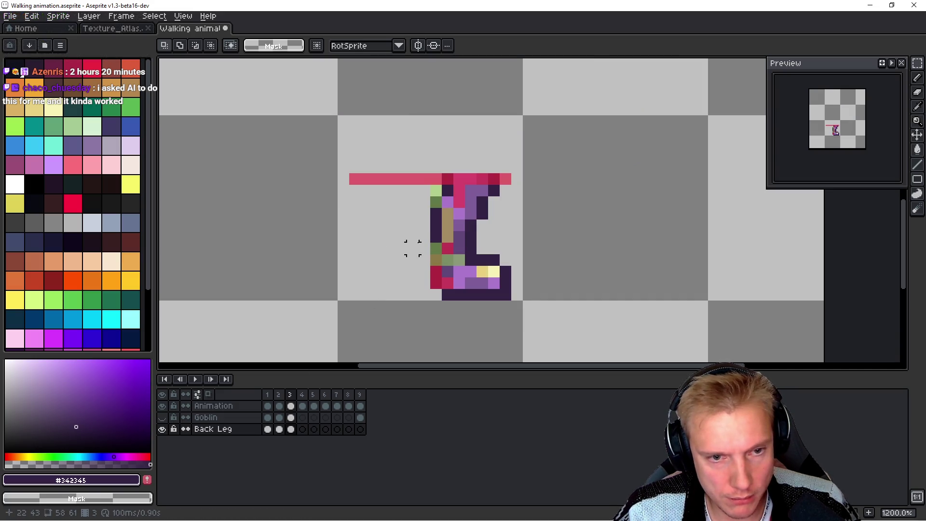
Step: Shift frame 3's lower back leg and foot about two pixels left beneath the knee
{"action": "mouse_move", "coordinate": [412, 248]}
{"action": "left_mouse_down"}
{"action": "mouse_move", "coordinate": [506, 251]}
{"action": "mouse_move", "coordinate": [543, 310]}
{"action": "left_mouse_up"}
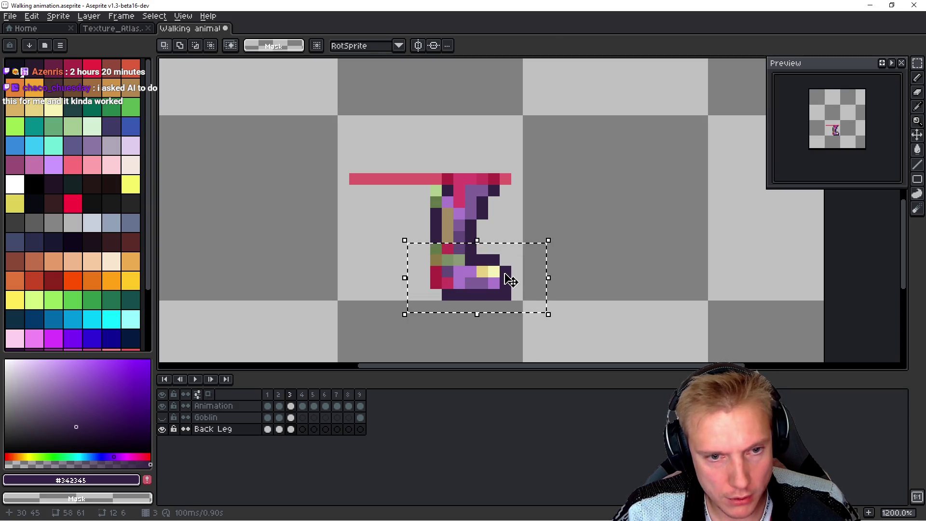
{"action": "left_click_drag", "start_coordinate": [503, 282], "coordinate": [492, 282]}
{"action": "key", "text": "Return"}
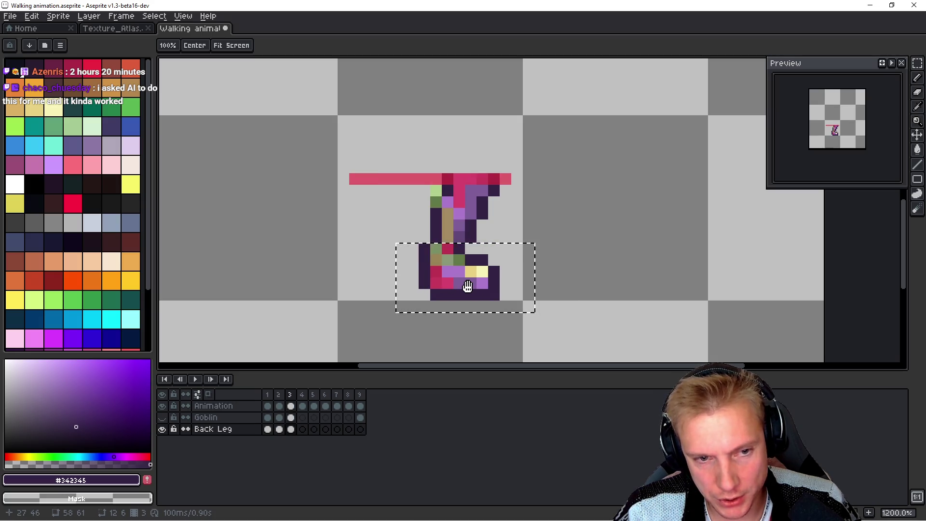
{"action": "key", "text": "m"}
{"action": "left_click_drag", "start_coordinate": [397, 302], "coordinate": [406, 312]}
{"action": "left_click_drag", "start_coordinate": [513, 259], "coordinate": [513, 259]}
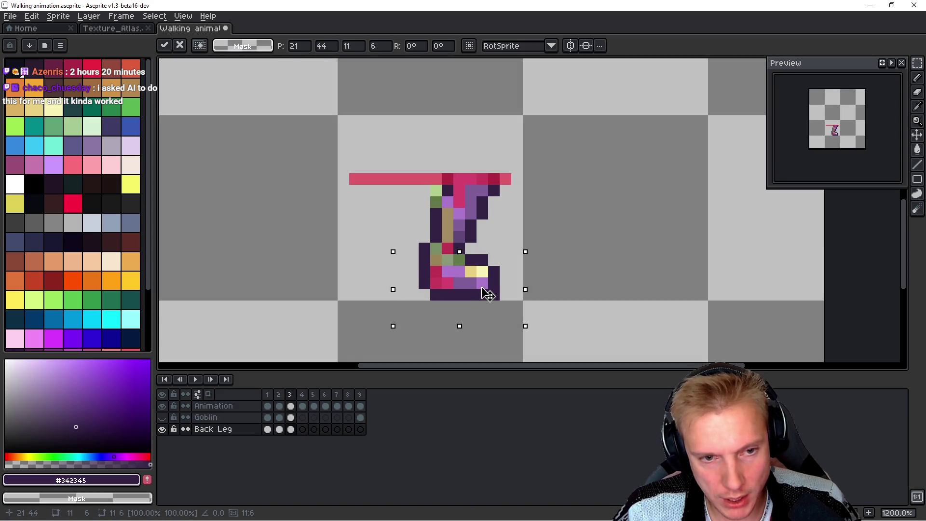
{"action": "key", "text": "h"}
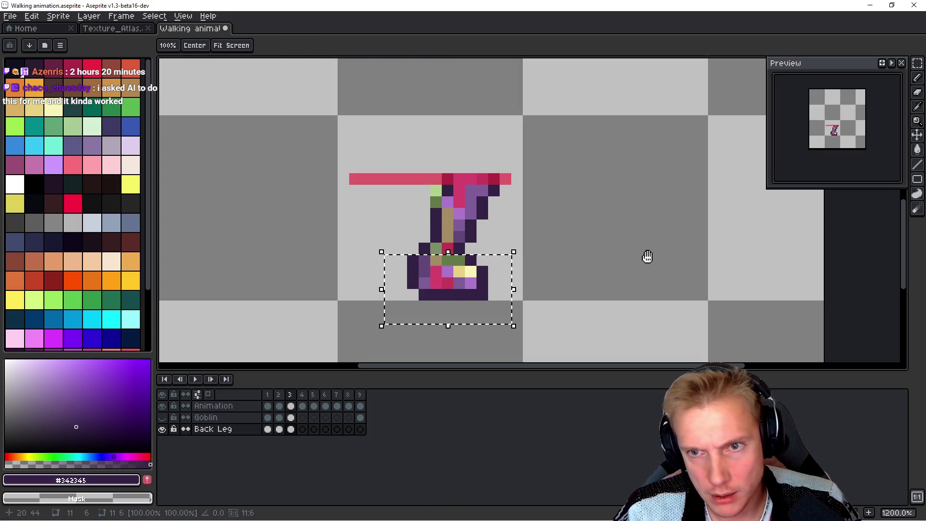
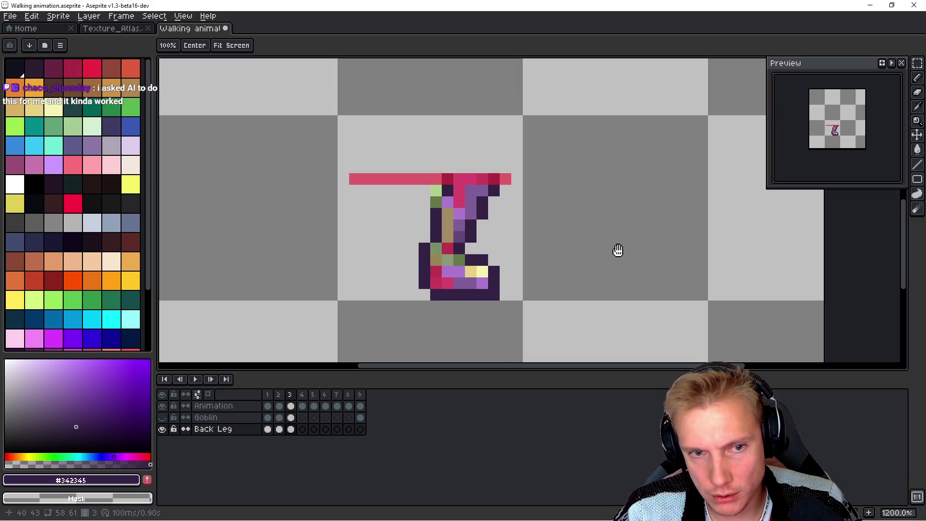
Step: Select the lower back leg on frame 3 and nudge it a pixel at a time, then deselect
{"action": "key", "text": "m"}
{"action": "mouse_move", "coordinate": [354, 317]}
{"action": "left_mouse_down"}
{"action": "mouse_move", "coordinate": [542, 234]}
{"action": "mouse_move", "coordinate": [555, 208]}
{"action": "left_mouse_up"}
{"action": "key", "text": "Down"}
{"action": "left_click_drag", "start_coordinate": [492, 284], "coordinate": [483, 274]}
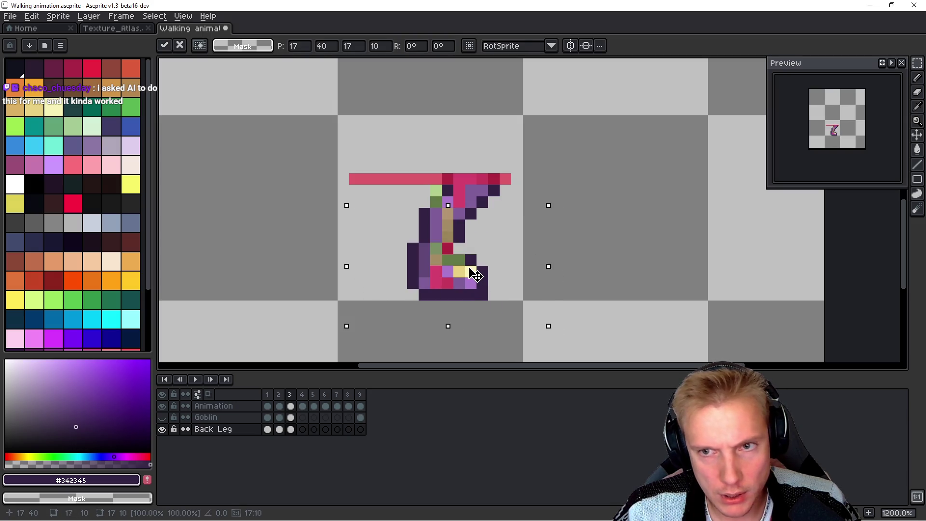
{"action": "key", "text": "Right"}
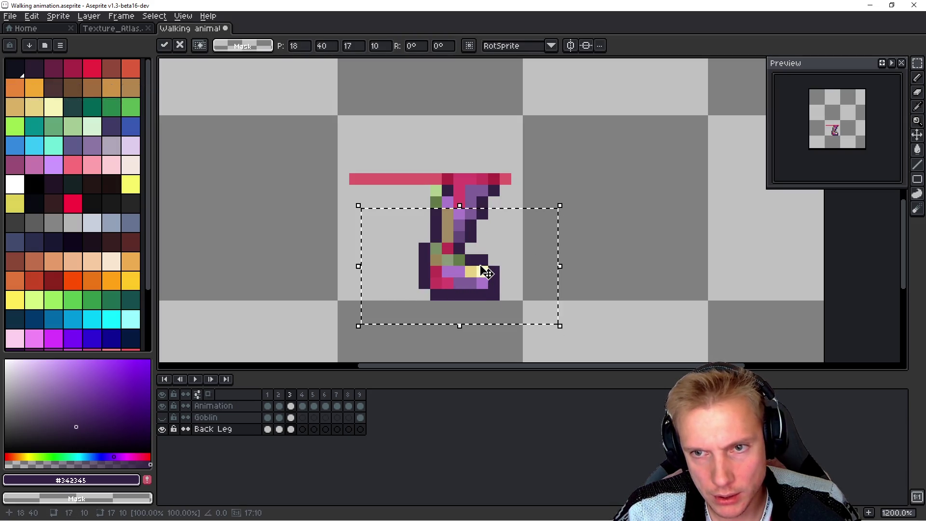
{"action": "left_click", "coordinate": [389, 327]}
Step: Shift the reselected lower back leg one pixel left and compare it across frames 1–3
{"action": "left_click_drag", "start_coordinate": [388, 327], "coordinate": [531, 236]}
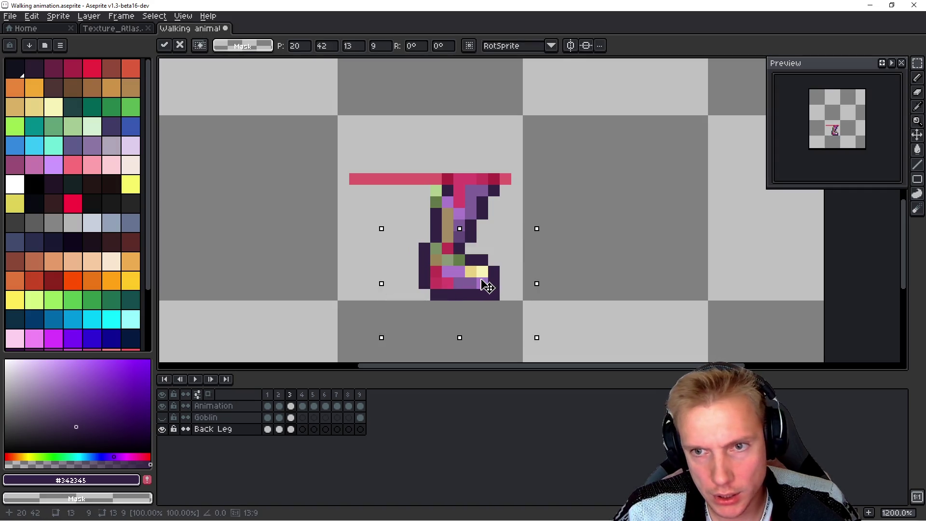
{"action": "key", "text": "Left"}
{"action": "key", "text": "space"}
{"action": "key", "text": "comma"}
{"action": "key", "text": "period"}
{"action": "key", "text": "comma"}
{"action": "key", "text": "period"}
{"action": "key", "text": "comma"}
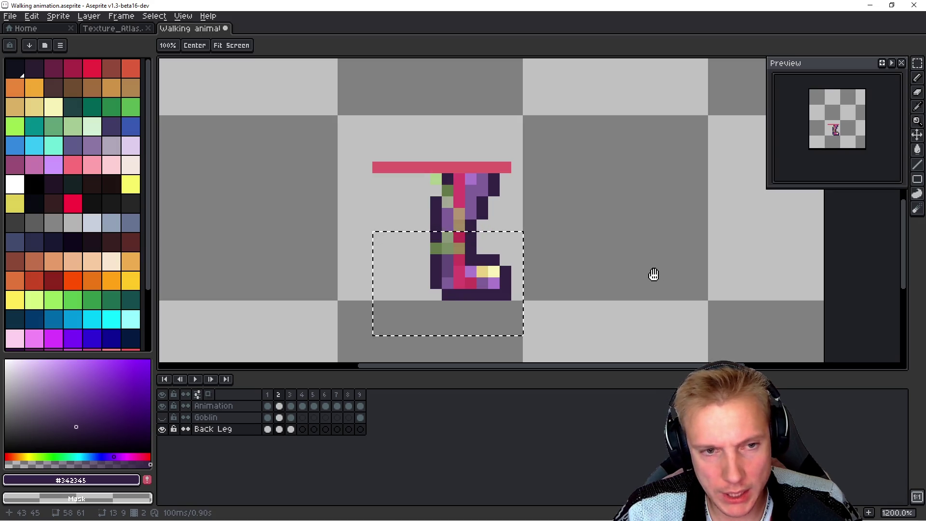
{"action": "key", "text": "comma"}
{"action": "key", "text": "period"}
{"action": "key", "text": "period"}
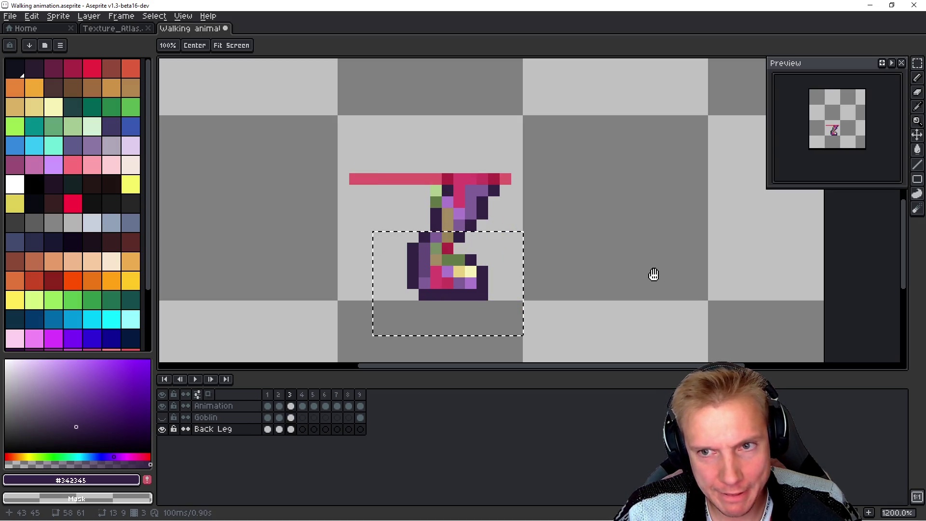
Step: Move the frame 3 lower back leg one more pixel left and check it against frame 2
{"action": "key", "text": "m"}
{"action": "left_click_drag", "start_coordinate": [370, 326], "coordinate": [548, 159]}
{"action": "left_click_drag", "start_coordinate": [482, 250], "coordinate": [474, 251]}
{"action": "key", "text": "h"}
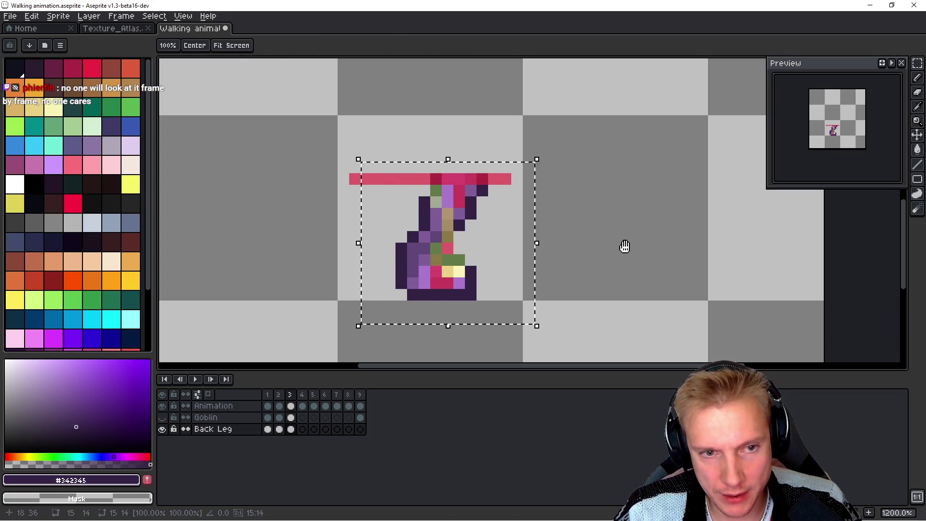
{"action": "key", "text": "comma"}
{"action": "key", "text": "period"}
{"action": "key", "text": "comma"}
{"action": "key", "text": "period"}
{"action": "key", "text": "comma"}
{"action": "key", "text": "period"}
{"action": "key", "text": "comma"}
{"action": "key", "text": "period"}
{"action": "key", "text": "comma"}
{"action": "key", "text": "period"}
{"action": "key", "text": "comma"}
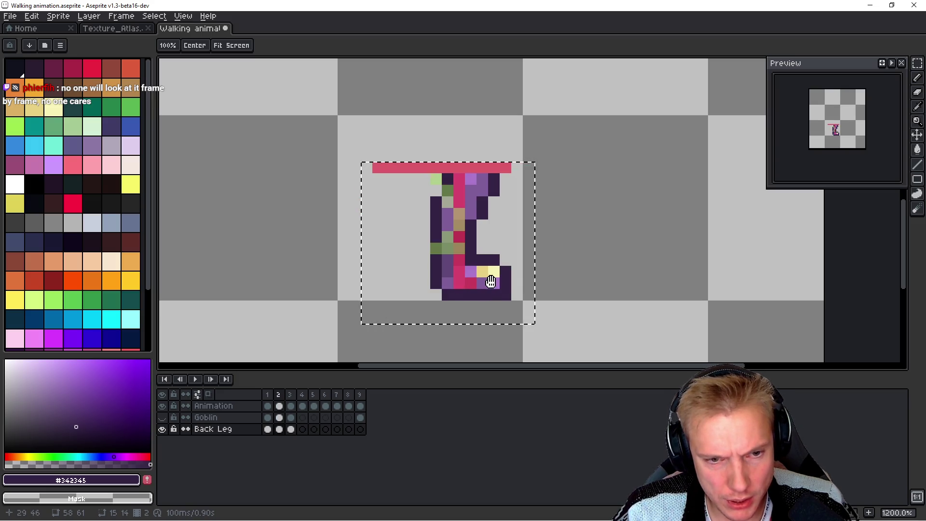
{"action": "key", "text": "period"}
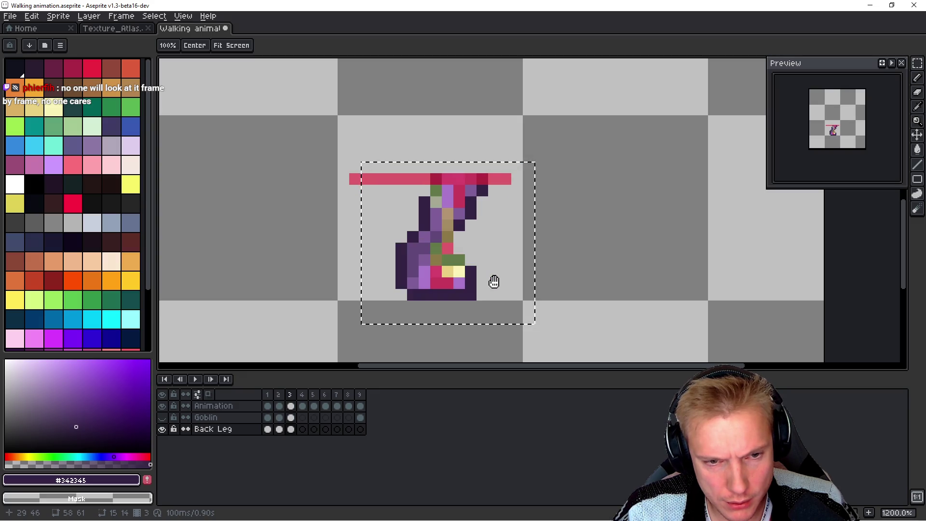
{"action": "key", "text": "comma"}
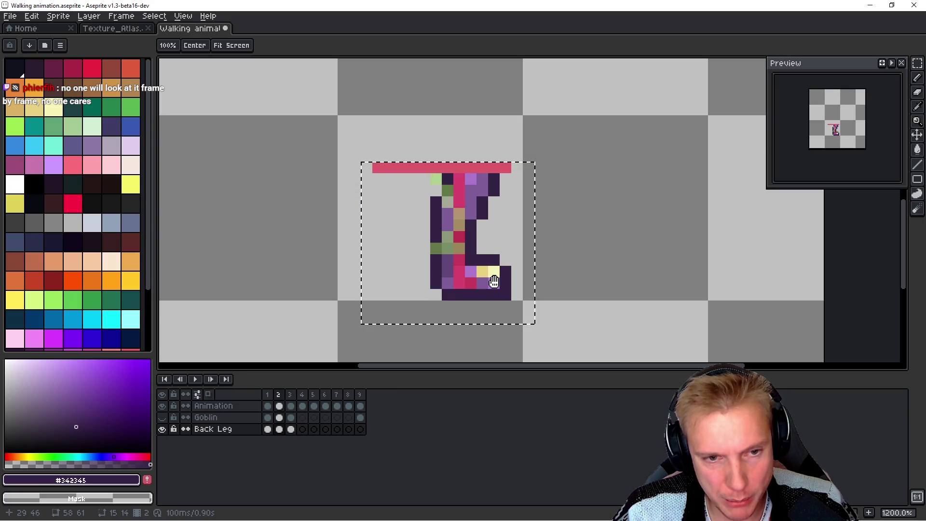
{"action": "key", "text": "period"}
Step: Reselect the lower back leg, recheck it against frame 2, and show the Goblin body layer
{"action": "key", "text": "m"}
{"action": "mouse_move", "coordinate": [365, 314]}
{"action": "left_mouse_down"}
{"action": "mouse_move", "coordinate": [364, 306]}
{"action": "mouse_move", "coordinate": [505, 249]}
{"action": "left_mouse_up"}
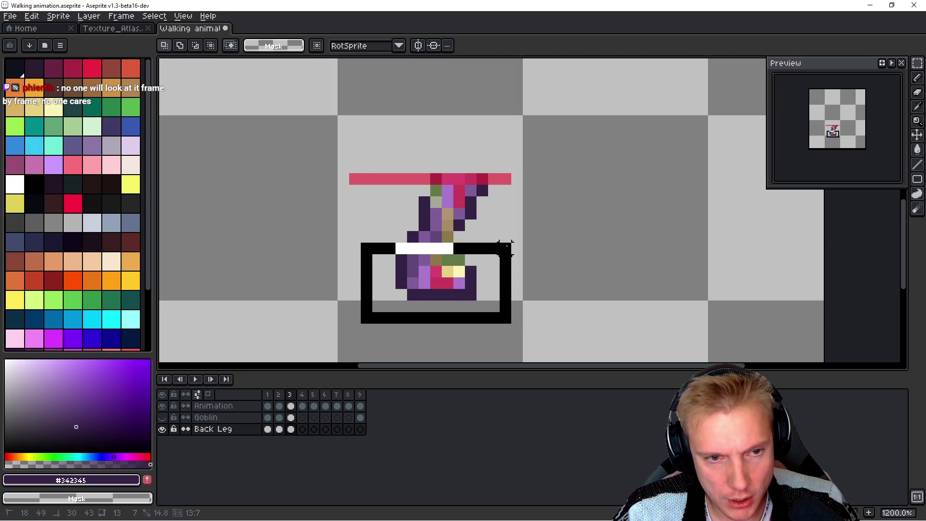
{"action": "left_click", "coordinate": [492, 302]}
{"action": "key", "text": "h"}
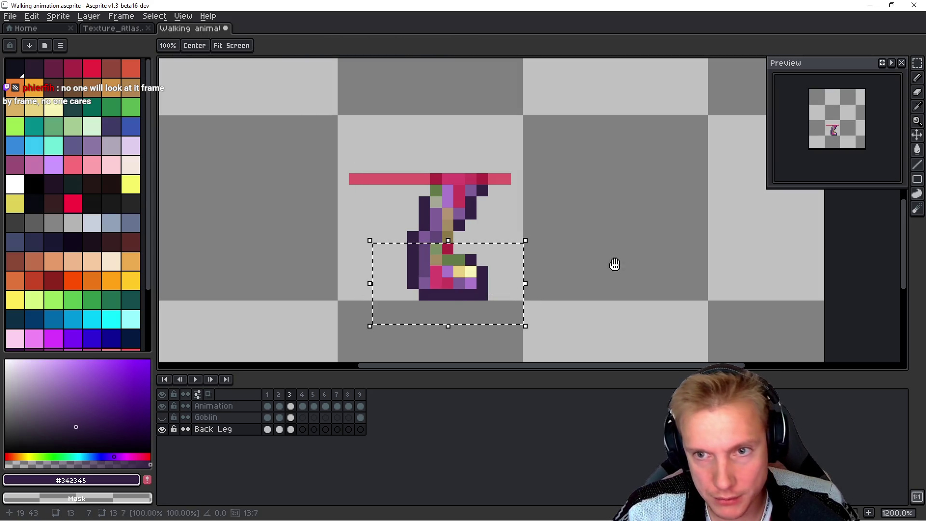
{"action": "key", "text": "comma"}
{"action": "key", "text": "period"}
{"action": "key", "text": "comma"}
{"action": "key", "text": "period"}
{"action": "key", "text": "comma"}
{"action": "key", "text": "period"}
{"action": "key", "text": "comma"}
{"action": "key", "text": "period"}
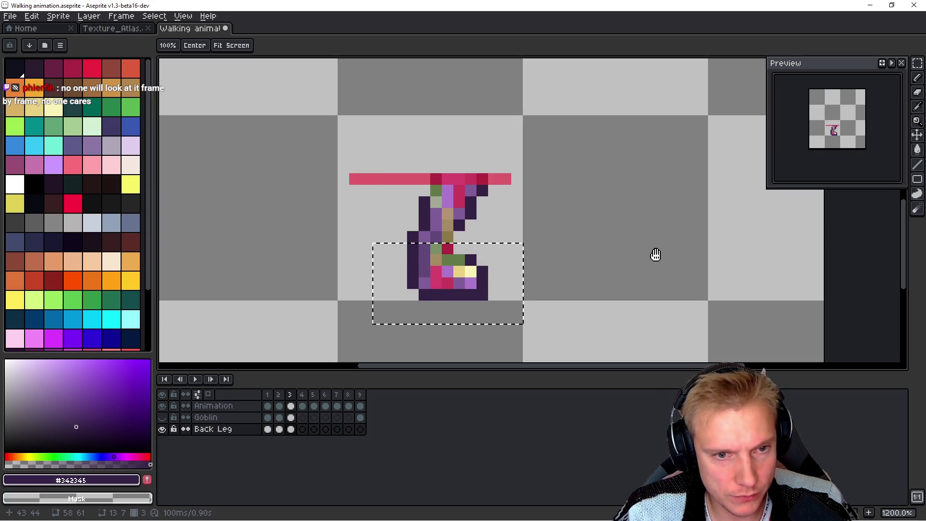
{"action": "key", "text": "m"}
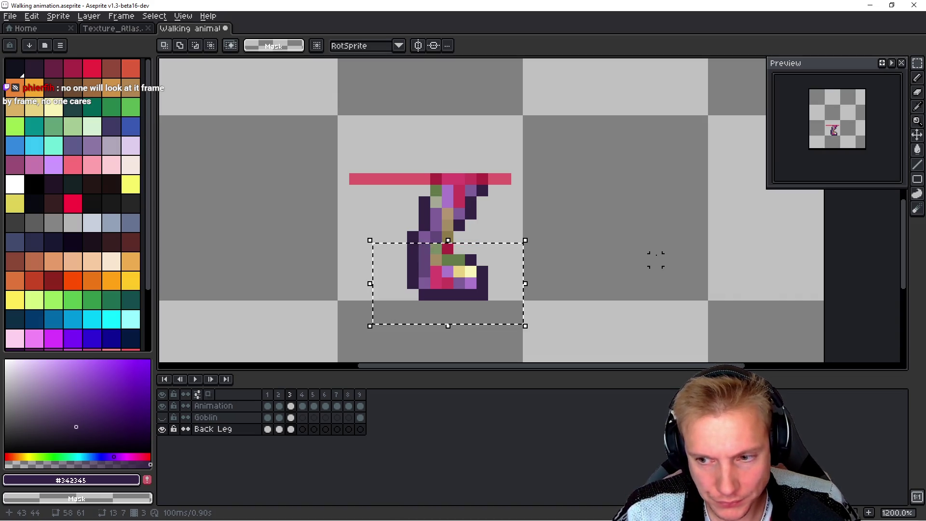
{"action": "left_click", "coordinate": [162, 417]}
Step: Preview the walking animation, clear the leg selection, and hide the Animation guide layer
{"action": "key", "text": "Return"}
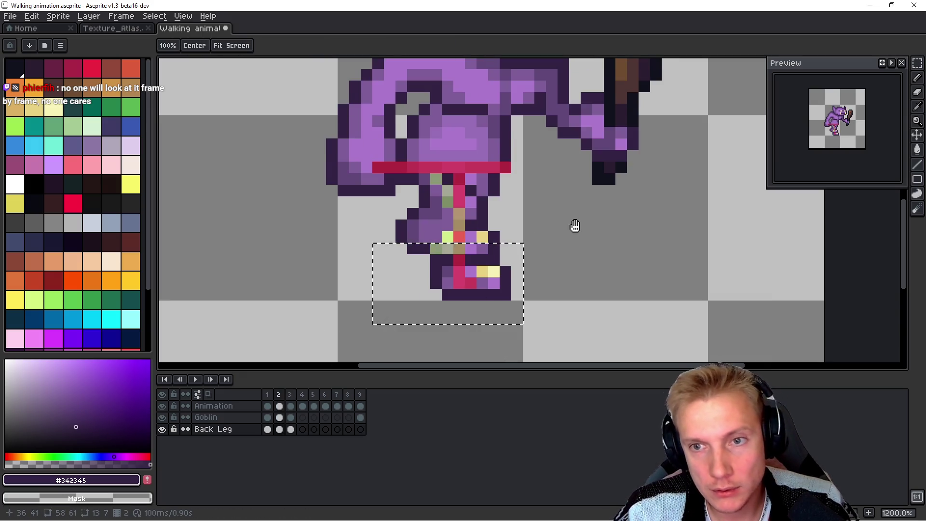
{"action": "key", "text": "Return"}
{"action": "key", "text": "ctrl+d"}
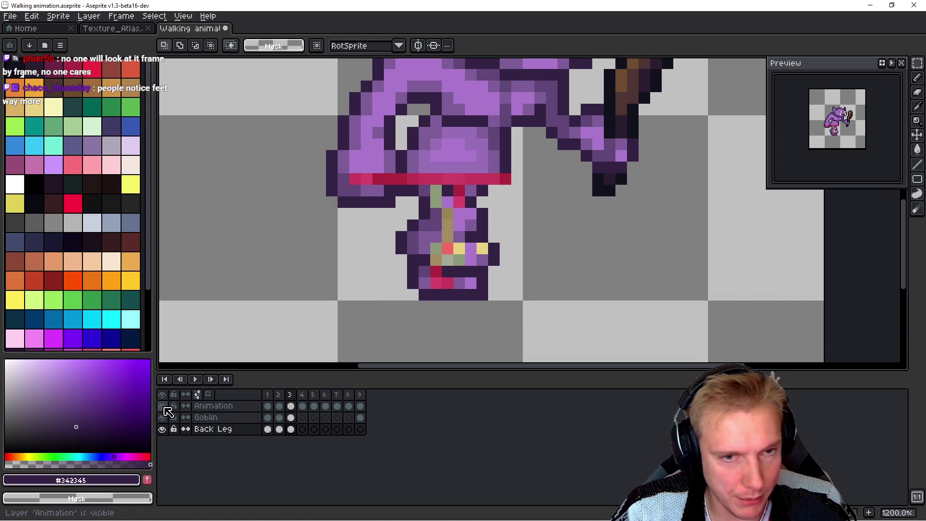
{"action": "left_click", "coordinate": [162, 405]}
Step: On the Goblin layer, frame 3, sample the purple body and dark outline colours with the pencil
{"action": "key", "text": "b"}
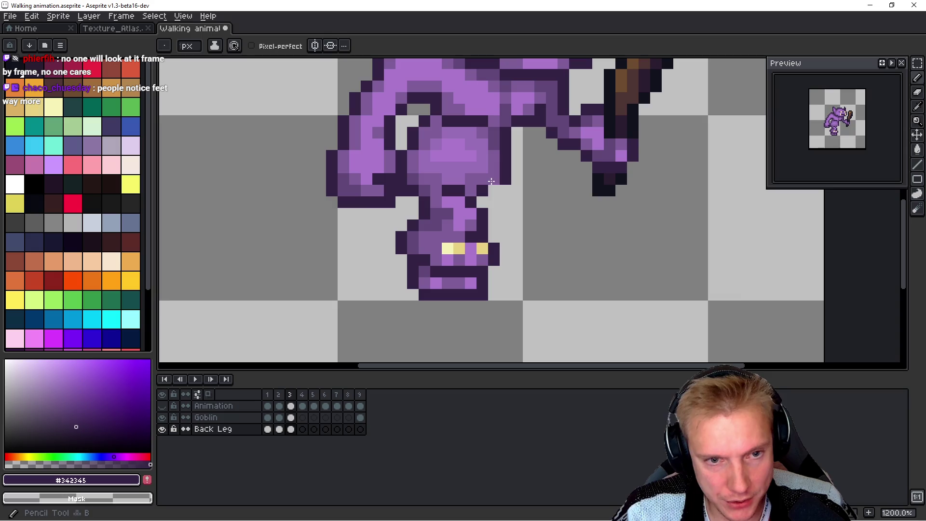
{"action": "left_click", "coordinate": [494, 179], "text": "ctrl"}
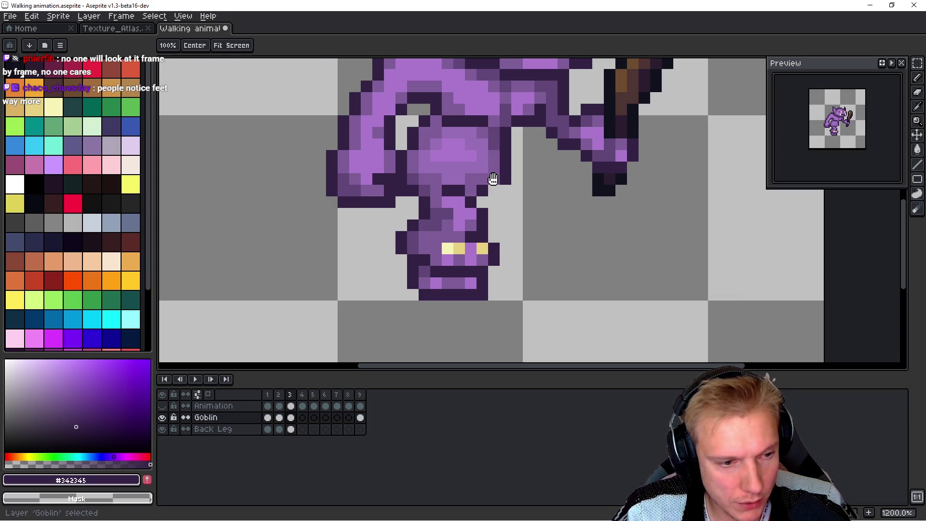
{"action": "key", "text": "Left"}
{"action": "key", "text": "Right"}
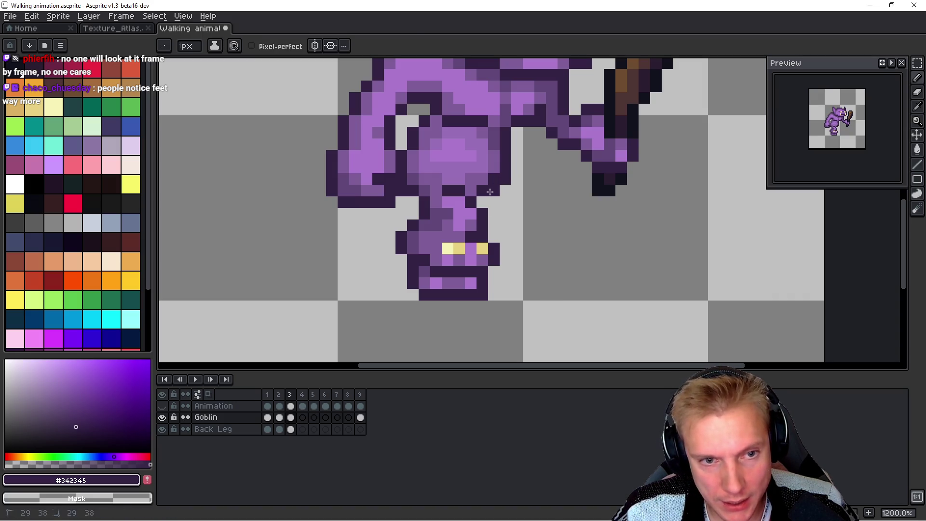
{"action": "left_click", "coordinate": [481, 179], "text": "alt"}
{"action": "key", "text": "alt"}
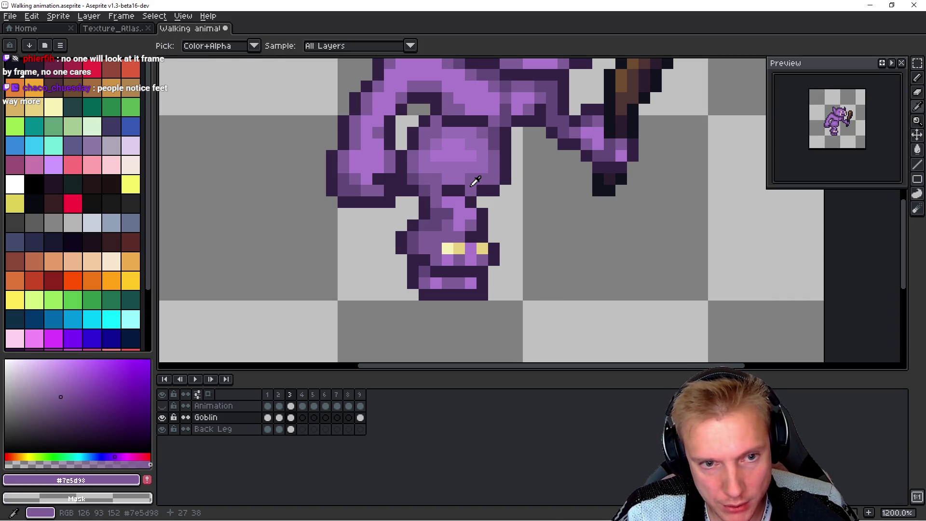
{"action": "left_click", "coordinate": [471, 188], "text": "alt"}
{"action": "key", "text": "space"}
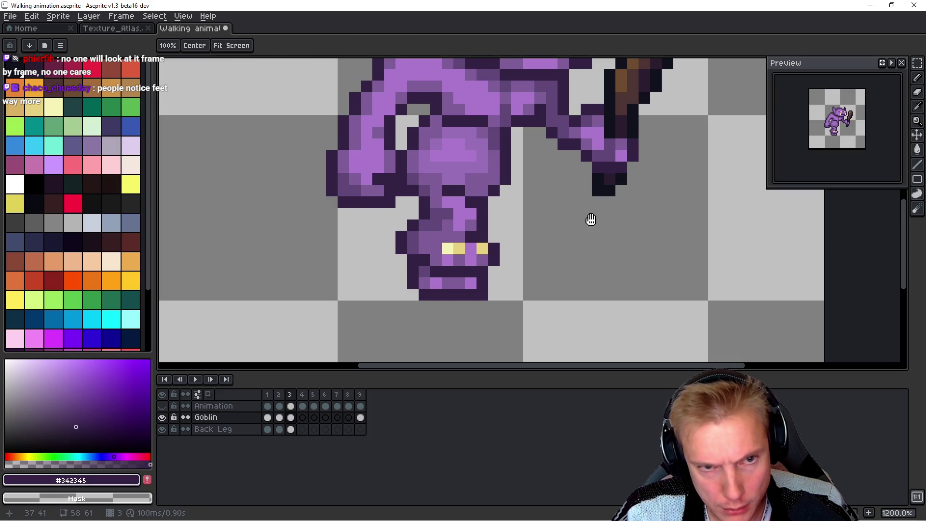
Step: Compare neighbouring frames, briefly hide the Goblin layer to check the back leg, and restore the Animation guide
{"action": "key", "text": "Left"}
{"action": "key", "text": "Right"}
{"action": "key", "text": "Left"}
{"action": "key", "text": "Right"}
{"action": "key", "text": "Left"}
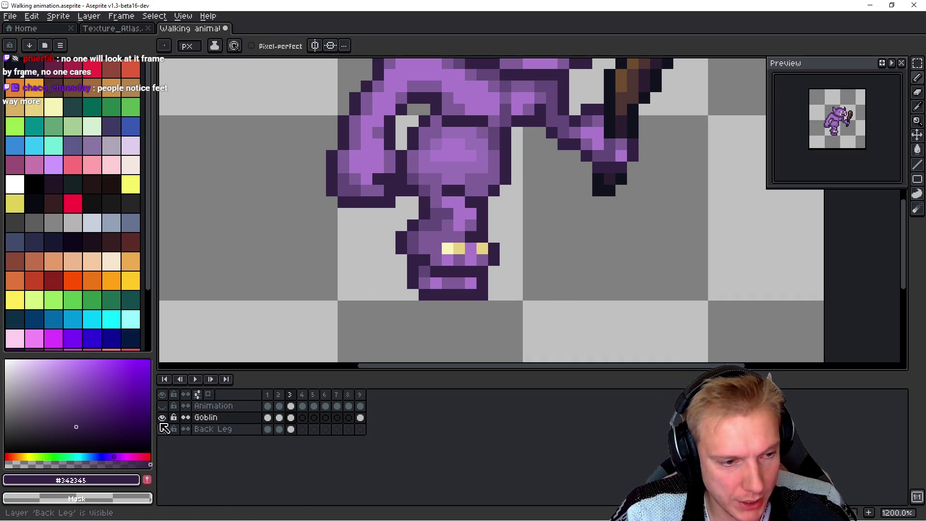
{"action": "left_click", "coordinate": [163, 418]}
{"action": "left_click", "coordinate": [163, 418]}
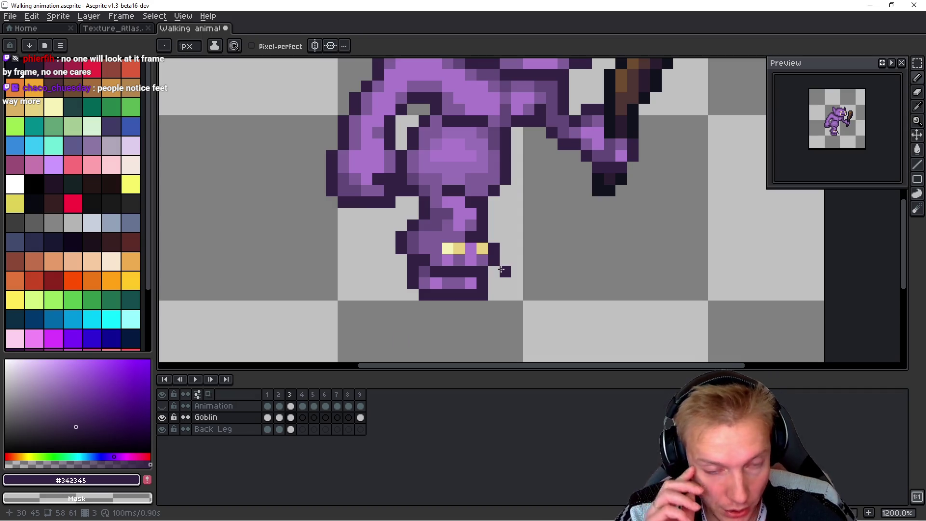
{"action": "key", "text": "space"}
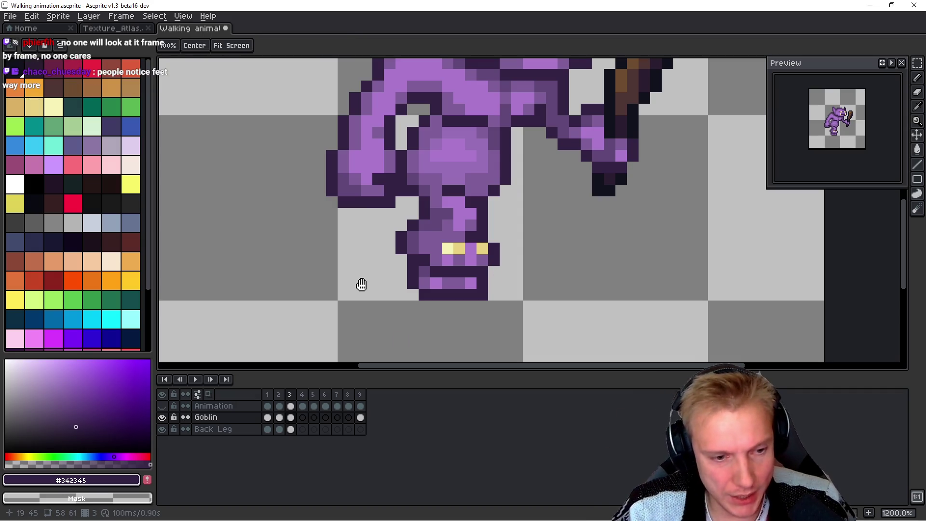
{"action": "left_click", "coordinate": [162, 405]}
Step: Flip repeatedly between frames 2 and 3 to compare the leg poses
{"action": "key", "text": "Left"}
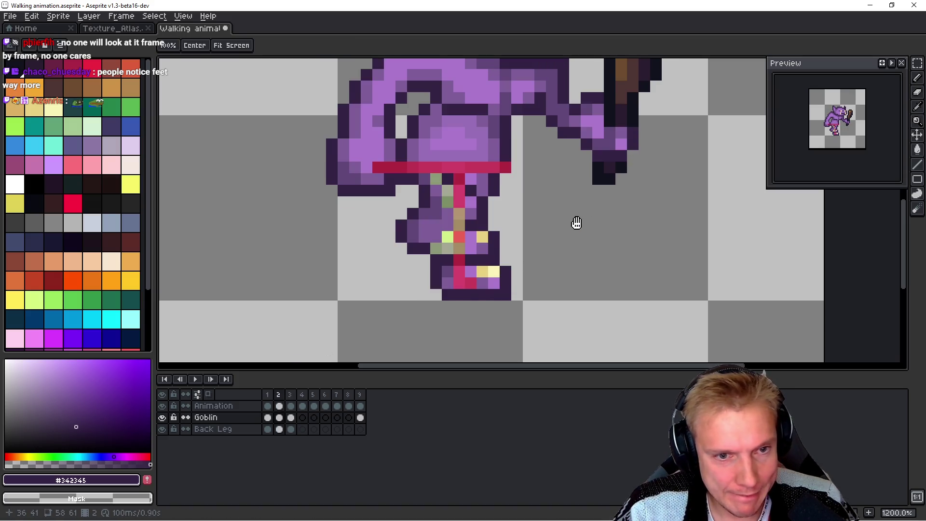
{"action": "key", "text": "Right"}
{"action": "key", "text": "Left"}
{"action": "key", "text": "Right"}
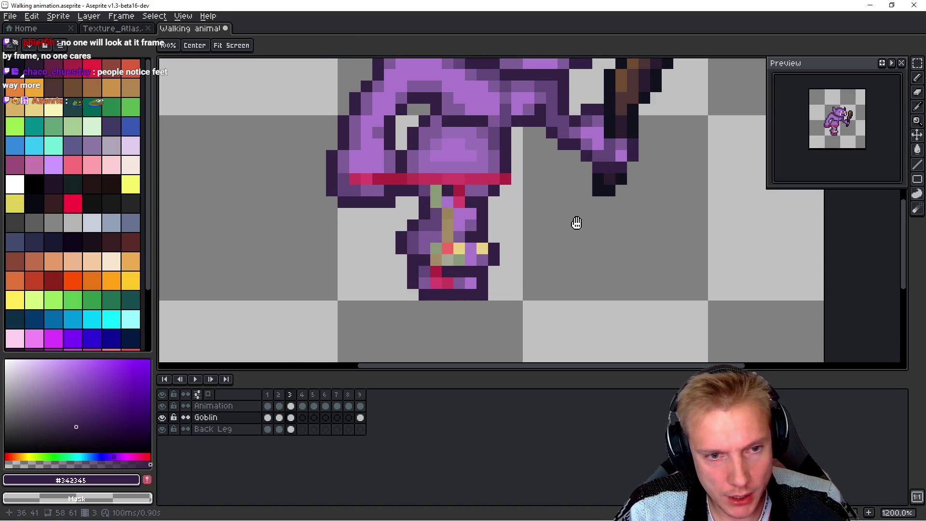
{"action": "key", "text": "Left"}
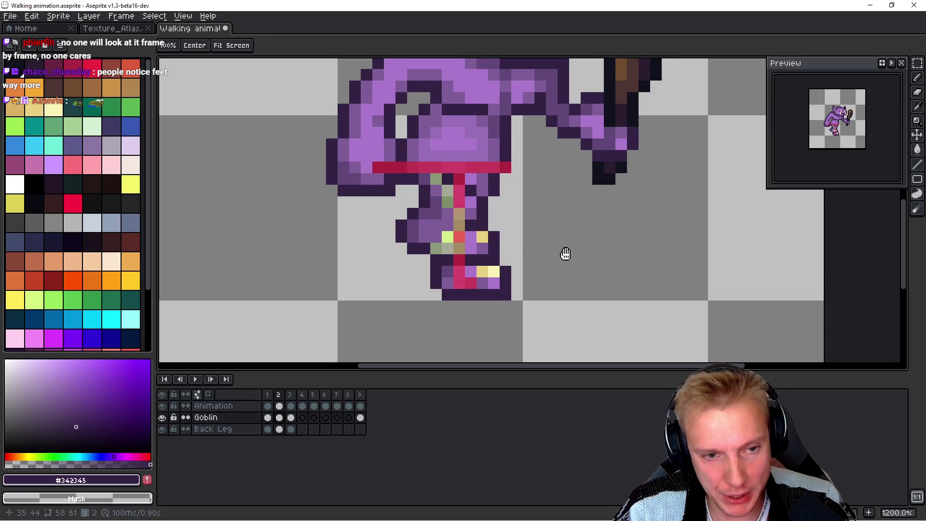
{"action": "key", "text": "Right"}
{"action": "key", "text": "Left"}
{"action": "key", "text": "Right"}
{"action": "key", "text": "Left"}
{"action": "key", "text": "Right"}
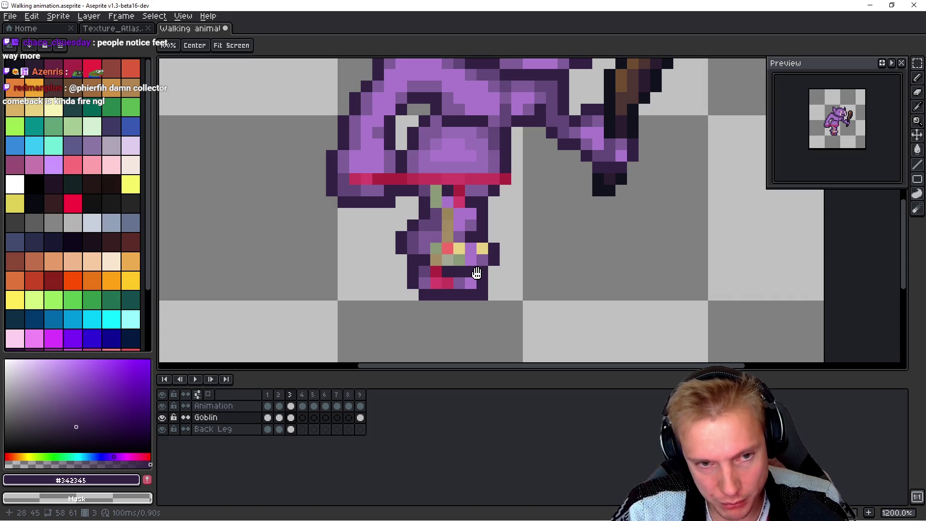
{"action": "key", "text": "Left"}
{"action": "key", "text": "Left"}
{"action": "key", "text": "Left"}
{"action": "key", "text": "Right"}
{"action": "key", "text": "Right"}
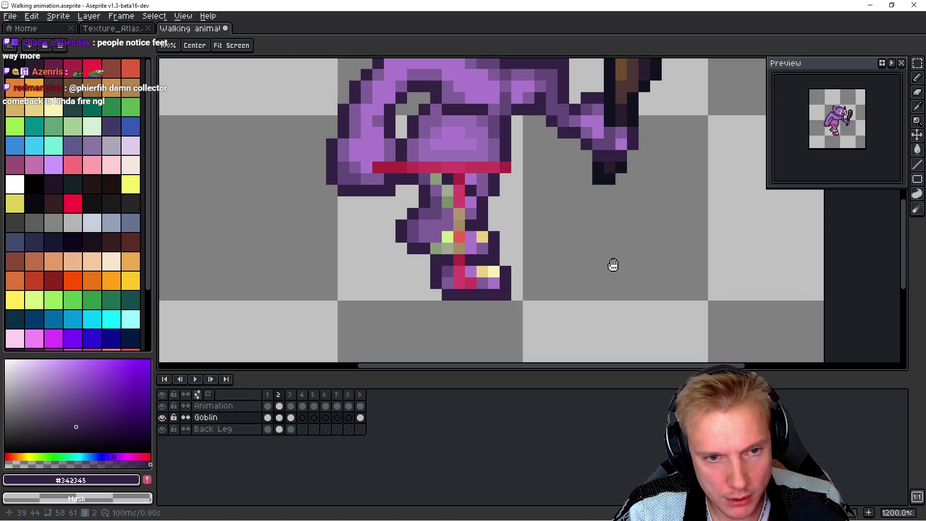
{"action": "key", "text": "Right"}
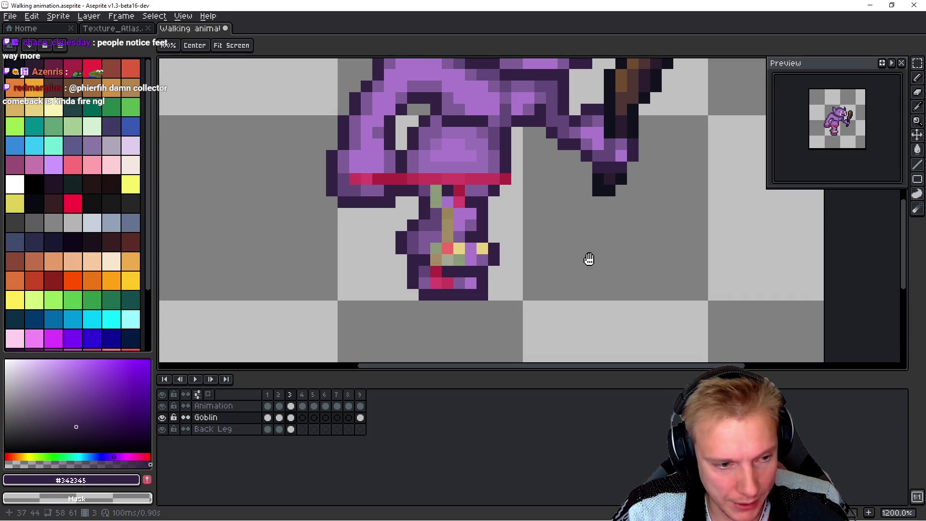
Step: Lasso the goblin's foot, move it down one pixel, and hide the Animation guide layer
{"action": "key", "text": "space"}
{"action": "key", "text": "q"}
{"action": "mouse_move", "coordinate": [509, 240]}
{"action": "left_mouse_down"}
{"action": "mouse_move", "coordinate": [386, 227]}
{"action": "mouse_move", "coordinate": [540, 239]}
{"action": "mouse_move", "coordinate": [514, 242]}
{"action": "left_mouse_up"}
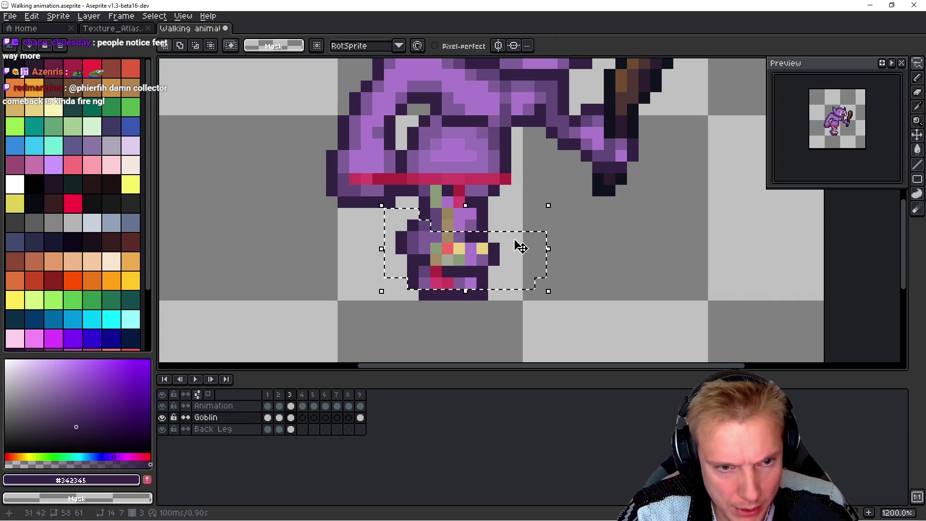
{"action": "key", "text": "Down"}
{"action": "key", "text": "ctrl+d"}
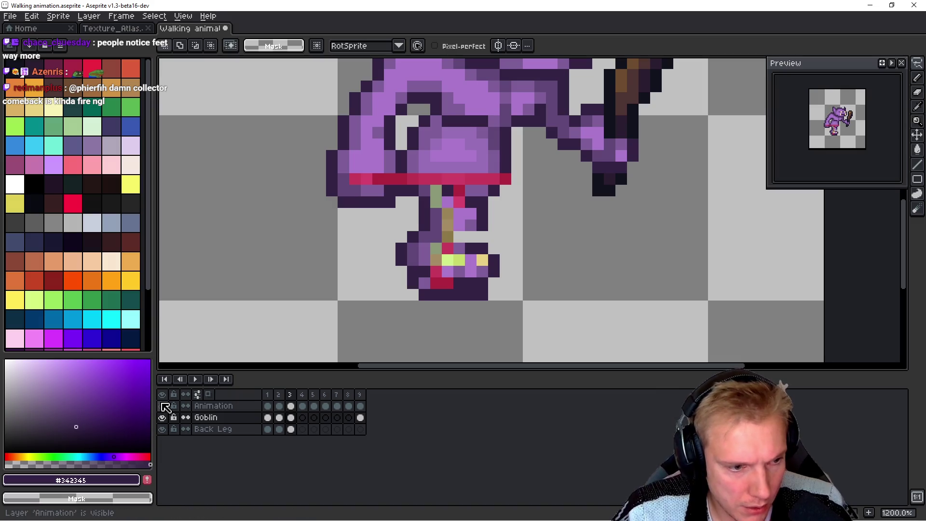
{"action": "left_click", "coordinate": [162, 406]}
{"action": "scroll", "coordinate": [466, 244], "scroll_direction": "up", "scroll_amount": 2}
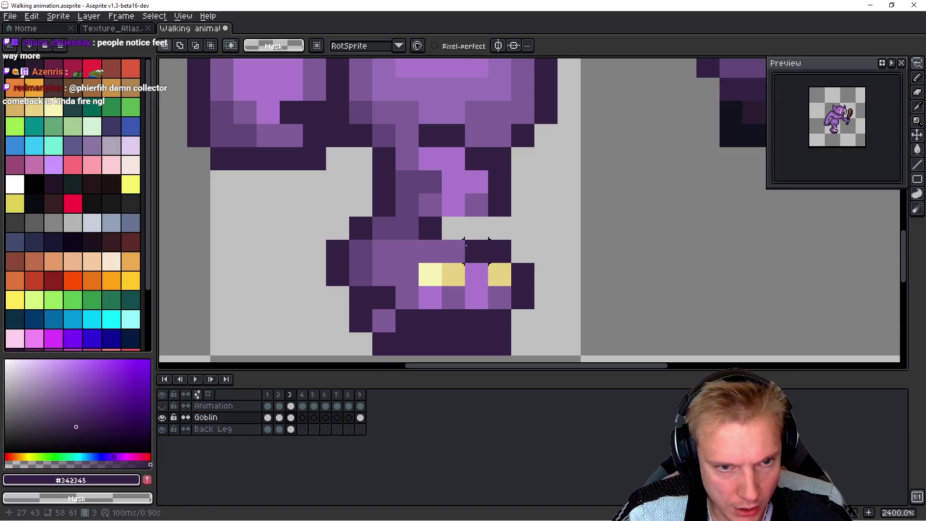
Step: With the Back Leg layer hidden, fill the frame 3 foot with mid purple and outline it in dark
{"action": "left_click", "coordinate": [162, 428]}
{"action": "key", "text": "b"}
{"action": "left_click", "coordinate": [429, 204], "text": "alt"}
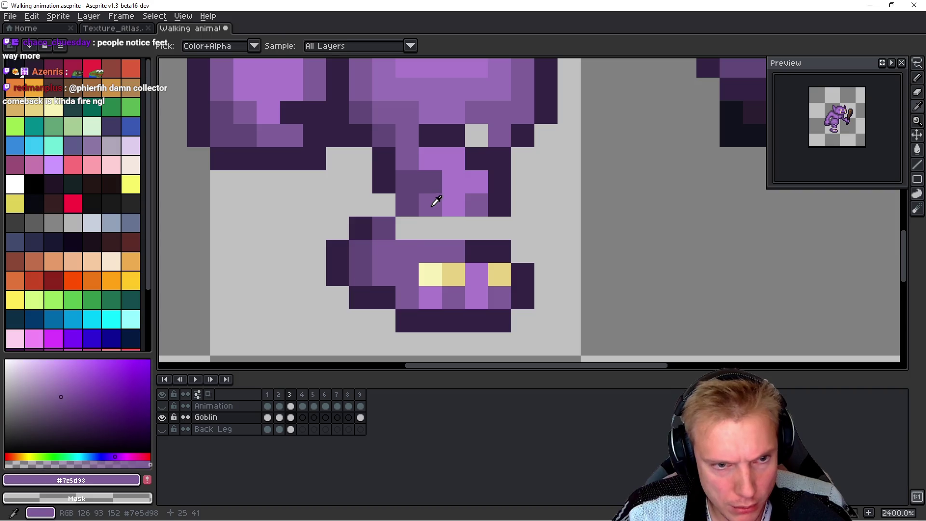
{"action": "left_click_drag", "start_coordinate": [406, 228], "coordinate": [430, 228]}
{"action": "left_click", "coordinate": [476, 228]}
{"action": "left_click", "coordinate": [504, 212], "text": "alt"}
{"action": "left_click", "coordinate": [476, 228]}
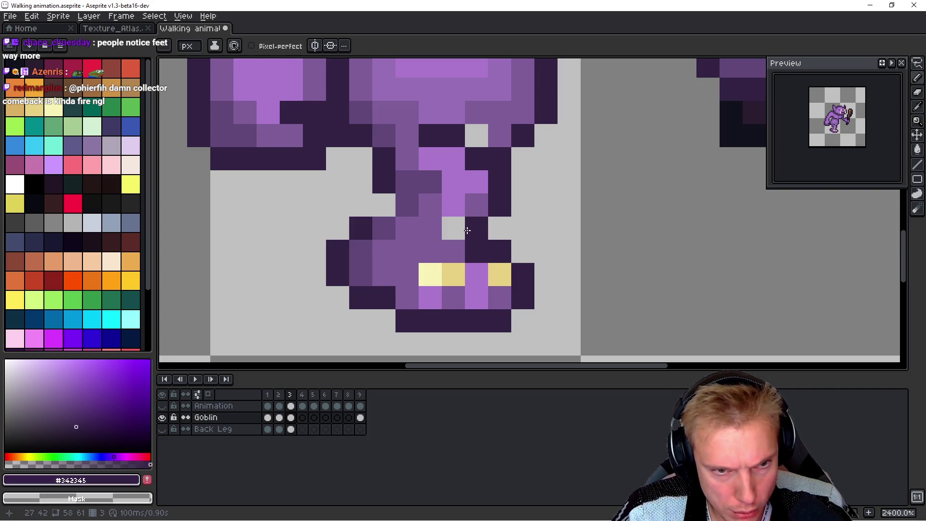
{"action": "left_click", "coordinate": [384, 205]}
Step: Compare frames 2 and 3, and recolour a light leg pixel mid purple on frame 3
{"action": "key", "text": "comma"}
{"action": "key", "text": "period"}
{"action": "key", "text": "comma"}
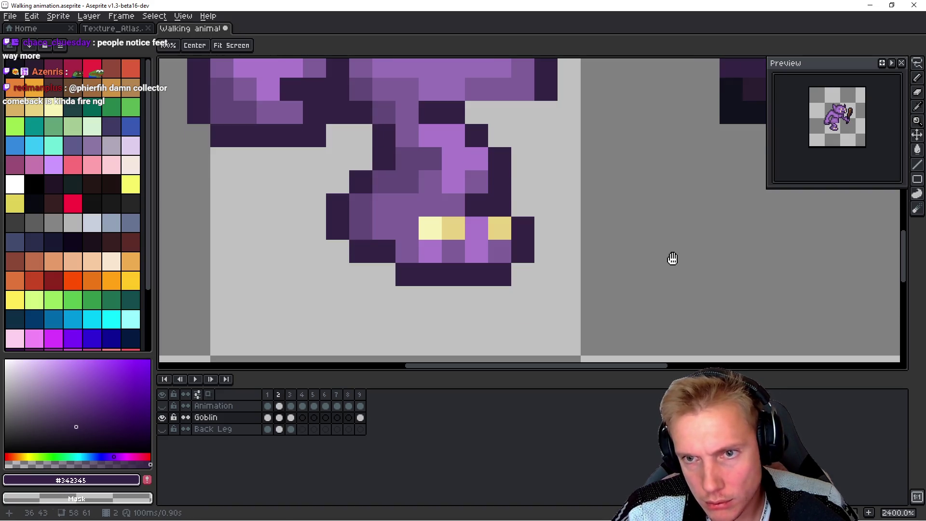
{"action": "key", "text": "period"}
{"action": "left_click", "coordinate": [500, 133], "text": "alt"}
{"action": "left_click", "coordinate": [480, 134]}
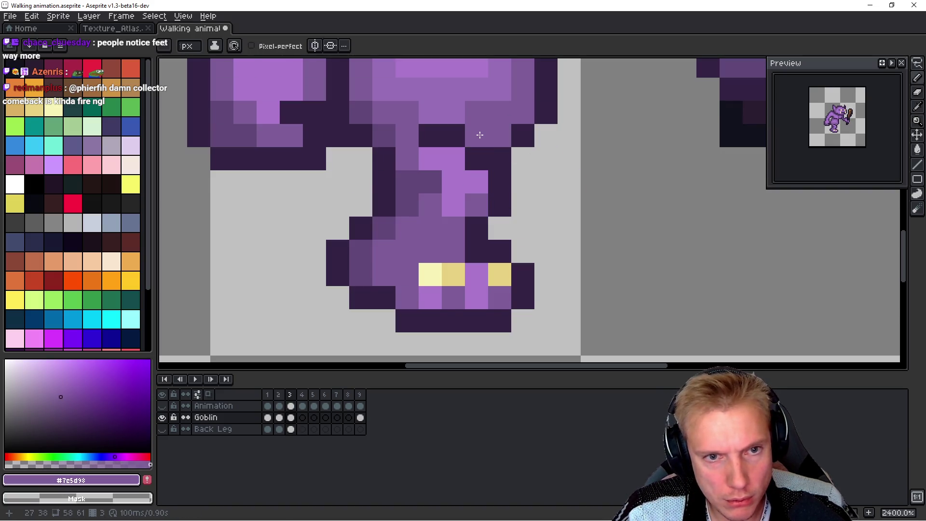
{"action": "key", "text": "comma"}
{"action": "key", "text": "period"}
{"action": "key", "text": "comma"}
{"action": "key", "text": "period"}
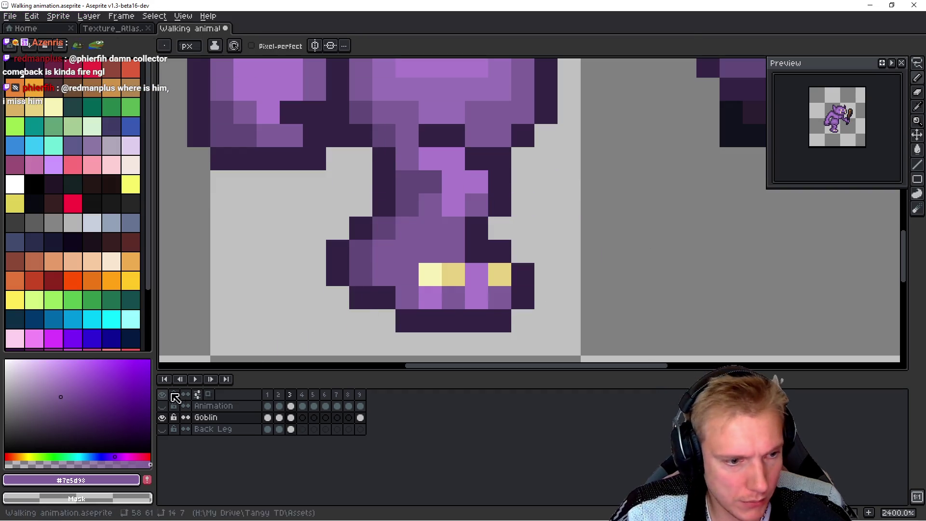
Step: Show the Back Leg layer again and flip between frames 2 and 3, ending on frame 3
{"action": "left_click", "coordinate": [163, 428]}
{"action": "key", "text": "comma"}
{"action": "key", "text": "period"}
{"action": "key", "text": "comma"}
{"action": "key", "text": "period"}
{"action": "key", "text": "comma"}
{"action": "key", "text": "period"}
{"action": "key", "text": "comma"}
{"action": "key", "text": "period"}
{"action": "key", "text": "comma"}
{"action": "key", "text": "period"}
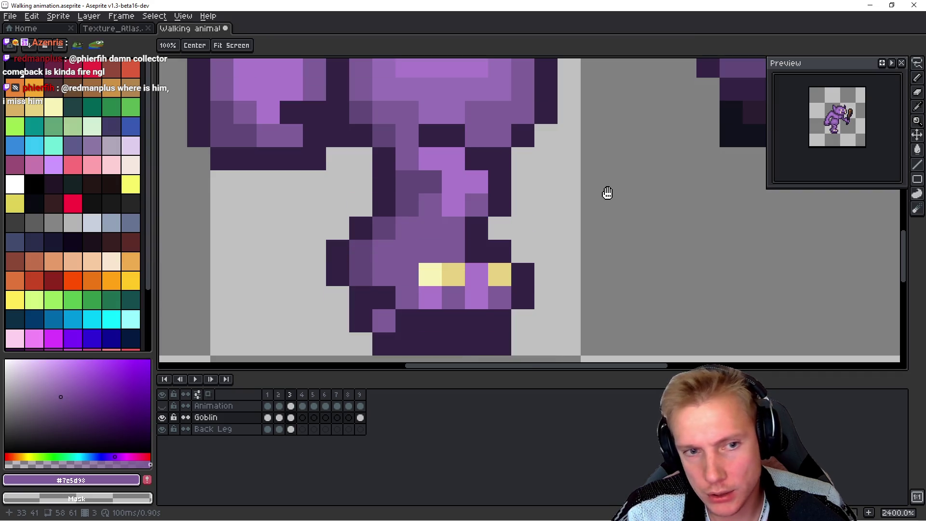
Step: Marquee-select the front foot region and move it one pixel right
{"action": "left_click_drag", "start_coordinate": [568, 201], "coordinate": [551, 143]}
{"action": "key", "text": "m"}
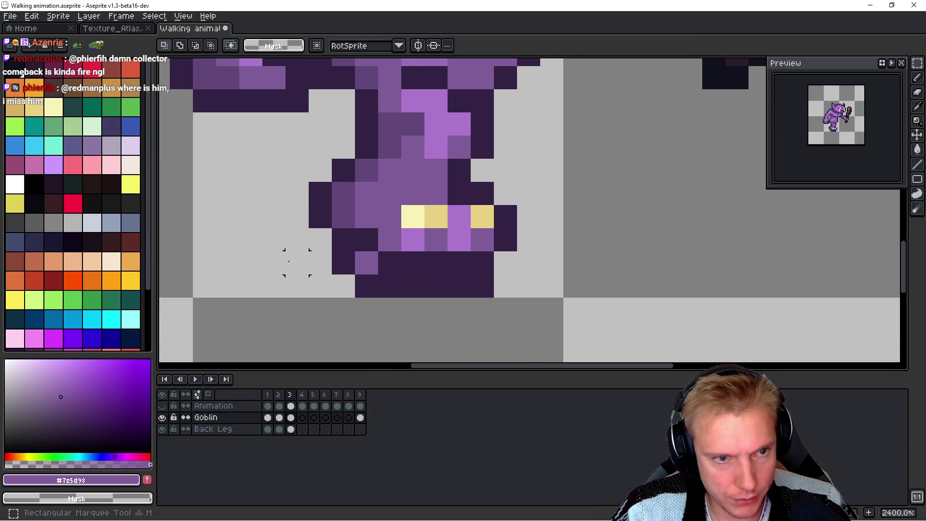
{"action": "mouse_move", "coordinate": [297, 262]}
{"action": "left_mouse_down"}
{"action": "mouse_move", "coordinate": [354, 227]}
{"action": "mouse_move", "coordinate": [509, 188]}
{"action": "left_mouse_up"}
{"action": "left_click_drag", "start_coordinate": [438, 226], "coordinate": [461, 225]}
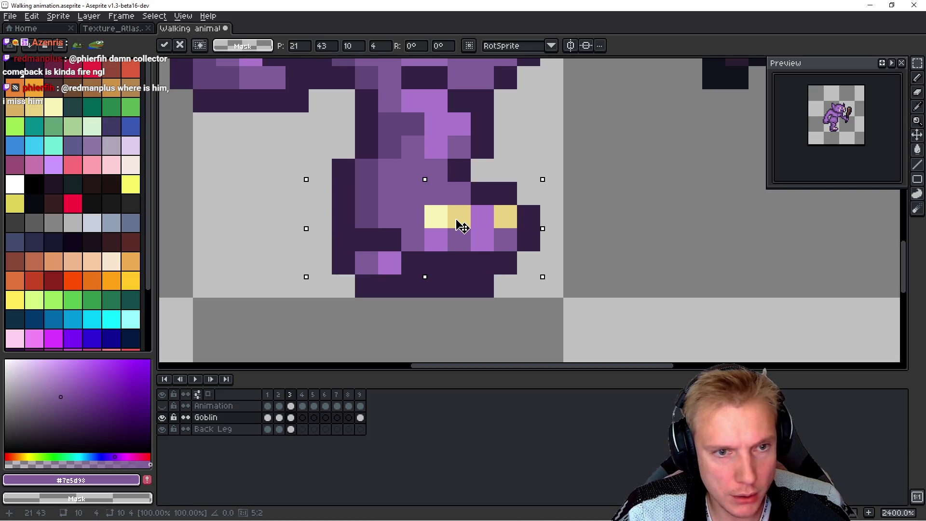
Step: Flip between frames 2 and 3 to check the shifted foot, ending on frame 3
{"action": "key", "text": "h"}
{"action": "key", "text": "comma"}
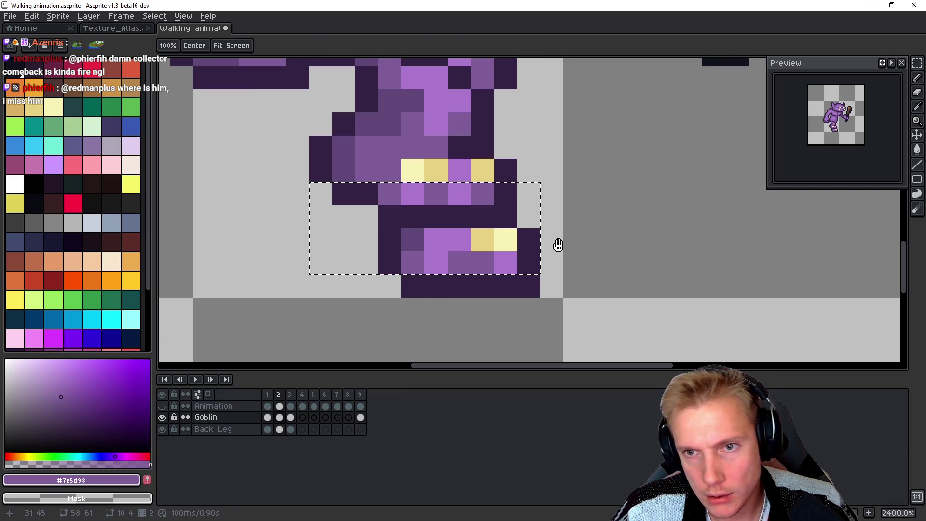
{"action": "key", "text": "period"}
{"action": "key", "text": "comma"}
{"action": "key", "text": "period"}
{"action": "key", "text": "comma"}
{"action": "key", "text": "period"}
{"action": "key", "text": "comma"}
{"action": "key", "text": "period"}
{"action": "key", "text": "comma"}
{"action": "key", "text": "period"}
{"action": "key", "text": "comma"}
{"action": "key", "text": "period"}
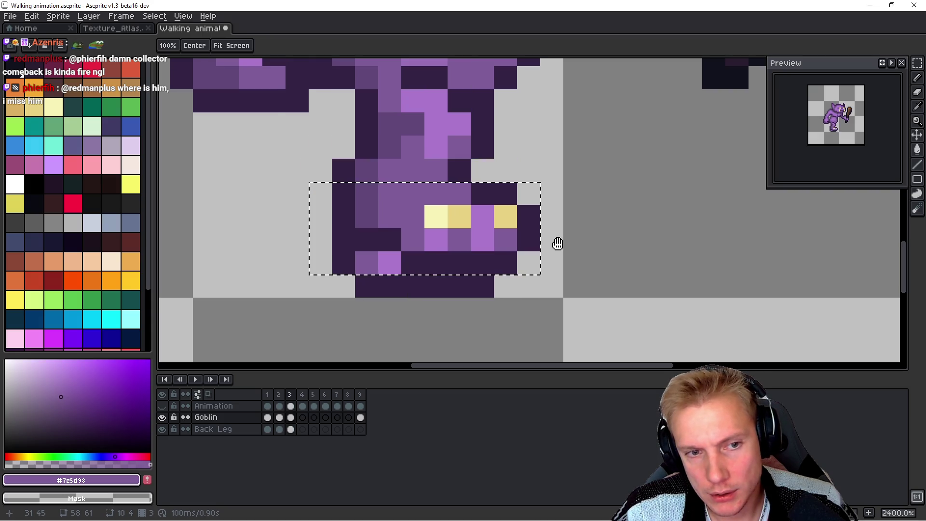
Step: Show the Animation guide layer, clear the foot selection and compare frames 2 and 3
{"action": "key", "text": "m"}
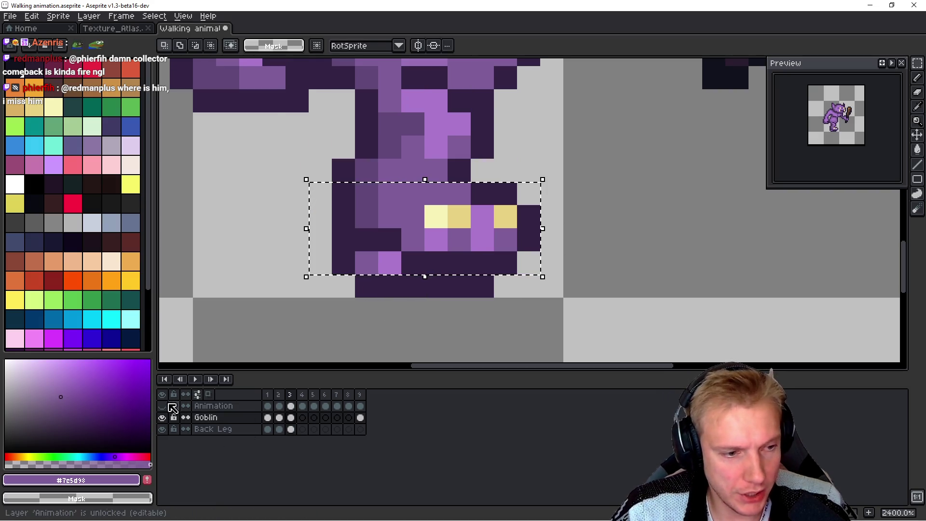
{"action": "left_click", "coordinate": [162, 405]}
{"action": "key", "text": "ctrl+d"}
{"action": "key", "text": "h"}
{"action": "key", "text": "comma"}
{"action": "key", "text": "period"}
{"action": "key", "text": "comma"}
{"action": "key", "text": "period"}
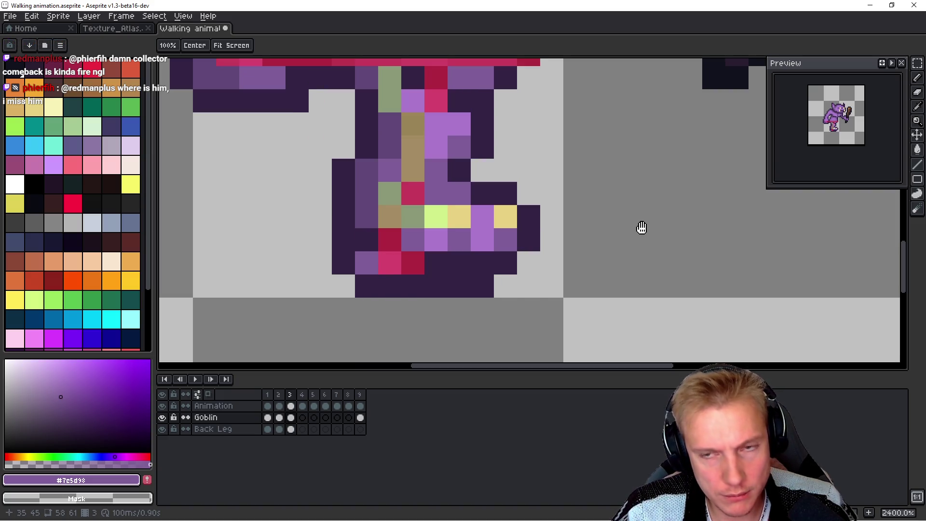
Step: Review the leg guides across frames 3 to 5, settling on frame 4
{"action": "key", "text": "comma"}
{"action": "key", "text": "period"}
{"action": "key", "text": "period"}
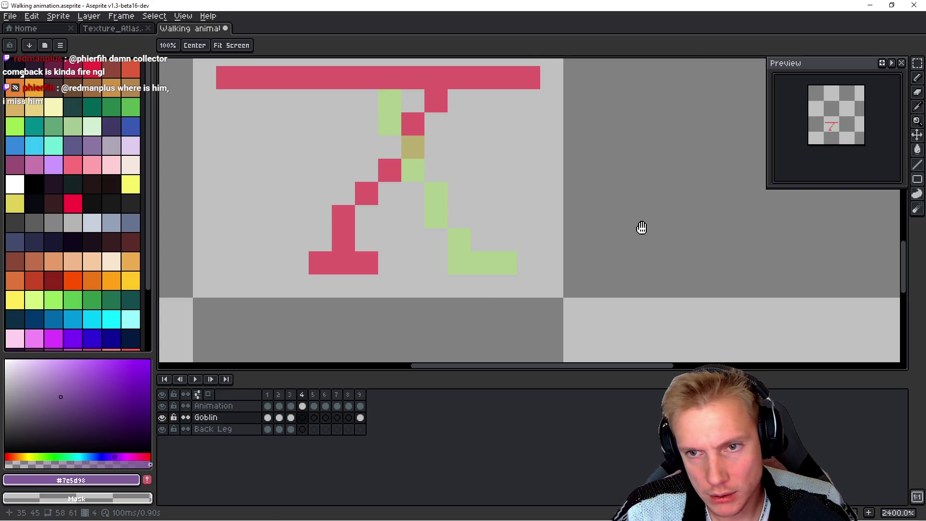
{"action": "key", "text": "comma"}
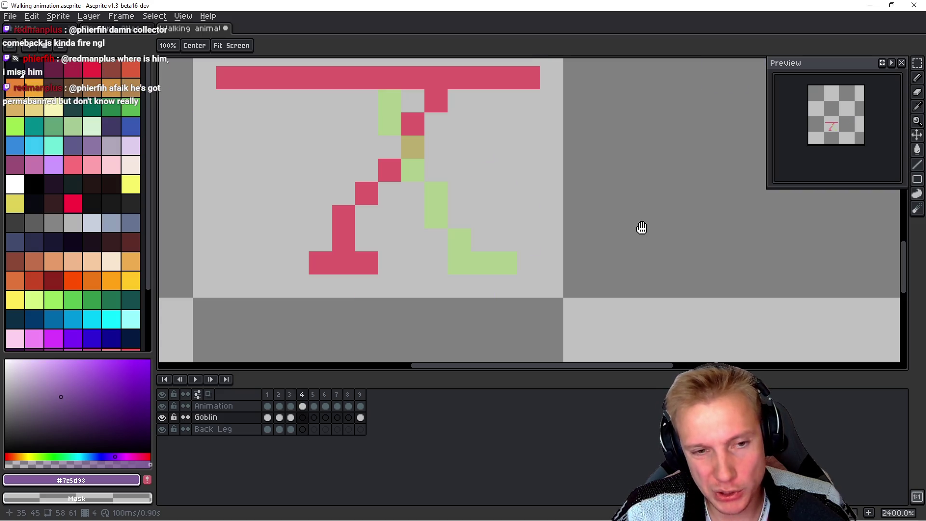
{"action": "key", "text": "period"}
{"action": "key", "text": "Left"}
{"action": "key", "text": "Left"}
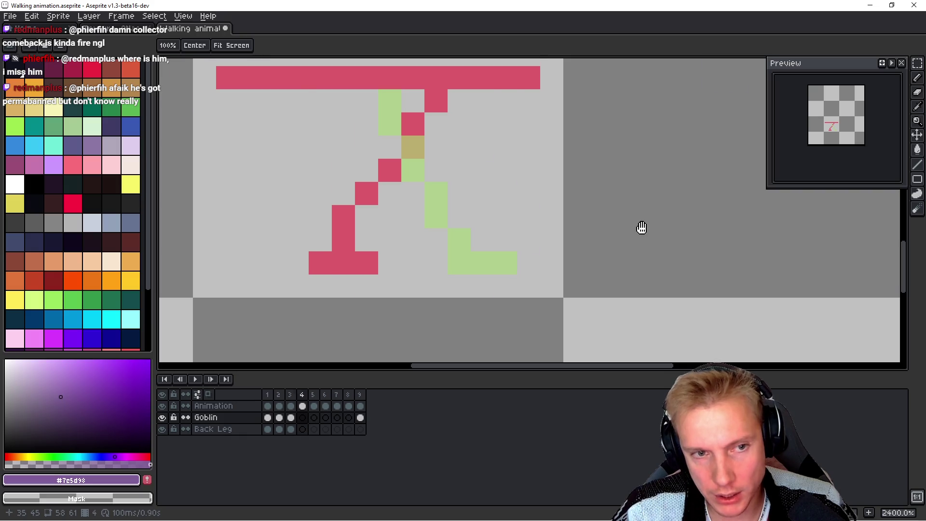
{"action": "scroll", "coordinate": [641, 207], "scroll_direction": "down", "scroll_amount": 3}
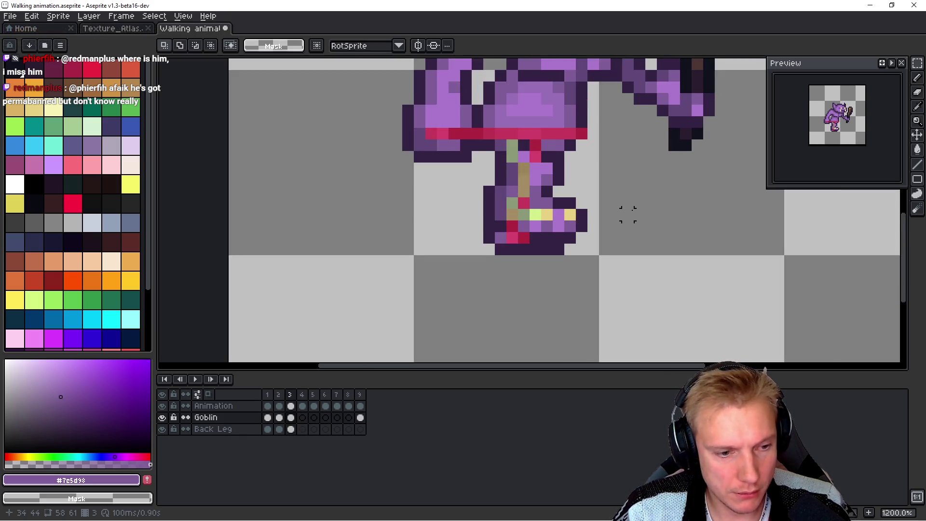
{"action": "key", "text": "Right"}
{"action": "key", "text": "Right"}
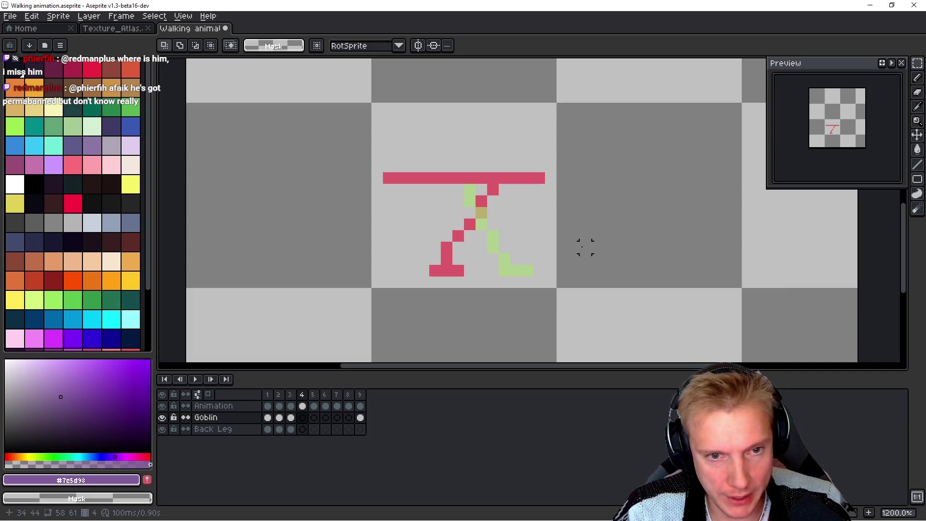
{"action": "key", "text": "Left"}
{"action": "key", "text": "space"}
{"action": "key", "text": "Right"}
{"action": "key", "text": "Left"}
{"action": "key", "text": "Left"}
{"action": "key", "text": "Right"}
Step: On the Back Leg layer, paste a back leg into frame 4 so it has its own
{"action": "key", "text": "Left"}
{"action": "key", "text": "Right"}
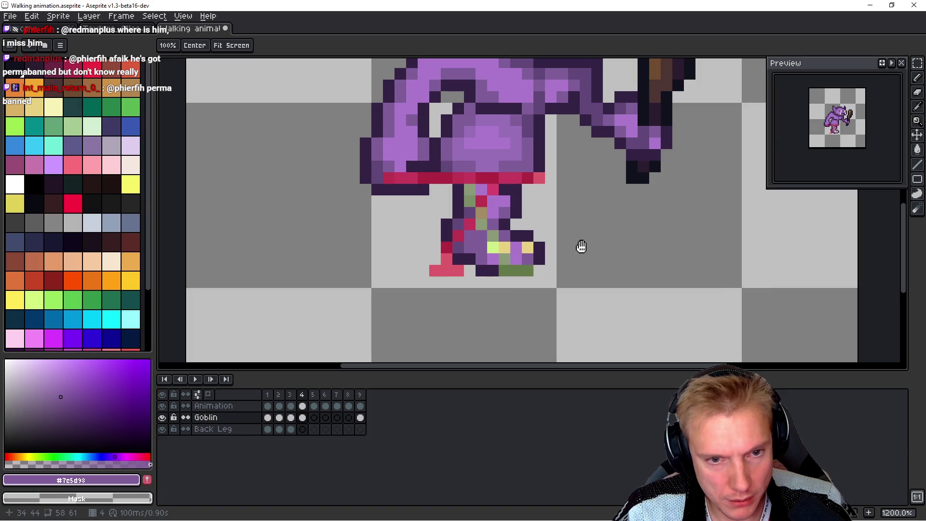
{"action": "key", "text": "Down"}
{"action": "key", "text": "Left"}
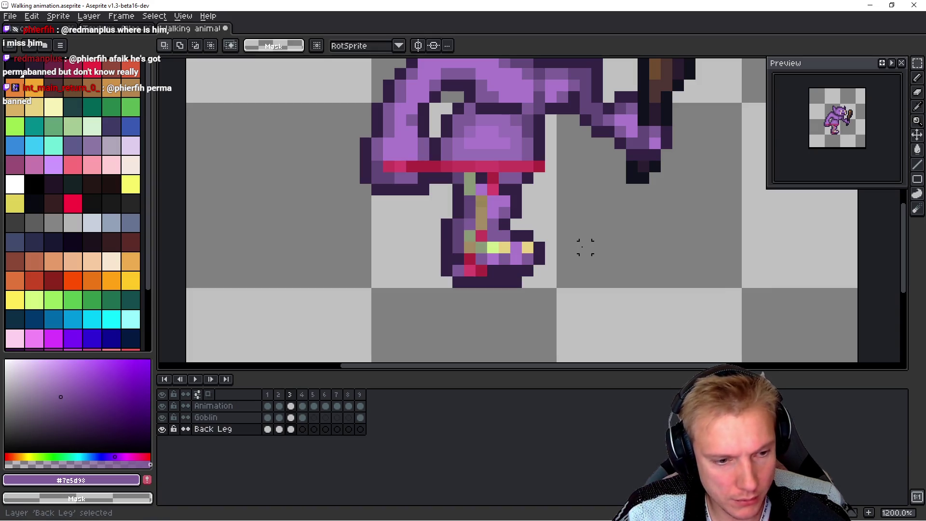
{"action": "key", "text": "space"}
{"action": "key", "text": "Right"}
{"action": "key", "text": "ctrl+v"}
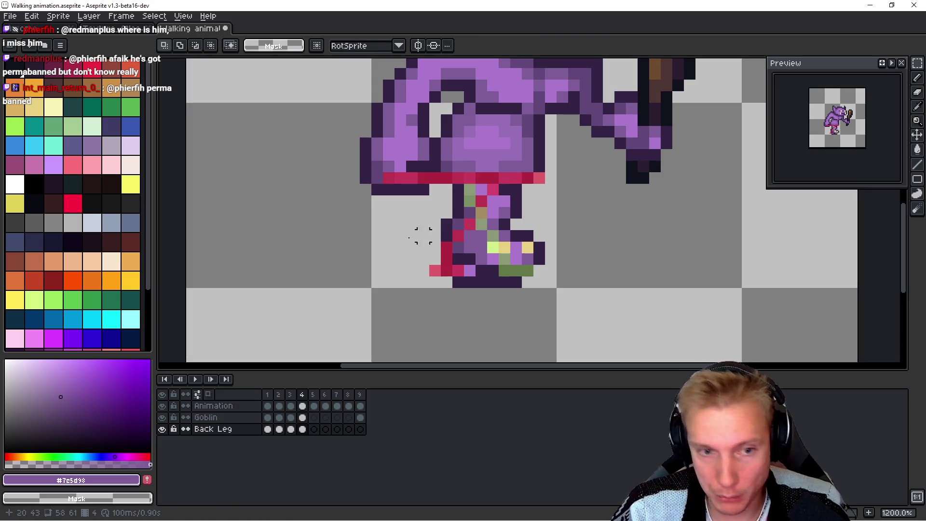
{"action": "left_click_drag", "start_coordinate": [620, 248], "coordinate": [601, 248]}
{"action": "key", "text": "Left"}
{"action": "key", "text": "Right"}
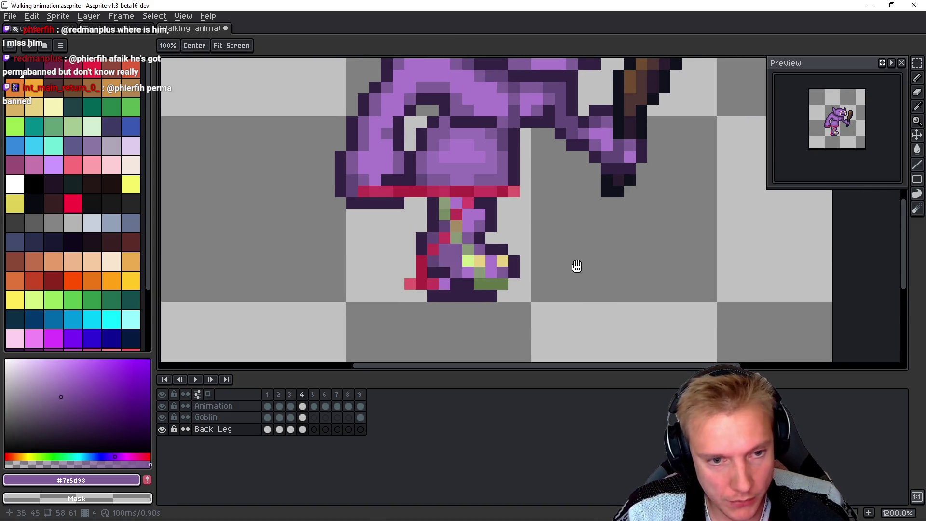
Step: Make Goblin the active layer, compare frame 3 and 4 leg poses, and hide the belt-and-leg overlay
{"action": "left_click", "coordinate": [456, 238], "text": "ctrl"}
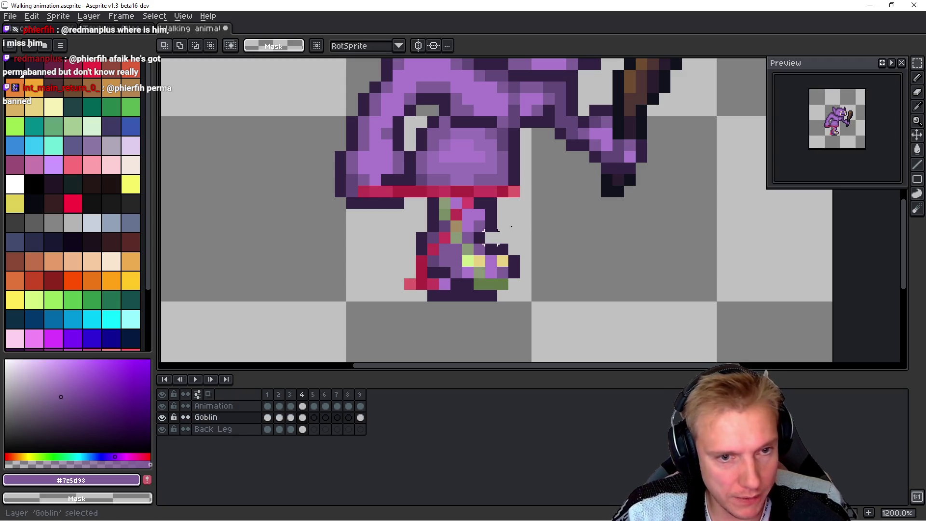
{"action": "scroll", "coordinate": [535, 258], "scroll_direction": "up", "scroll_amount": 1}
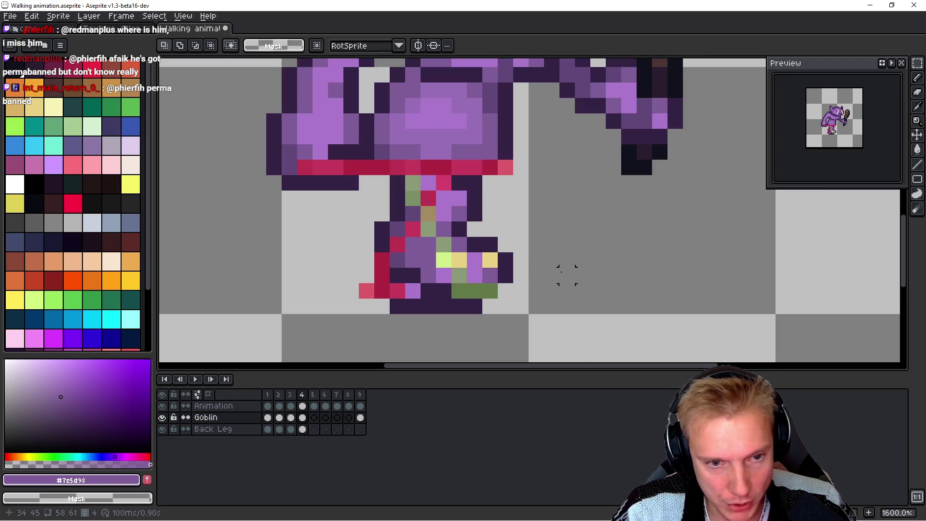
{"action": "key", "text": "Left"}
{"action": "key", "text": "Right"}
{"action": "key", "text": "Left"}
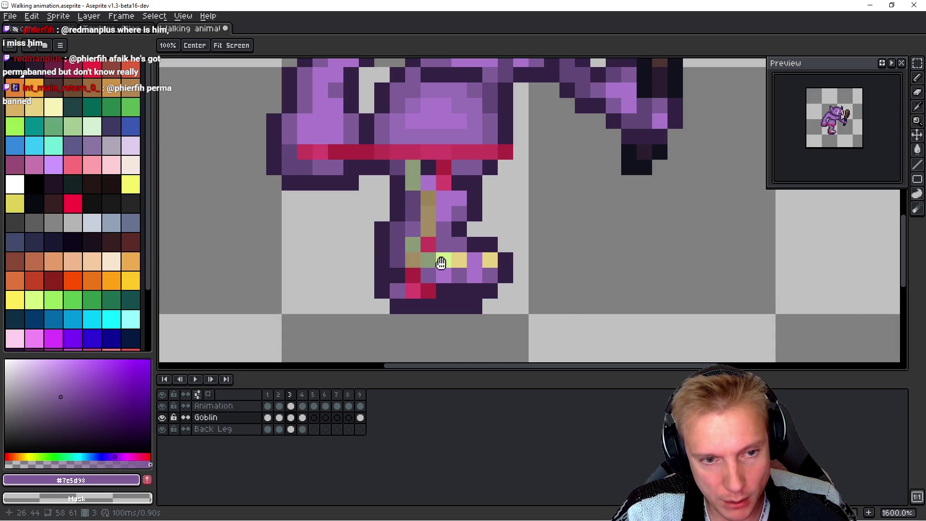
{"action": "key", "text": "Right"}
{"action": "key", "text": "Left"}
{"action": "key", "text": "Right"}
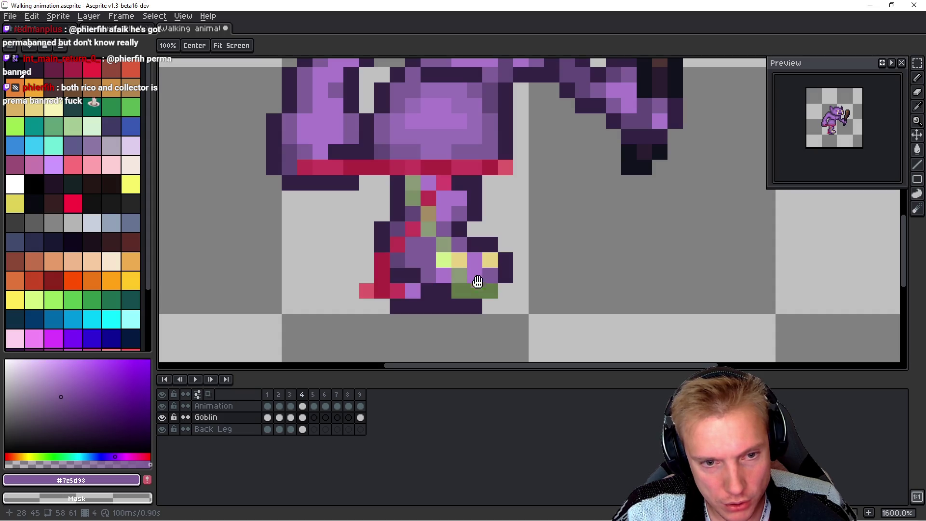
{"action": "key", "text": "Left"}
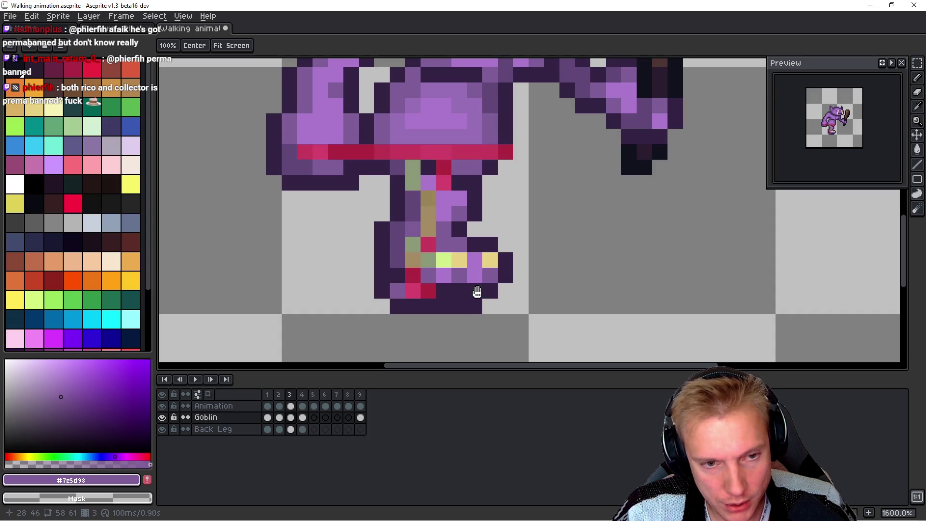
{"action": "key", "text": "Right"}
{"action": "key", "text": "Left"}
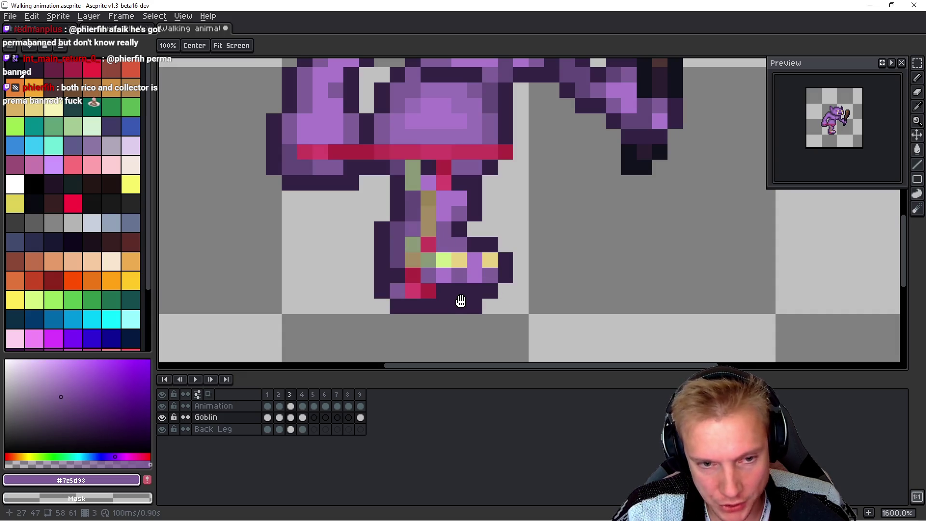
{"action": "key", "text": "m"}
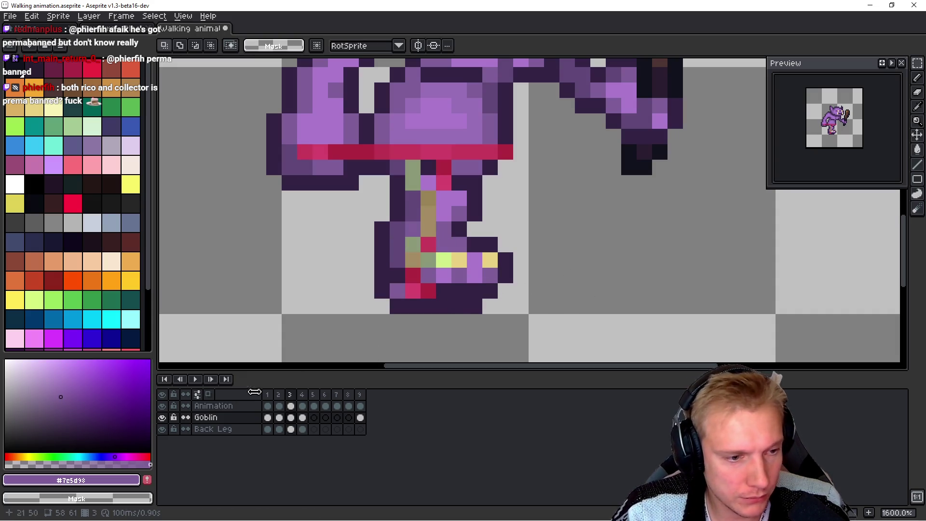
{"action": "left_click", "coordinate": [161, 405]}
Step: Select the front foot and move it two pixels forward and down, then one more forward
{"action": "left_click_drag", "start_coordinate": [357, 292], "coordinate": [540, 222]}
{"action": "left_click_drag", "start_coordinate": [455, 250], "coordinate": [490, 271]}
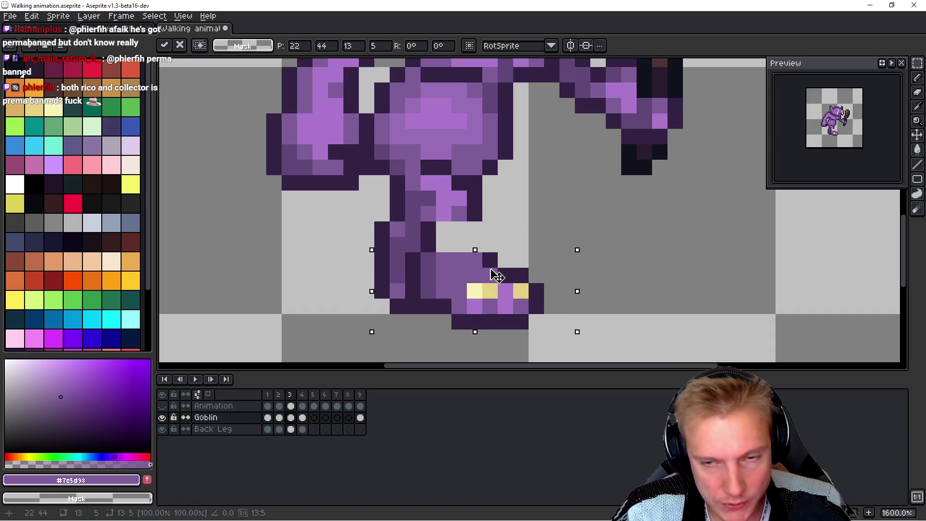
{"action": "key", "text": "Return"}
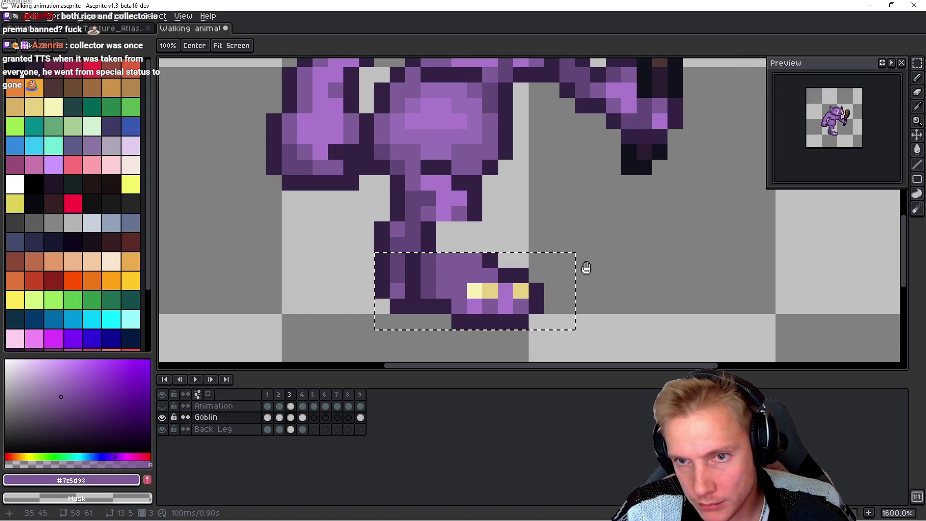
{"action": "mouse_move", "coordinate": [506, 299]}
{"action": "left_mouse_down"}
{"action": "mouse_move", "coordinate": [523, 294]}
{"action": "mouse_move", "coordinate": [516, 287]}
{"action": "left_mouse_up"}
{"action": "key", "text": "Return"}
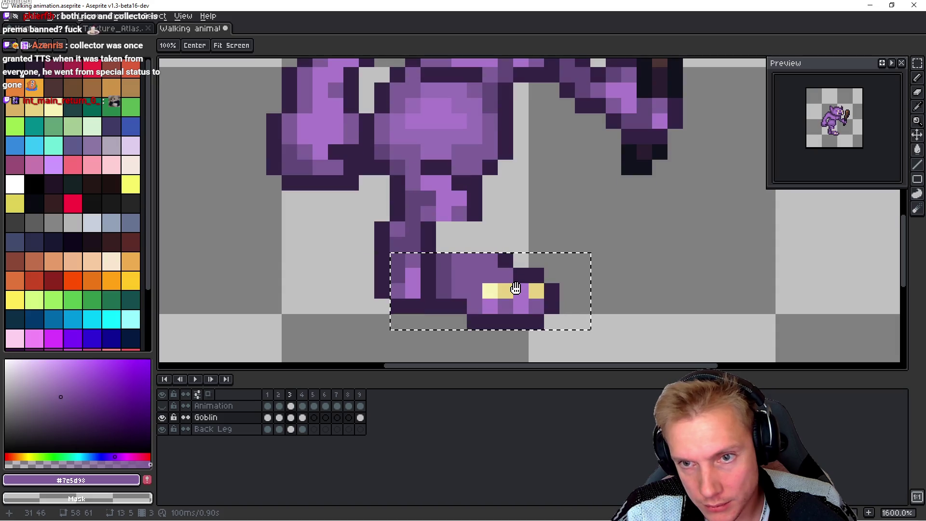
Step: Raise the foot one pixel, commit it, deselect after comparing frames, and hide the Back Leg layer
{"action": "left_click", "coordinate": [516, 288]}
{"action": "mouse_move", "coordinate": [519, 301]}
{"action": "left_mouse_down"}
{"action": "mouse_move", "coordinate": [517, 289]}
{"action": "mouse_move", "coordinate": [502, 300]}
{"action": "mouse_move", "coordinate": [516, 290]}
{"action": "mouse_move", "coordinate": [495, 289]}
{"action": "left_mouse_up"}
{"action": "key", "text": "Return"}
{"action": "key", "text": "Right"}
{"action": "key", "text": "Left"}
{"action": "key", "text": "Right"}
{"action": "key", "text": "Left"}
{"action": "key", "text": "ctrl+d"}
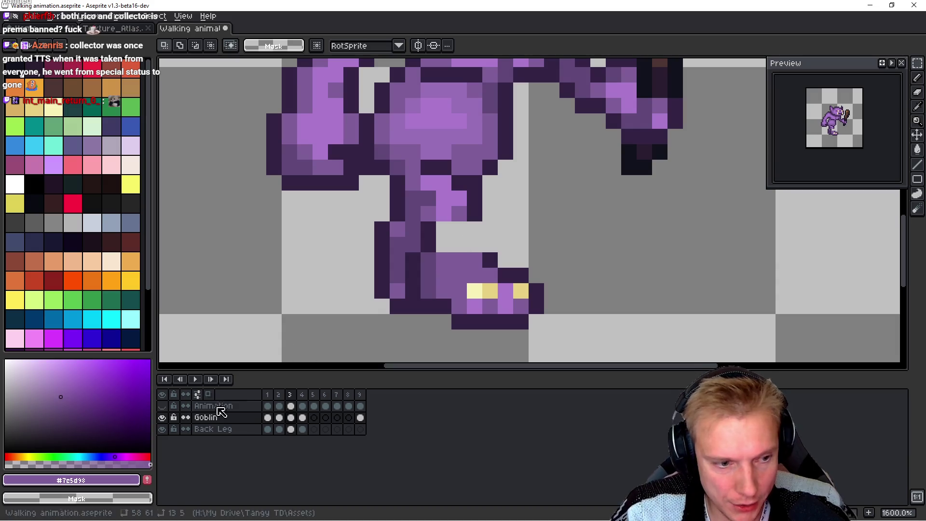
{"action": "left_click", "coordinate": [162, 429]}
Step: Outline the frame 3 front leg in dark pixels and fill its gap with mid purple
{"action": "key", "text": "b"}
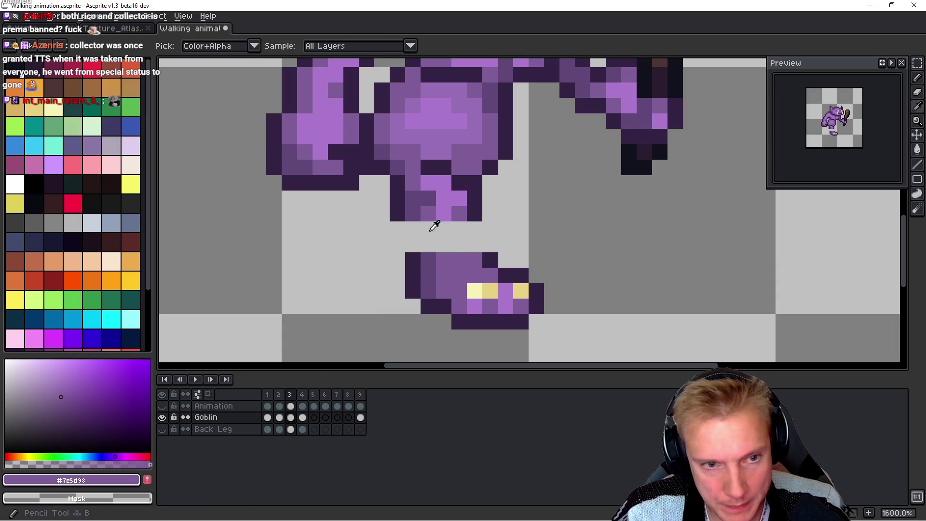
{"action": "key", "text": "alt"}
{"action": "left_click", "coordinate": [399, 207], "text": "alt"}
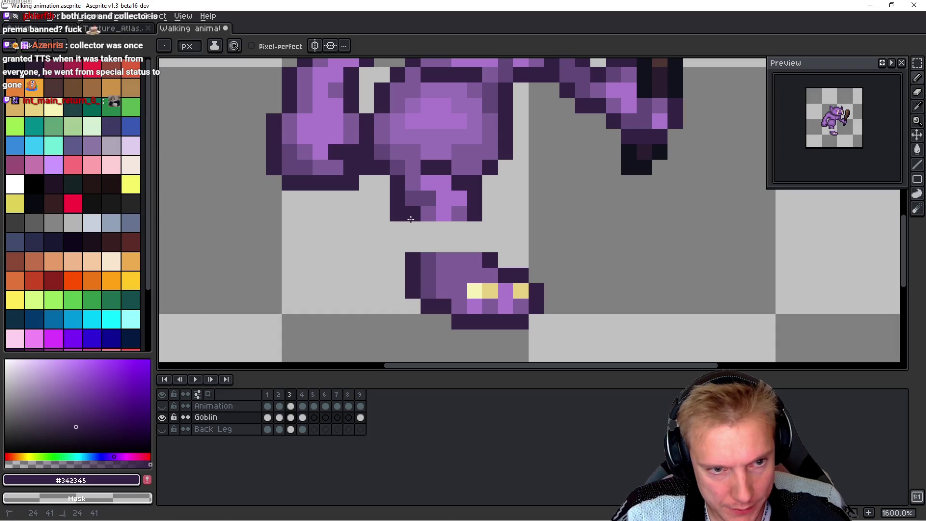
{"action": "left_click", "coordinate": [414, 237]}
{"action": "left_click", "coordinate": [480, 234]}
{"action": "left_click", "coordinate": [473, 230]}
{"action": "left_click", "coordinate": [489, 244]}
{"action": "left_click", "coordinate": [467, 254], "text": "alt"}
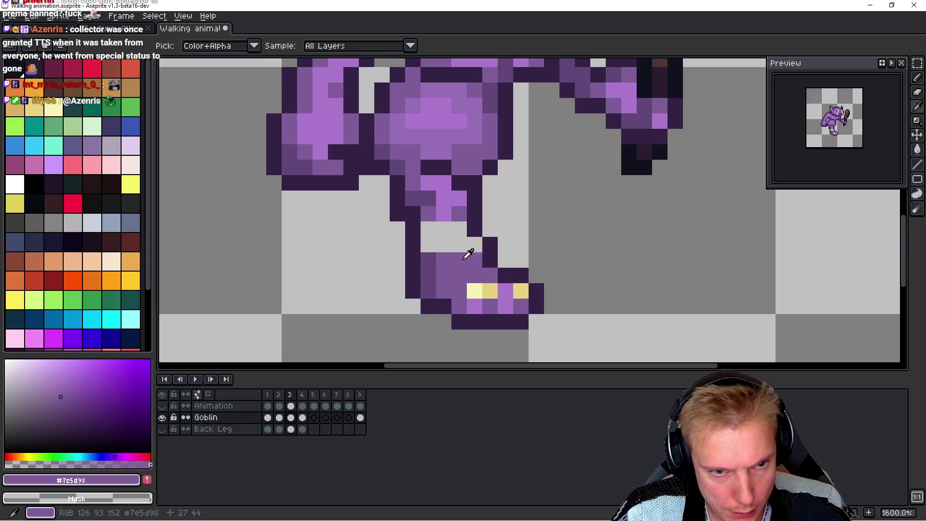
{"action": "left_click_drag", "start_coordinate": [470, 245], "coordinate": [448, 230]}
{"action": "left_click", "coordinate": [428, 245]}
Step: Compare the leg with frame 2, undo the last outline pixels and add a corrected one
{"action": "key", "text": "comma"}
{"action": "key", "text": "period"}
{"action": "key", "text": "comma"}
{"action": "key", "text": "period"}
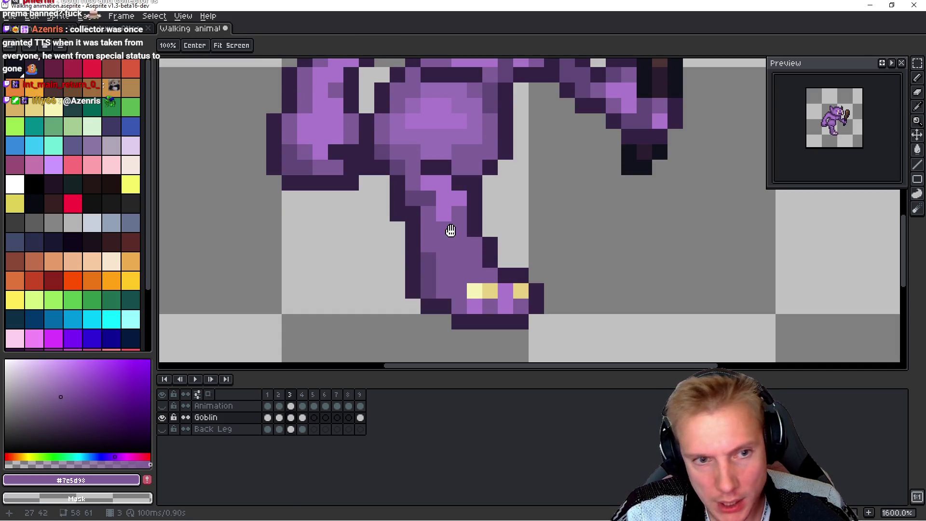
{"action": "key", "text": "ctrl+z"}
{"action": "key", "text": "ctrl+z"}
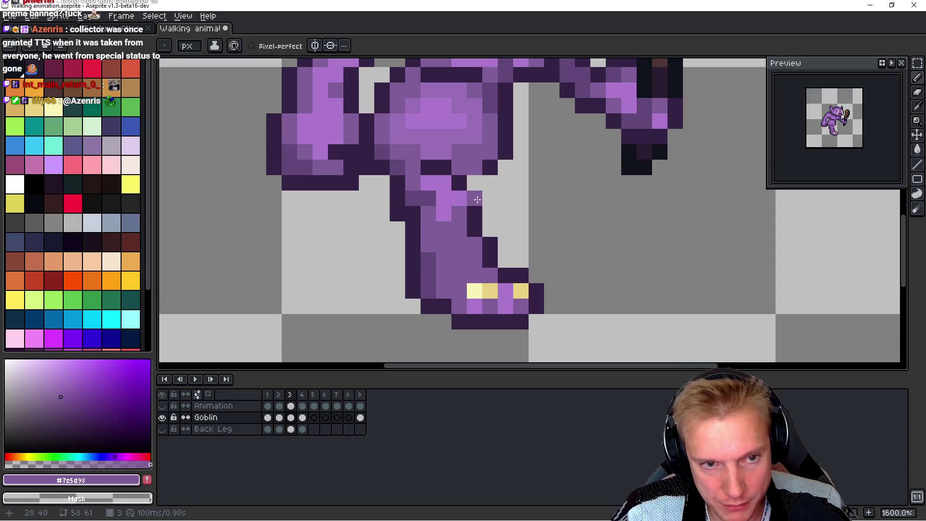
{"action": "left_click", "coordinate": [458, 182], "text": "alt"}
{"action": "left_click", "coordinate": [473, 201]}
Step: Flip between frames 2 and 3 to compare the front leg poses
{"action": "key", "text": "comma"}
{"action": "key", "text": "period"}
{"action": "key", "text": "comma"}
{"action": "key", "text": "period"}
{"action": "key", "text": "h"}
{"action": "key", "text": "comma"}
{"action": "key", "text": "period"}
{"action": "key", "text": "comma"}
{"action": "key", "text": "period"}
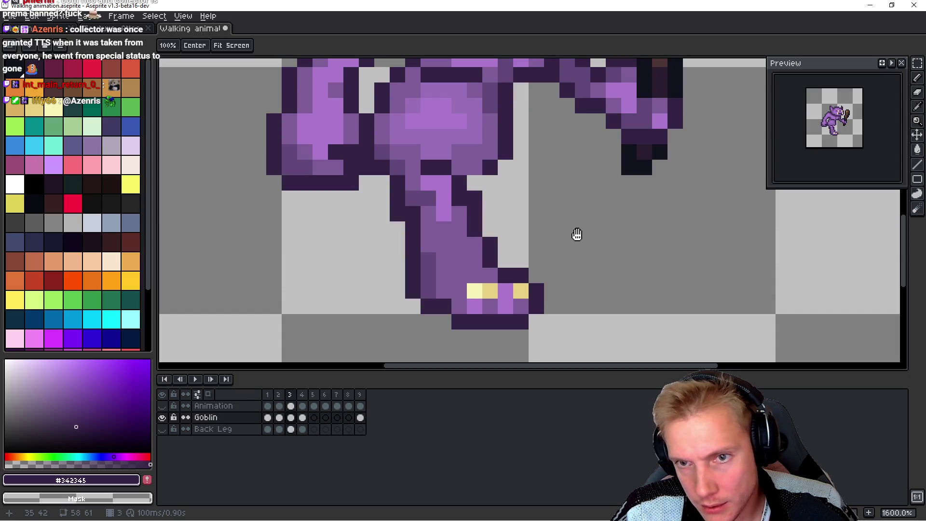
{"action": "key", "text": "comma"}
{"action": "key", "text": "period"}
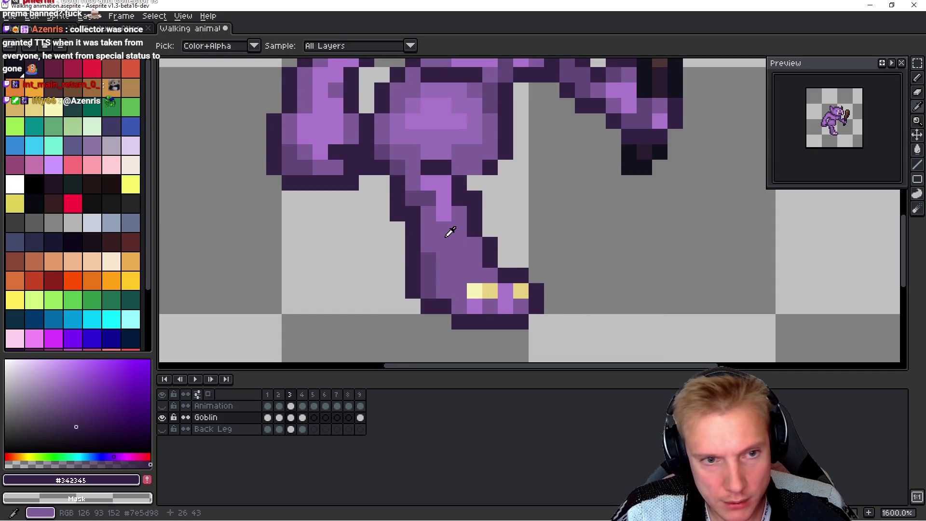
Step: Shade the leg's upper part darker purple, add light purple highlights, and recheck against frame 2
{"action": "left_click", "coordinate": [440, 232], "text": "alt"}
{"action": "mouse_move", "coordinate": [440, 215]}
{"action": "left_mouse_down"}
{"action": "mouse_move", "coordinate": [429, 182]}
{"action": "mouse_move", "coordinate": [455, 196]}
{"action": "mouse_move", "coordinate": [459, 244]}
{"action": "mouse_move", "coordinate": [444, 243]}
{"action": "mouse_move", "coordinate": [442, 232]}
{"action": "left_mouse_up"}
{"action": "left_click", "coordinate": [455, 222], "text": "alt"}
{"action": "left_click", "coordinate": [475, 244]}
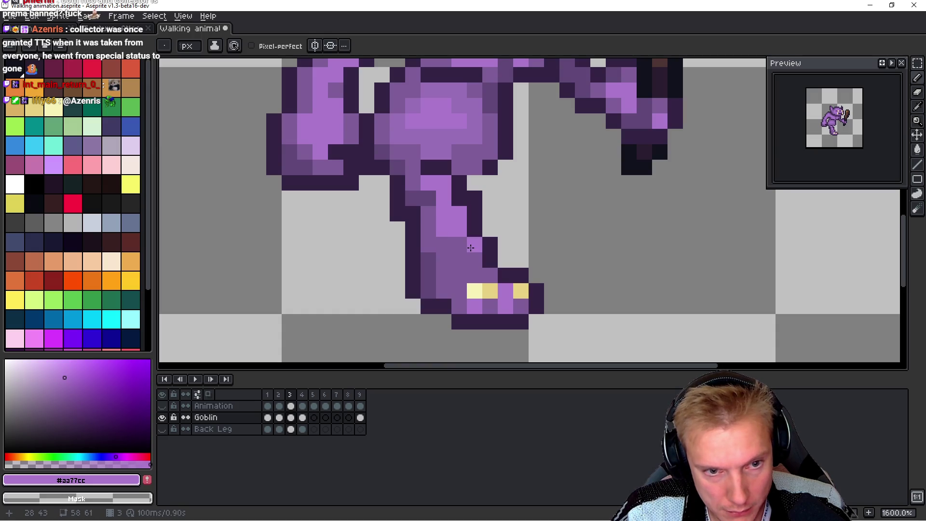
{"action": "left_click", "coordinate": [434, 217], "text": "alt"}
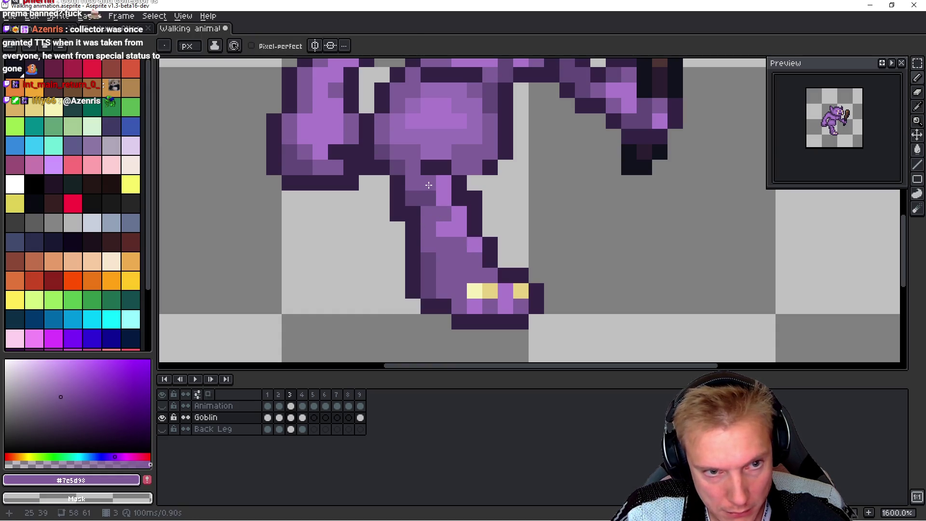
{"action": "key", "text": "space"}
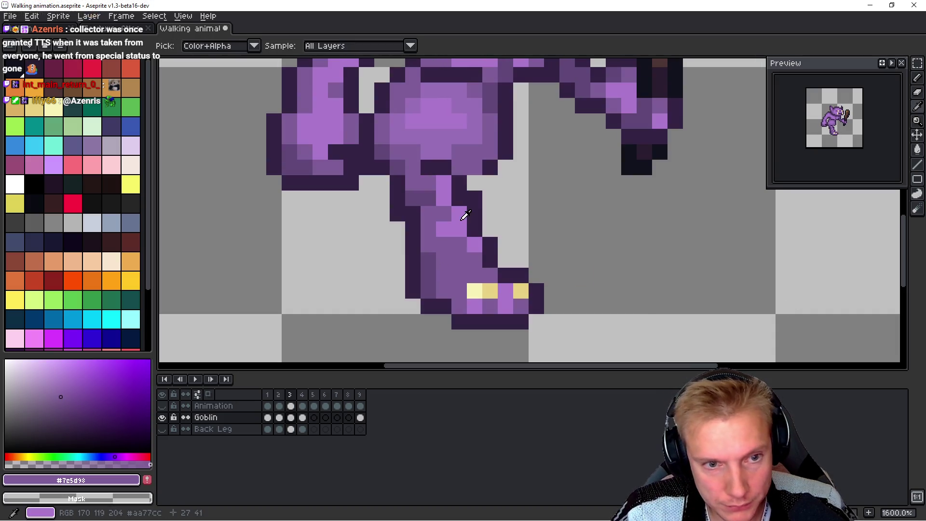
{"action": "left_click", "coordinate": [424, 217], "text": "alt"}
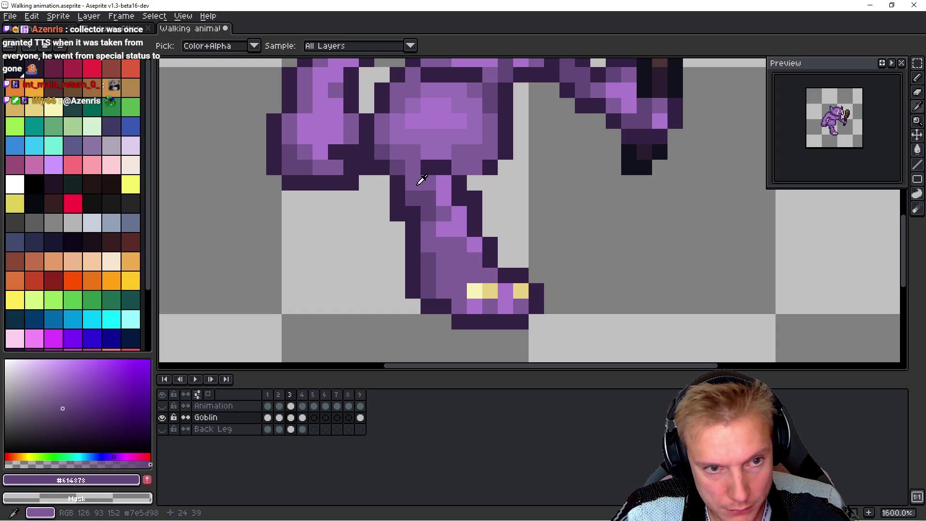
{"action": "left_click", "coordinate": [420, 181], "text": "alt"}
{"action": "left_click", "coordinate": [431, 207], "text": "alt"}
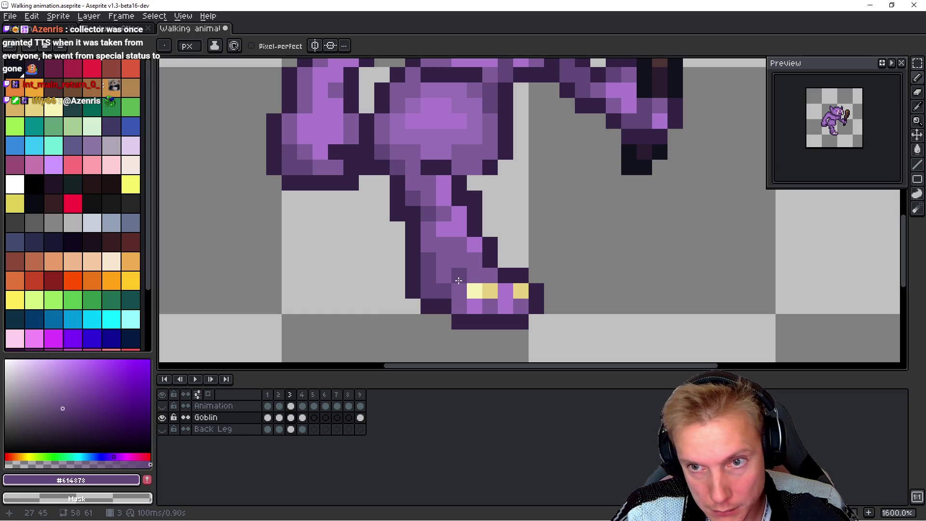
{"action": "key", "text": "Left"}
{"action": "key", "text": "Right"}
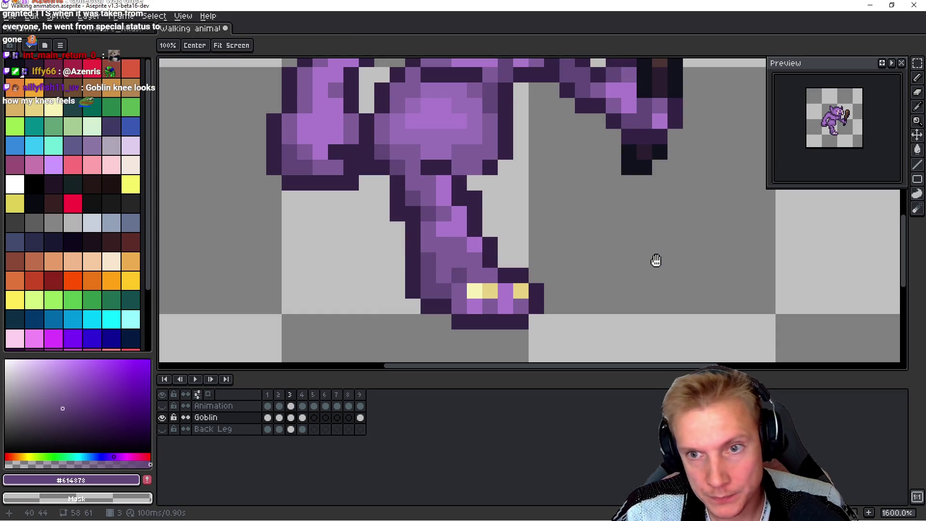
{"action": "key", "text": "Left"}
{"action": "key", "text": "Right"}
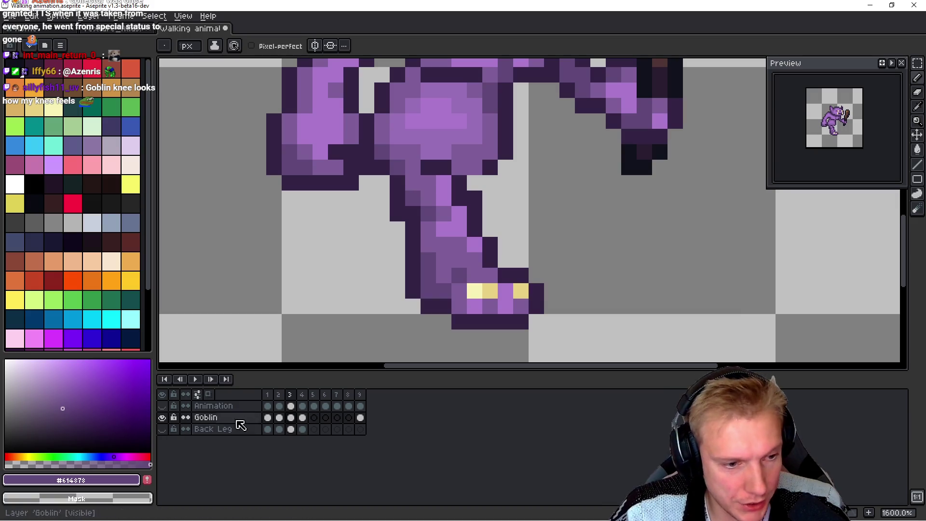
Step: Compare frames 2–4 and try a lasso selection of the lower leg, then deselect
{"action": "key", "text": "Left"}
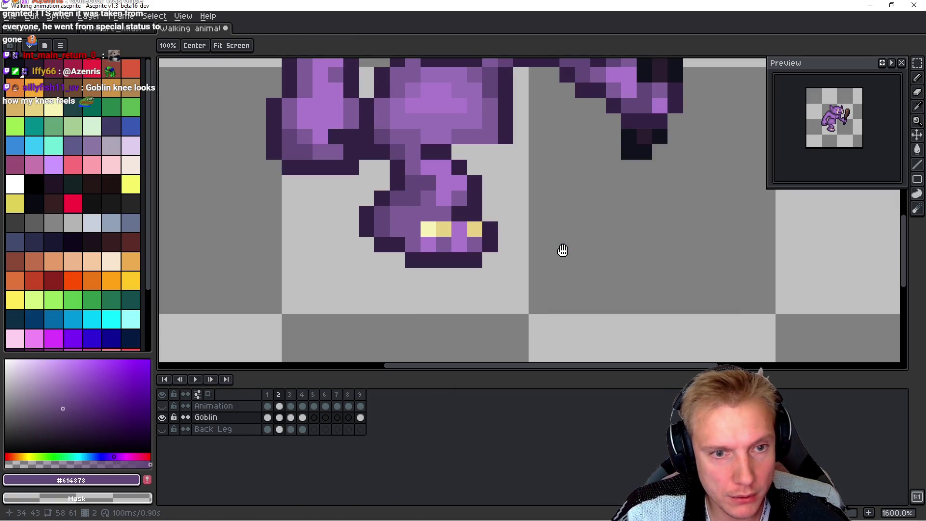
{"action": "key", "text": "Right"}
{"action": "key", "text": "Right"}
{"action": "key", "text": "Left"}
{"action": "key", "text": "Right"}
{"action": "key", "text": "Left"}
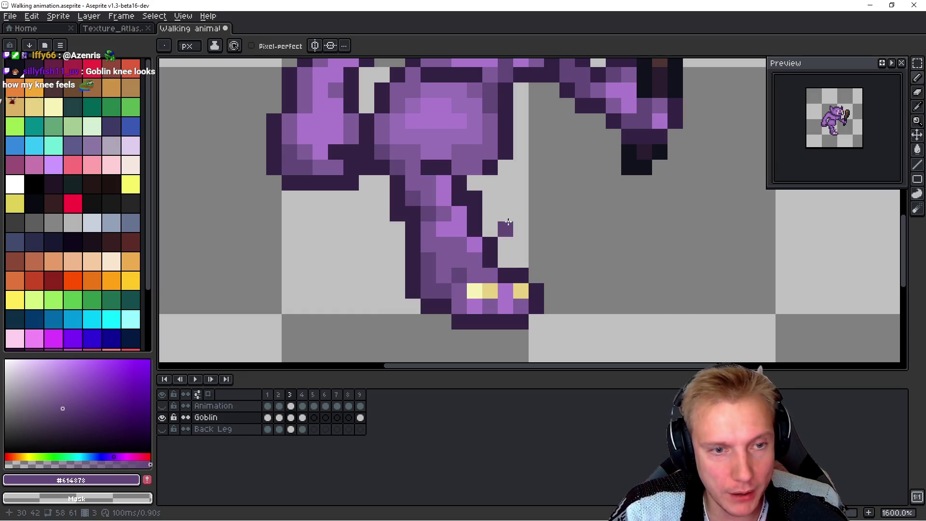
{"action": "key", "text": "q"}
{"action": "mouse_move", "coordinate": [535, 197]}
{"action": "left_mouse_down"}
{"action": "mouse_move", "coordinate": [374, 188]}
{"action": "mouse_move", "coordinate": [568, 320]}
{"action": "mouse_move", "coordinate": [558, 211]}
{"action": "left_mouse_up"}
{"action": "key", "text": "ctrl+d"}
{"action": "key", "text": "ctrl+d"}
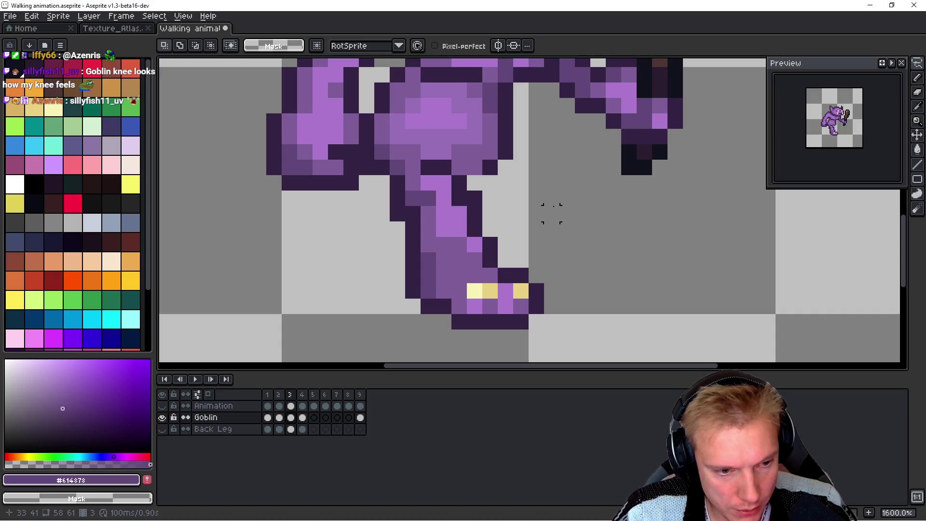
Step: Undo the leg redraw and foot moves, then go to frame 4 on the Back Leg layer
{"action": "key", "text": "ctrl+z"}
{"action": "key", "text": "ctrl+z"}
{"action": "key", "text": "ctrl+z"}
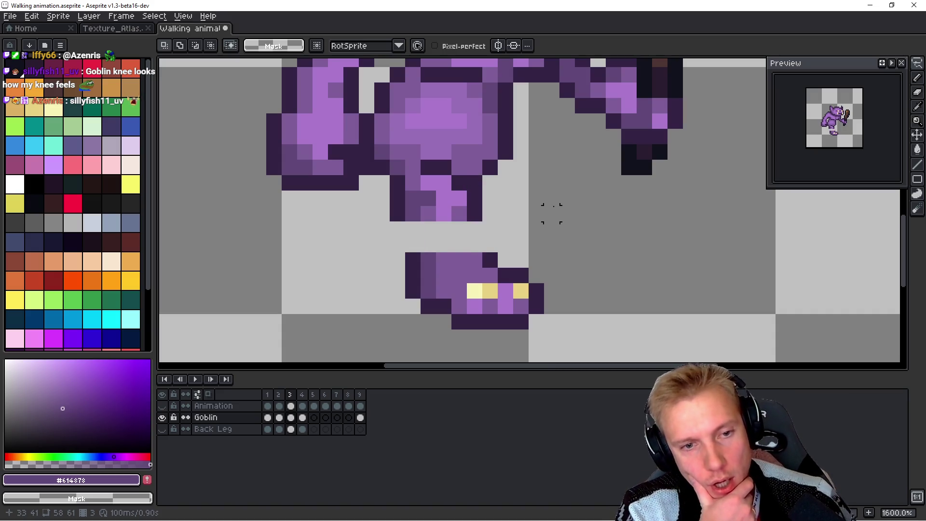
{"action": "key", "text": "ctrl+z"}
{"action": "key", "text": "ctrl+z"}
{"action": "key", "text": "ctrl+z"}
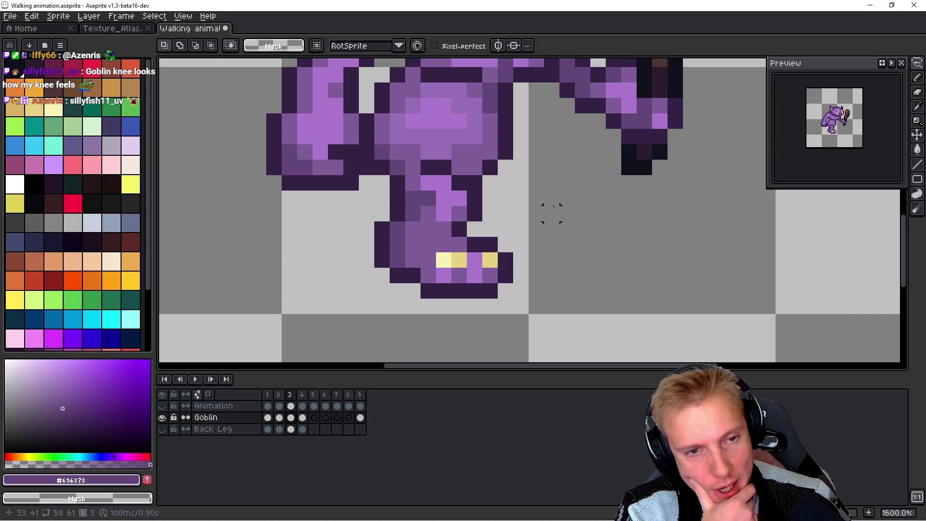
{"action": "key", "text": "Right"}
{"action": "key", "text": "Down"}
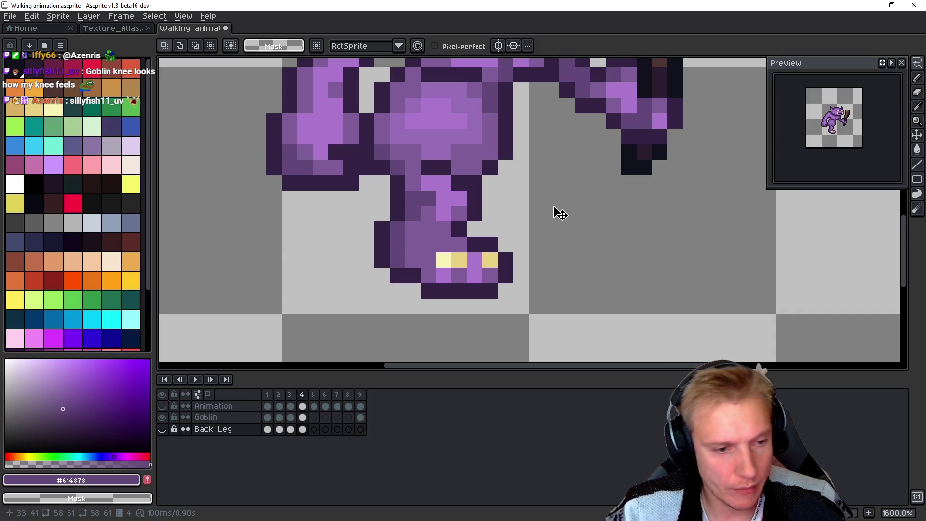
{"action": "left_click", "coordinate": [163, 430]}
{"action": "left_click", "coordinate": [163, 430]}
{"action": "key", "text": "space"}
{"action": "key", "text": "Left"}
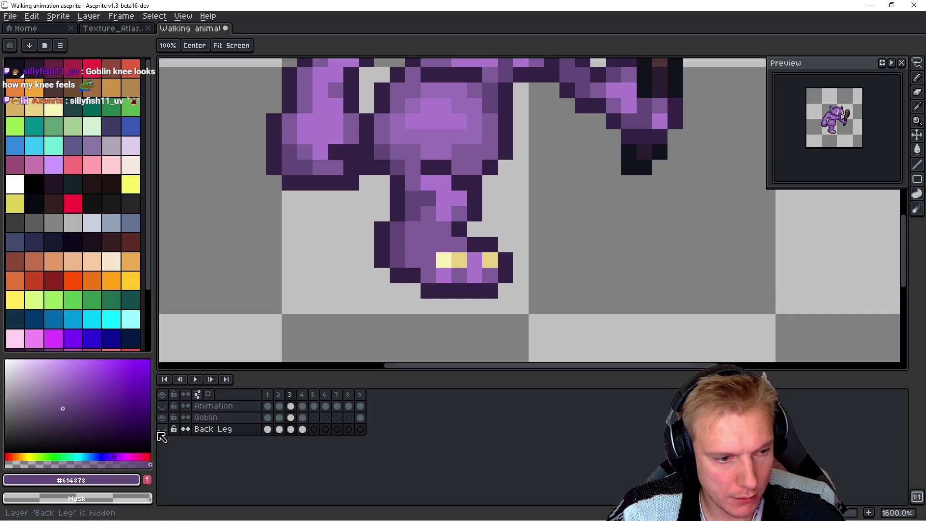
{"action": "left_click", "coordinate": [163, 430]}
{"action": "key", "text": "Left"}
{"action": "key", "text": "Right"}
{"action": "key", "text": "Right"}
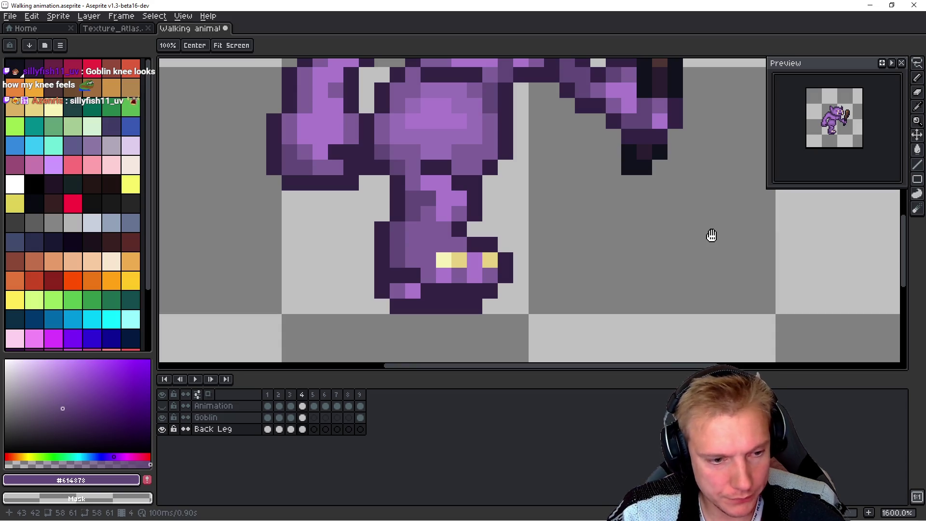
{"action": "key", "text": "m"}
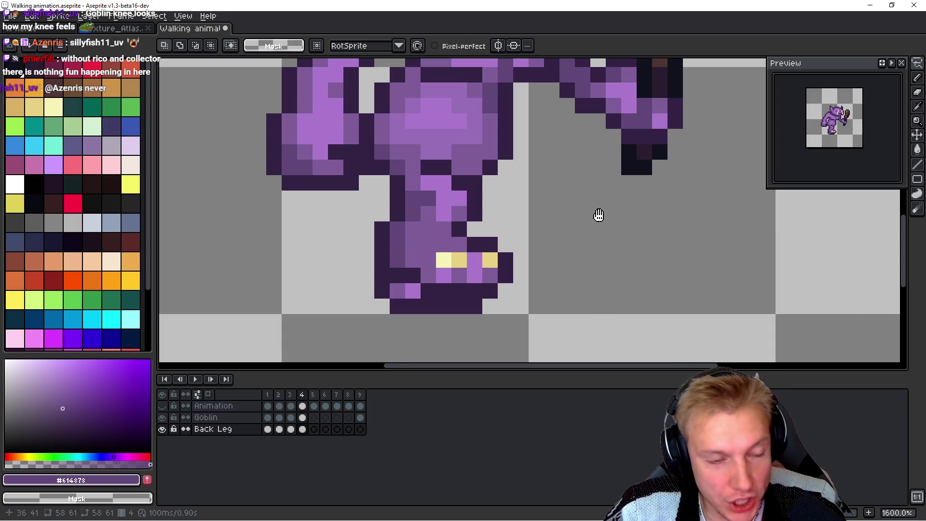
{"action": "left_click_drag", "start_coordinate": [568, 217], "coordinate": [558, 207]}
{"action": "key", "text": "space"}
{"action": "scroll", "coordinate": [578, 200], "scroll_direction": "down", "scroll_amount": 1}
Step: On the Goblin layer, lasso the lower front leg and shift the foot further forward
{"action": "key", "text": "Up"}
{"action": "scroll", "coordinate": [560, 204], "scroll_direction": "up", "scroll_amount": 2}
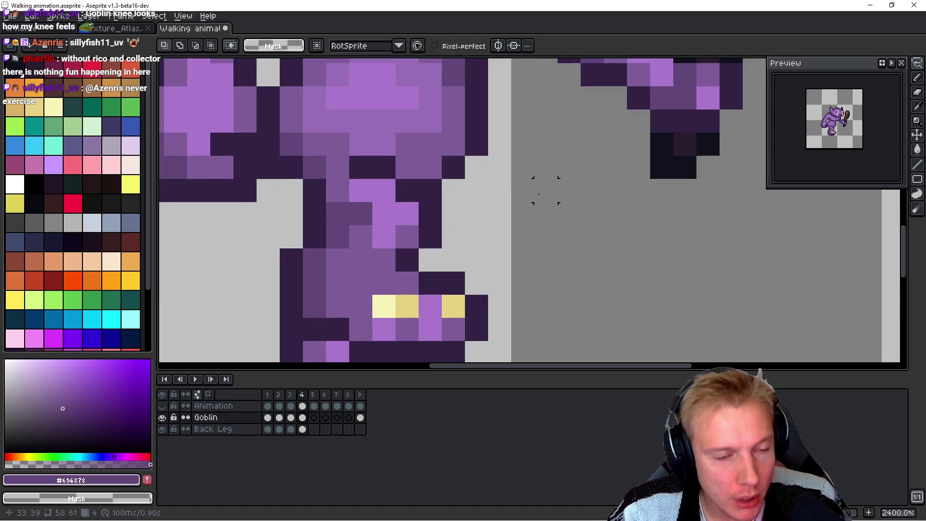
{"action": "scroll", "coordinate": [542, 190], "scroll_direction": "down", "scroll_amount": 1}
{"action": "scroll", "coordinate": [541, 219], "scroll_direction": "down", "scroll_amount": 1}
{"action": "mouse_move", "coordinate": [520, 170]}
{"action": "left_mouse_down"}
{"action": "mouse_move", "coordinate": [477, 166]}
{"action": "mouse_move", "coordinate": [347, 286]}
{"action": "mouse_move", "coordinate": [505, 185]}
{"action": "left_mouse_up"}
{"action": "key", "text": "ctrl+d"}
{"action": "key", "text": "ctrl+z"}
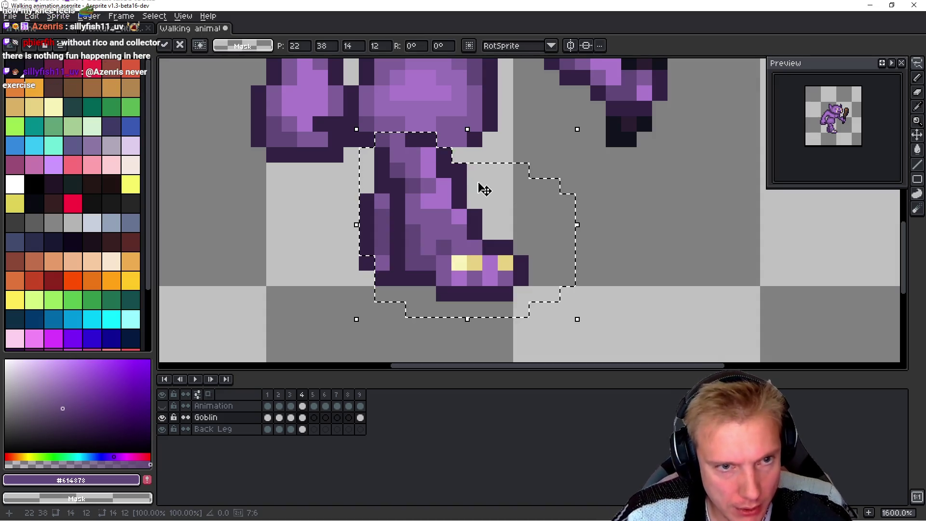
Step: Flip between frames 3 and 4 to check the lengthened stride
{"action": "key", "text": "ctrl+d"}
{"action": "key", "text": "Left"}
{"action": "key", "text": "Right"}
{"action": "key", "text": "Left"}
{"action": "key", "text": "Left"}
{"action": "key", "text": "Right"}
{"action": "key", "text": "Right"}
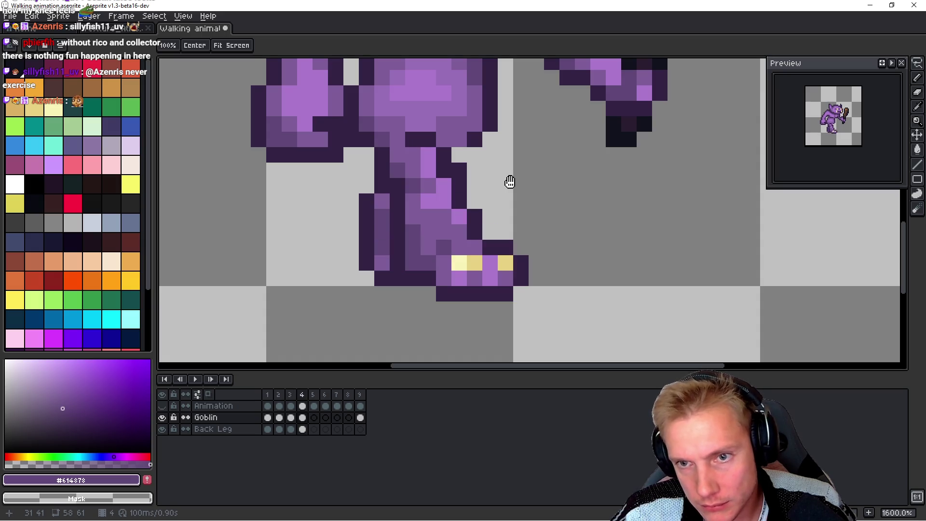
{"action": "key", "text": "Left"}
{"action": "key", "text": "Right"}
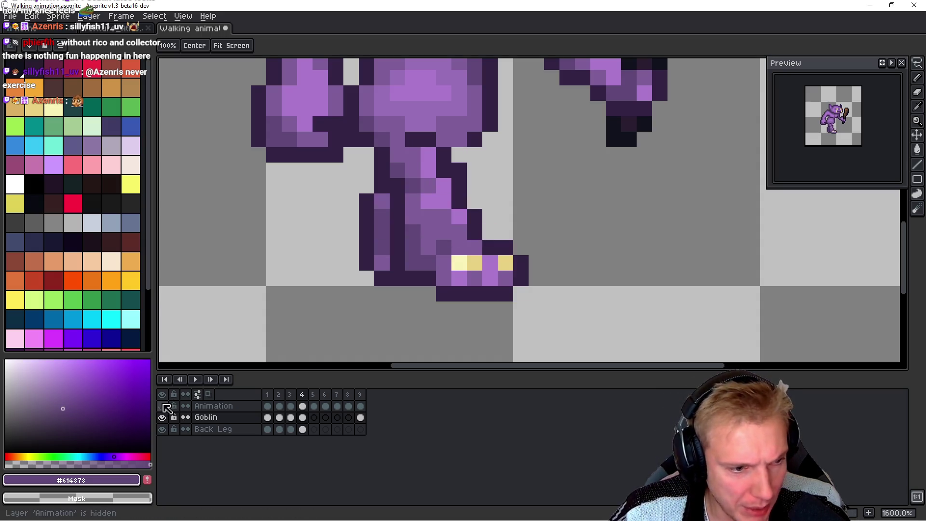
Step: Turn on onion skinning of neighbouring frames and return to frame 4
{"action": "key", "text": "Left"}
{"action": "key", "text": "F3"}
{"action": "key", "text": "Right"}
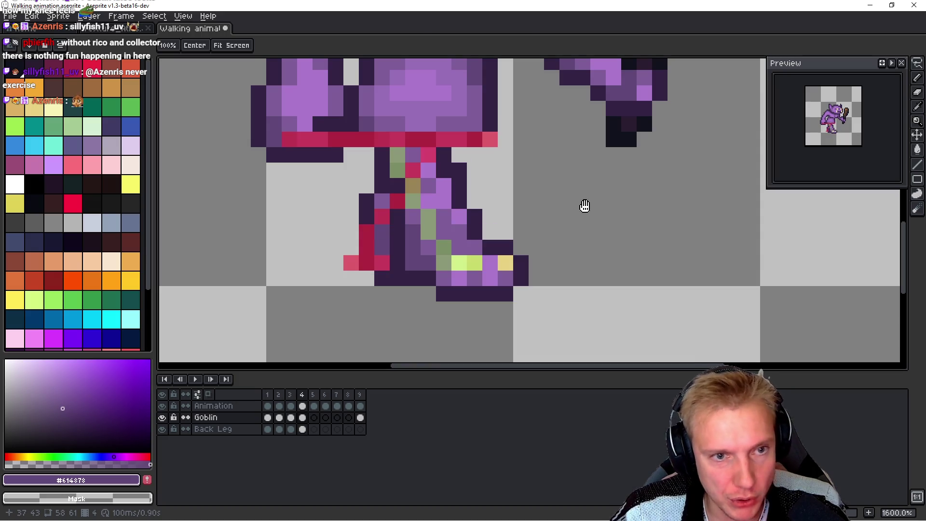
{"action": "scroll", "coordinate": [545, 251], "scroll_direction": "down", "scroll_amount": 2}
{"action": "left_click_drag", "start_coordinate": [497, 251], "coordinate": [496, 249]}
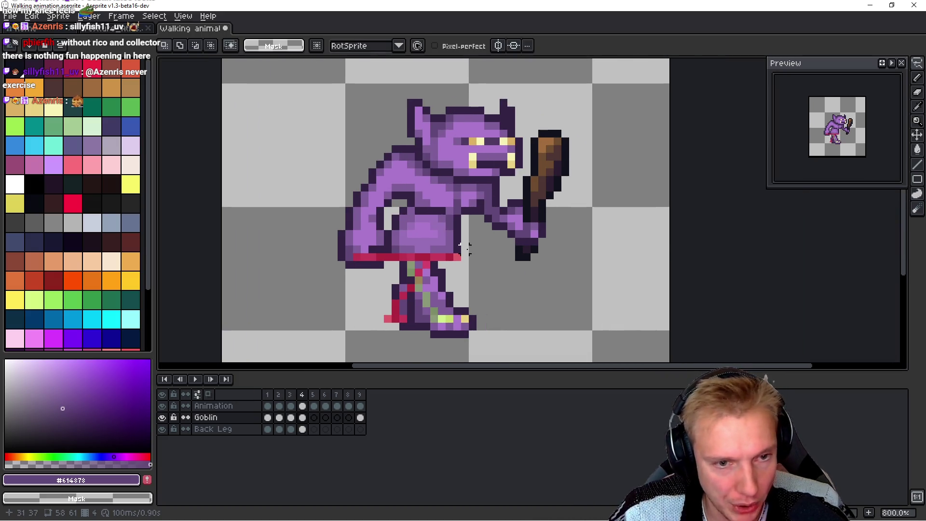
Step: Lasso the goblin's upper body on frame 4, lower it slightly, and compare with frame 3
{"action": "mouse_move", "coordinate": [332, 172]}
{"action": "left_mouse_down"}
{"action": "mouse_move", "coordinate": [311, 236]}
{"action": "mouse_move", "coordinate": [379, 273]}
{"action": "left_mouse_up"}
{"action": "mouse_move", "coordinate": [444, 255]}
{"action": "left_mouse_down"}
{"action": "mouse_move", "coordinate": [513, 273]}
{"action": "mouse_move", "coordinate": [600, 82]}
{"action": "mouse_move", "coordinate": [308, 161]}
{"action": "mouse_move", "coordinate": [333, 168]}
{"action": "left_mouse_up"}
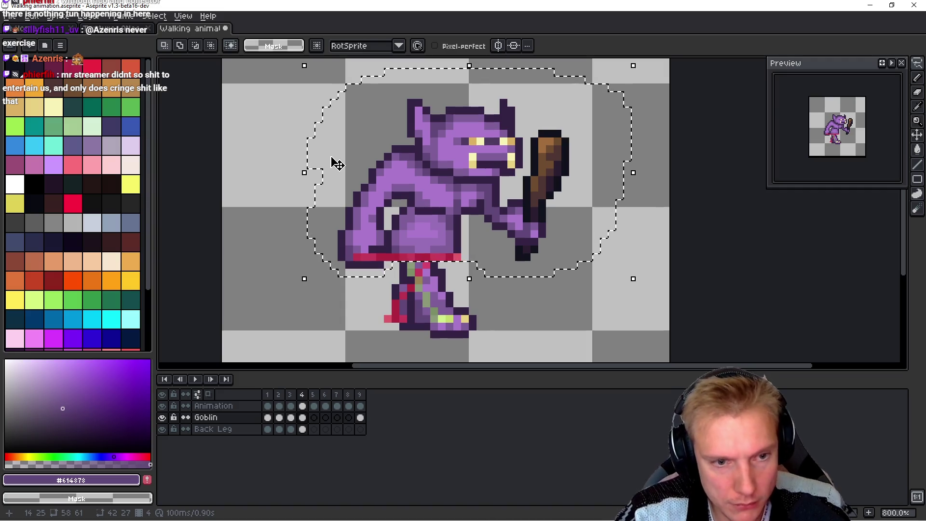
{"action": "key", "text": "Left"}
{"action": "key", "text": "Left"}
{"action": "key", "text": "ctrl+d"}
{"action": "key", "text": "Right"}
{"action": "key", "text": "Right"}
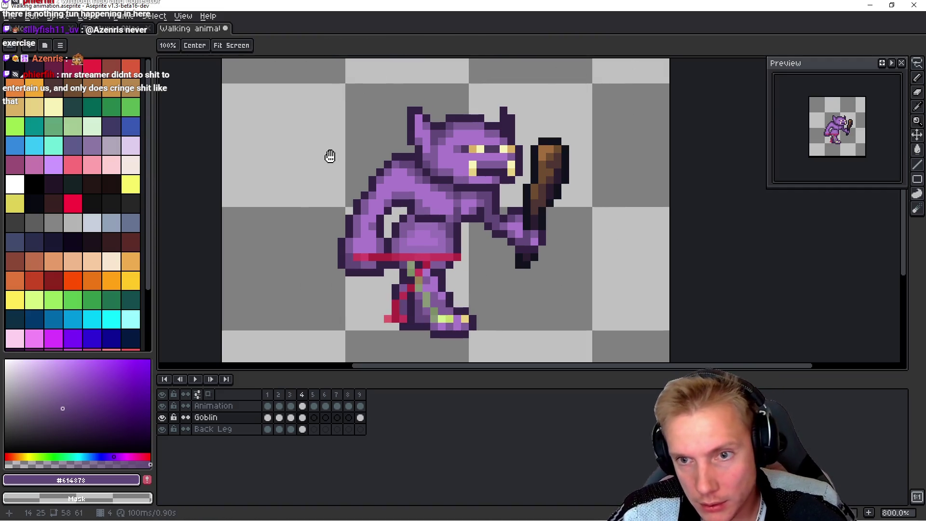
{"action": "key", "text": "Left"}
{"action": "key", "text": "Right"}
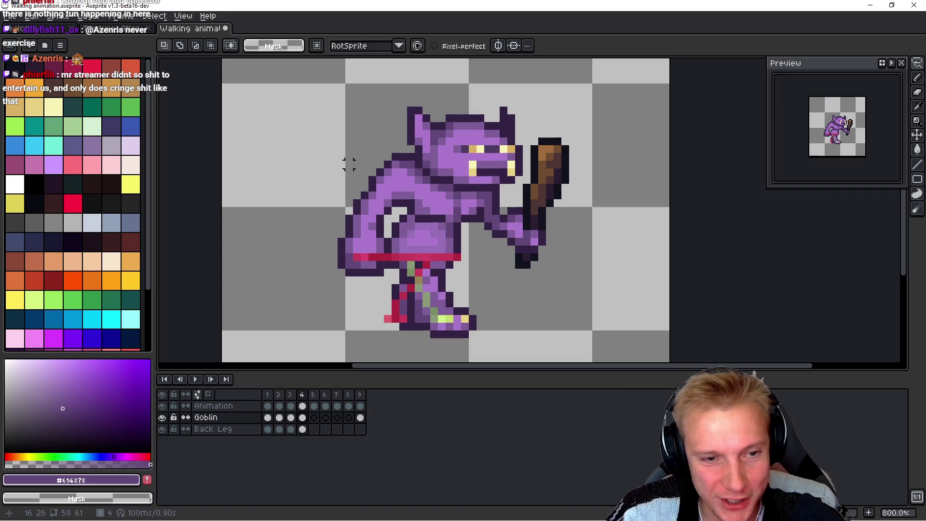
{"action": "left_click_drag", "start_coordinate": [499, 294], "coordinate": [530, 236]}
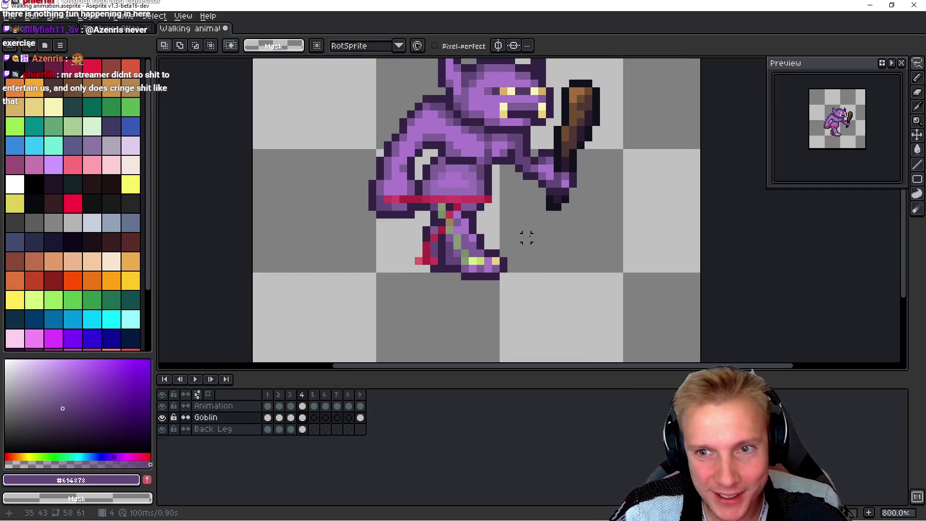
{"action": "key", "text": "Down"}
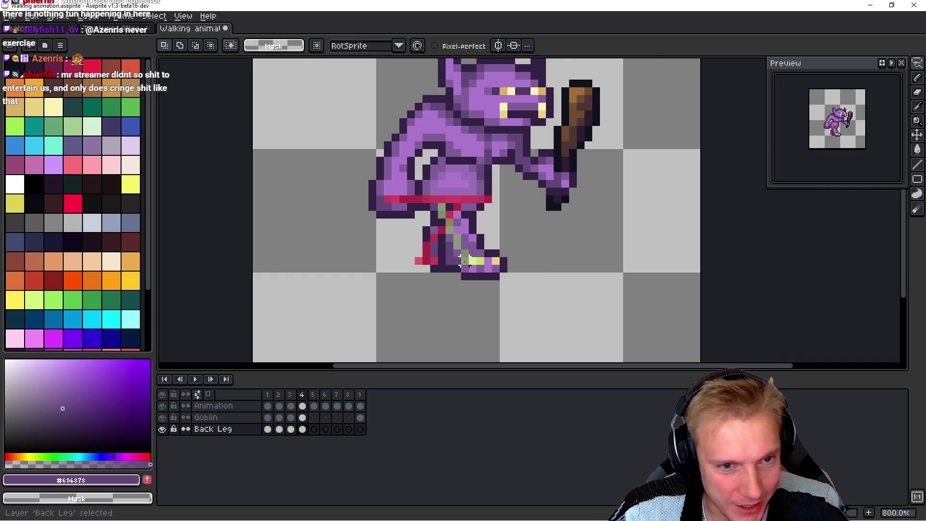
Step: Hide the goblin body and move the whole frame 4 back leg to the left
{"action": "key", "text": "Left"}
{"action": "scroll", "coordinate": [496, 310], "scroll_direction": "up", "scroll_amount": 1}
{"action": "left_click_drag", "start_coordinate": [567, 248], "coordinate": [586, 236]}
{"action": "key", "text": "Right"}
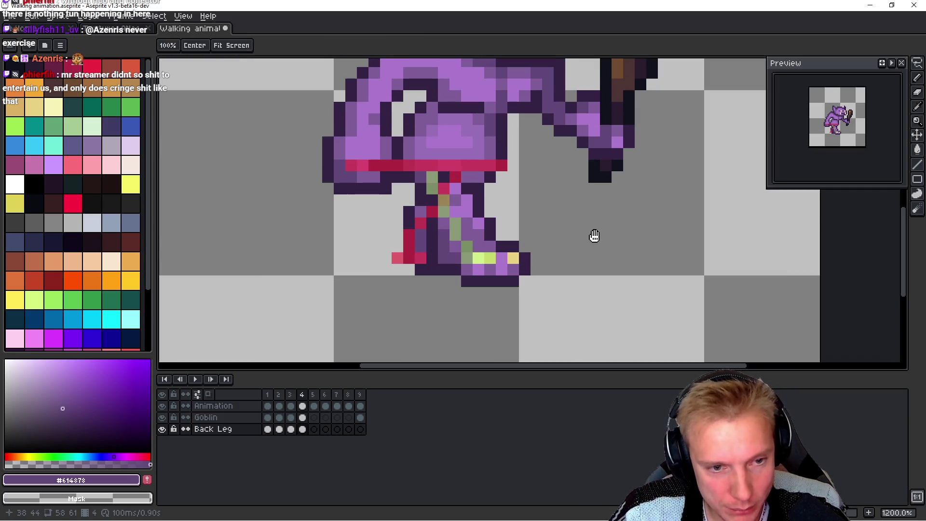
{"action": "left_click", "coordinate": [162, 417]}
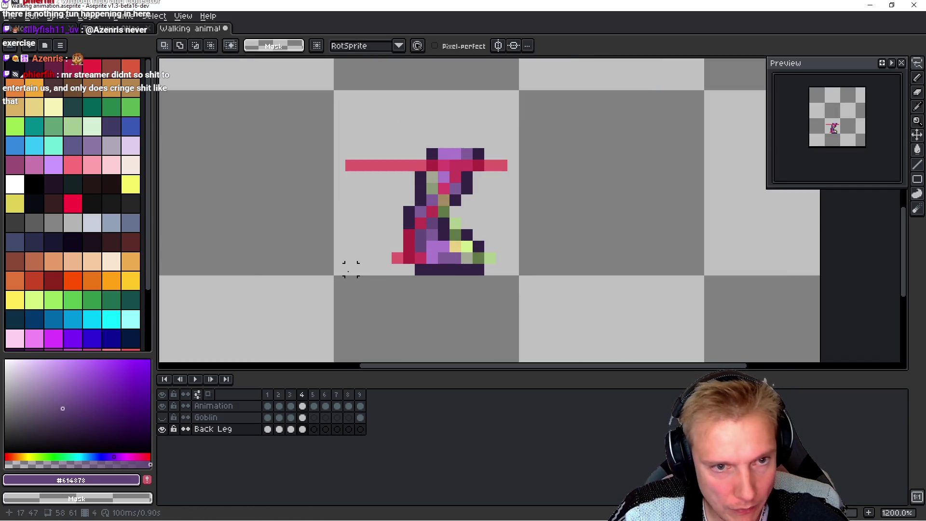
{"action": "key", "text": "m"}
{"action": "mouse_move", "coordinate": [350, 289]}
{"action": "left_mouse_down"}
{"action": "mouse_move", "coordinate": [492, 186]}
{"action": "mouse_move", "coordinate": [502, 154]}
{"action": "left_mouse_up"}
{"action": "left_click_drag", "start_coordinate": [465, 222], "coordinate": [431, 218]}
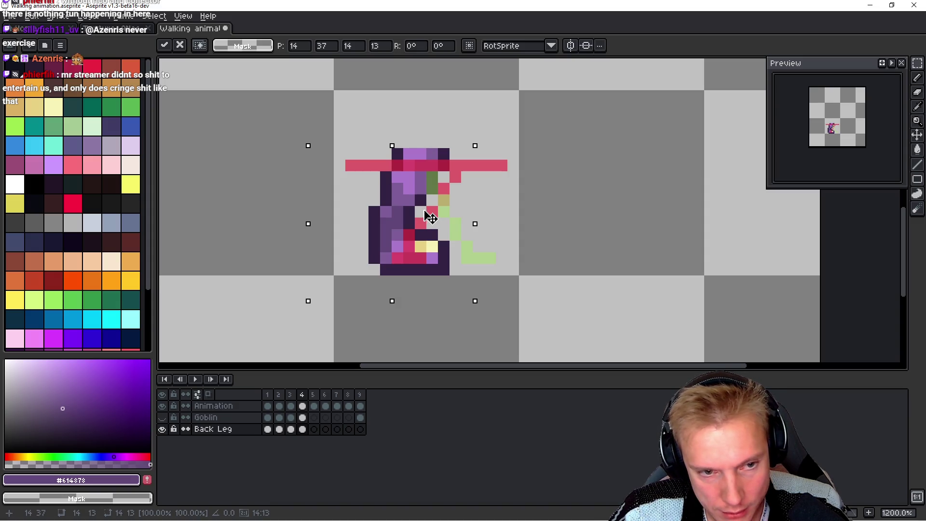
{"action": "key", "text": "Left"}
{"action": "key", "text": "Right"}
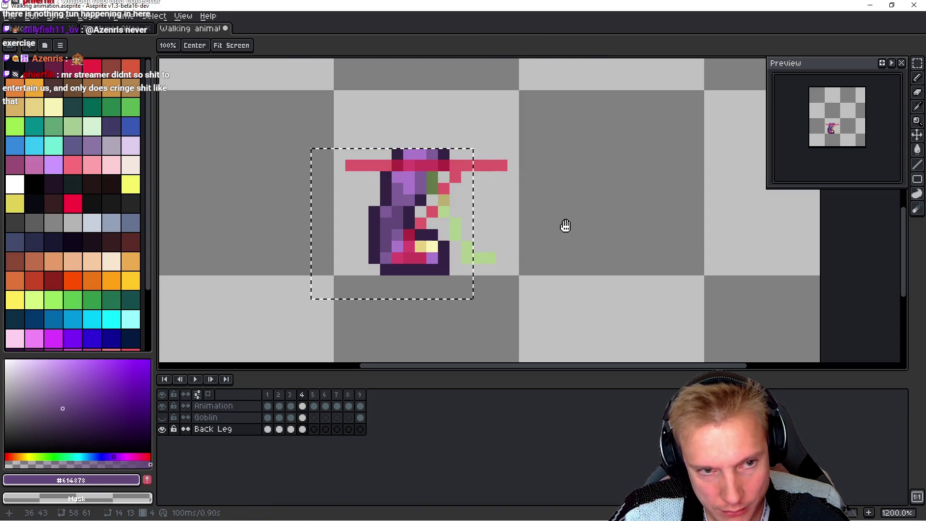
Step: Select the upper part of the back leg and nudge it one pixel right
{"action": "key", "text": "m"}
{"action": "key", "text": "ctrl+d"}
{"action": "left_click_drag", "start_coordinate": [362, 212], "coordinate": [486, 135]}
{"action": "left_click_drag", "start_coordinate": [447, 172], "coordinate": [476, 170]}
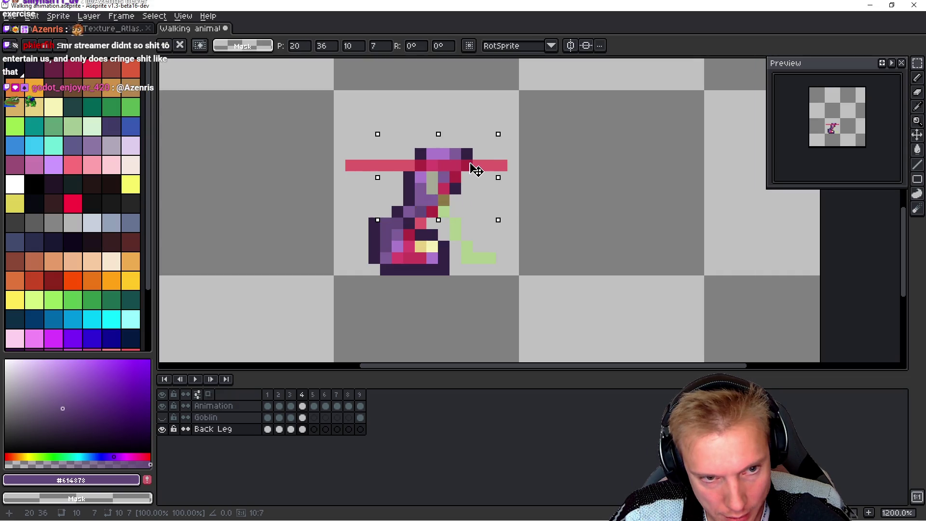
{"action": "key", "text": "ctrl+d"}
{"action": "scroll", "coordinate": [424, 229], "scroll_direction": "up", "scroll_amount": 3}
Step: Replace a stray knee pixel with dark outline and add a mid purple #614878 pixel
{"action": "key", "text": "b"}
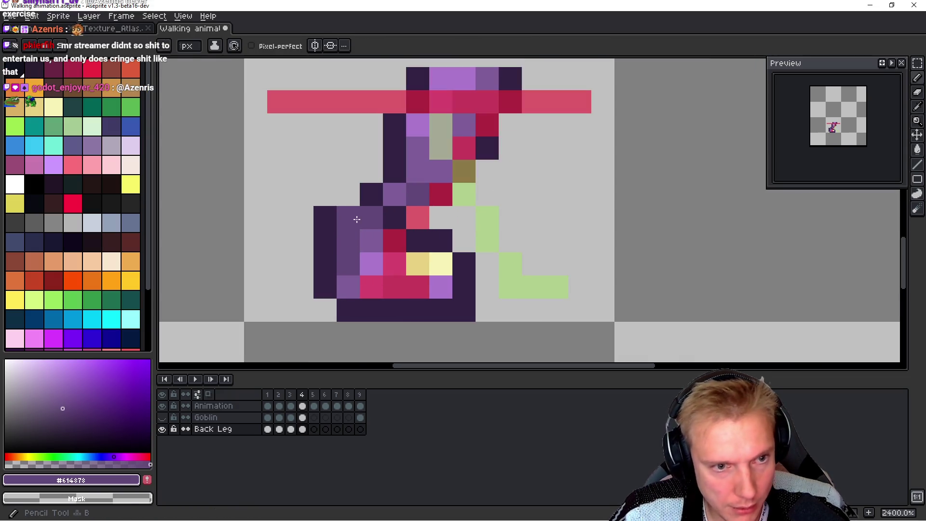
{"action": "right_click", "coordinate": [336, 225]}
{"action": "left_click", "coordinate": [320, 250], "text": "alt"}
{"action": "left_click", "coordinate": [347, 217]}
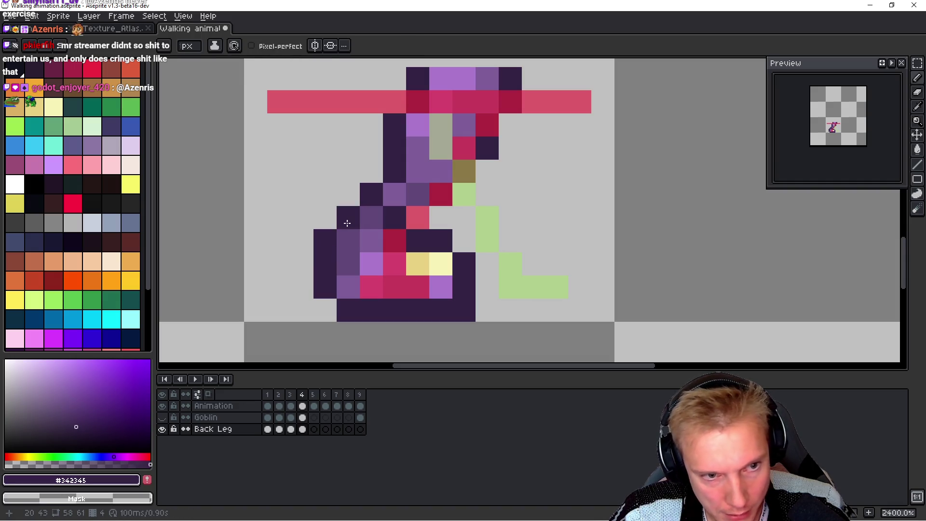
{"action": "left_click", "coordinate": [375, 215], "text": "alt"}
{"action": "left_click", "coordinate": [394, 217]}
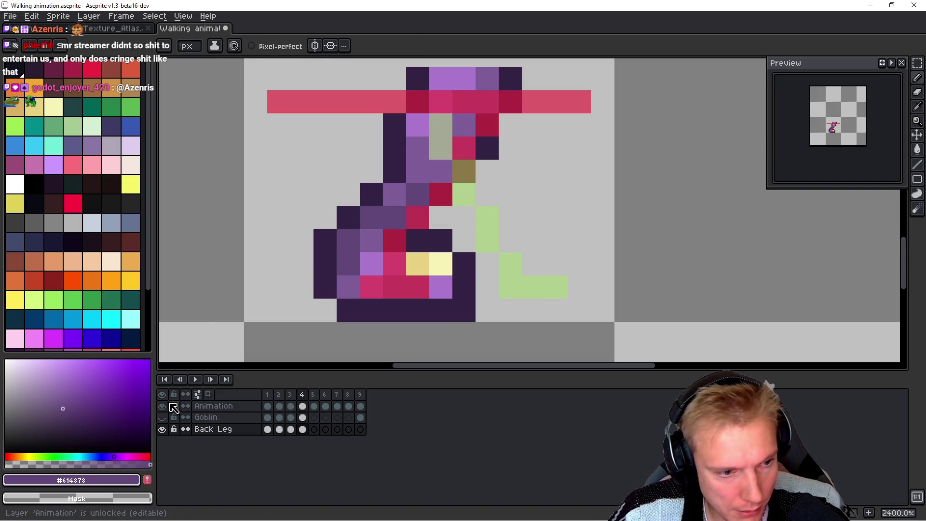
{"action": "left_click", "coordinate": [162, 417]}
{"action": "left_click", "coordinate": [162, 417]}
{"action": "left_click", "coordinate": [161, 406]}
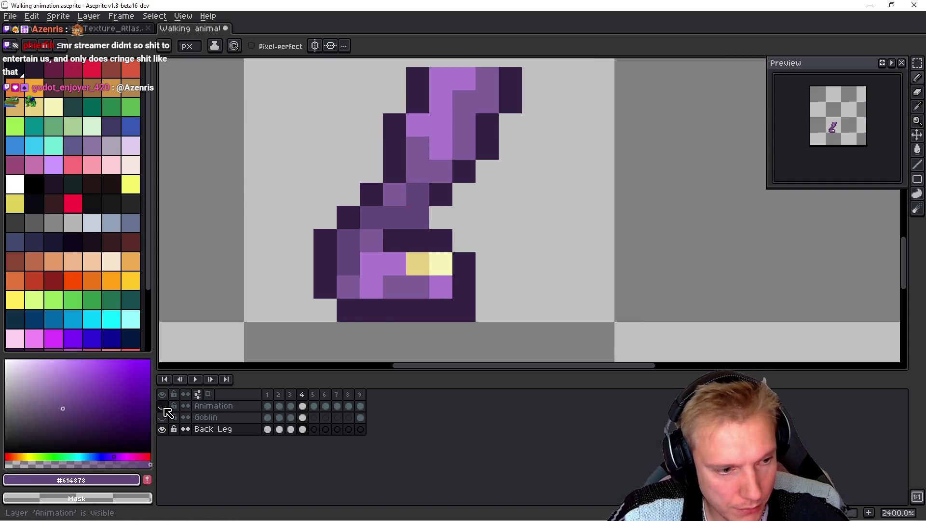
Step: Erase a stray purple pixel, keep the shading pixel dark purple, and compare frames 3 and 4
{"action": "right_click", "coordinate": [510, 217]}
{"action": "left_click", "coordinate": [440, 192], "text": "alt"}
{"action": "left_click", "coordinate": [430, 165], "text": "alt"}
{"action": "left_click", "coordinate": [418, 201]}
{"action": "key", "text": "ctrl+z"}
{"action": "left_click", "coordinate": [449, 179], "text": "alt"}
{"action": "key", "text": "h"}
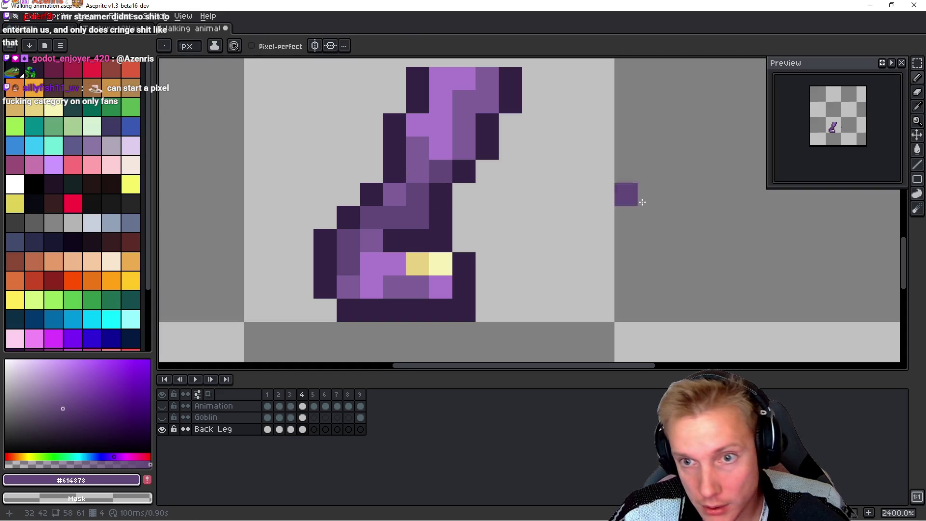
{"action": "key", "text": "Left"}
{"action": "key", "text": "Right"}
{"action": "key", "text": "Left"}
{"action": "key", "text": "Right"}
{"action": "key", "text": "Left"}
{"action": "key", "text": "Right"}
Step: Redo the dark #342345 pixels beside the foot and at the knee, then recheck the frames
{"action": "key", "text": "b"}
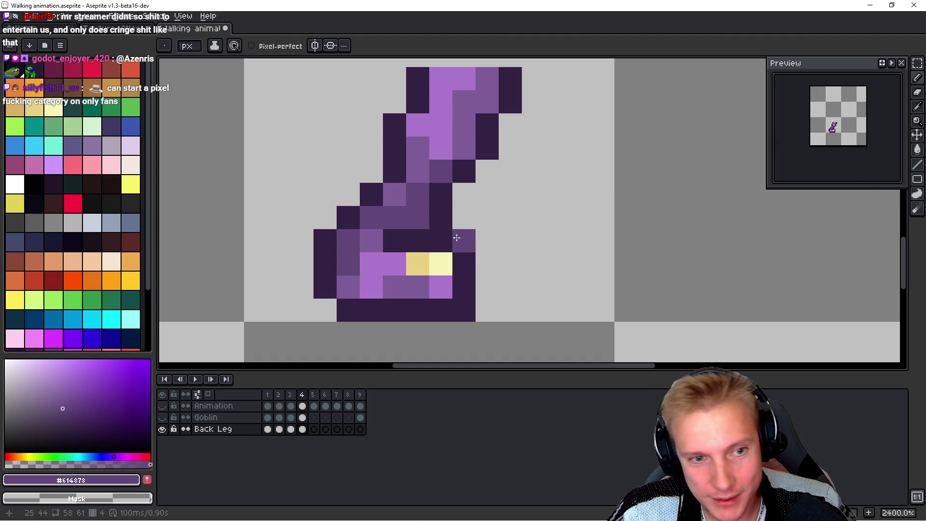
{"action": "right_click", "coordinate": [440, 240]}
{"action": "key", "text": "i"}
{"action": "left_click", "coordinate": [471, 264]}
{"action": "key", "text": "b"}
{"action": "left_click", "coordinate": [440, 240]}
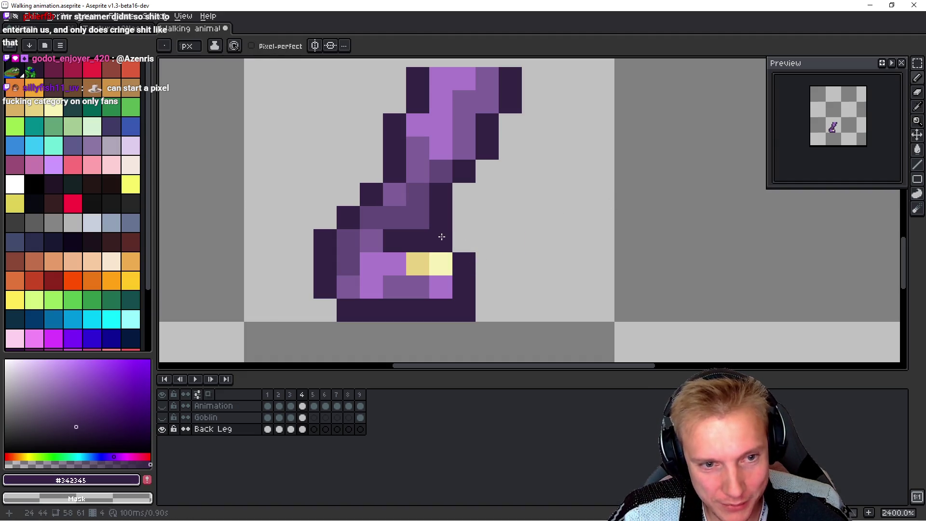
{"action": "right_click", "coordinate": [439, 215]}
{"action": "left_click", "coordinate": [418, 215]}
{"action": "key", "text": "h"}
{"action": "key", "text": "Left"}
{"action": "key", "text": "Right"}
{"action": "key", "text": "Left"}
{"action": "key", "text": "Right"}
{"action": "scroll", "coordinate": [644, 209], "scroll_direction": "down", "scroll_amount": 2}
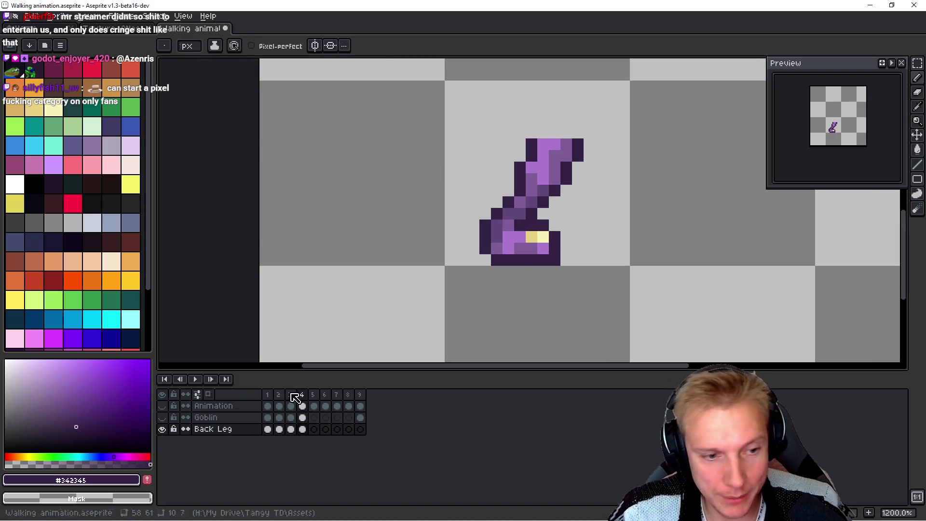
{"action": "left_click", "coordinate": [162, 417]}
{"action": "key", "text": "Left"}
{"action": "key", "text": "Right"}
{"action": "key", "text": "Left"}
{"action": "key", "text": "Right"}
{"action": "key", "text": "Left"}
{"action": "key", "text": "Right"}
{"action": "key", "text": "Left"}
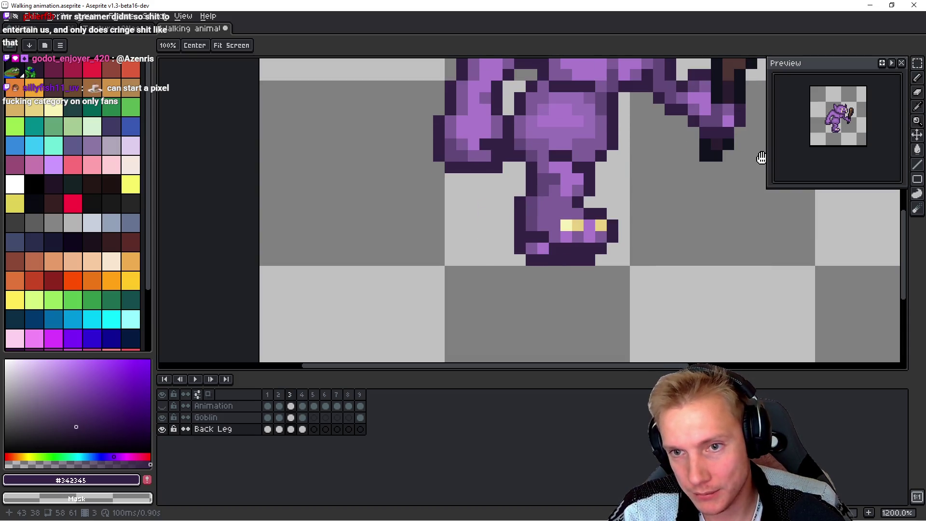
{"action": "key", "text": "Right"}
{"action": "key", "text": "Right"}
{"action": "key", "text": "Right"}
{"action": "key", "text": "Right"}
{"action": "key", "text": "Right"}
{"action": "key", "text": "Left"}
{"action": "key", "text": "Left"}
{"action": "key", "text": "Left"}
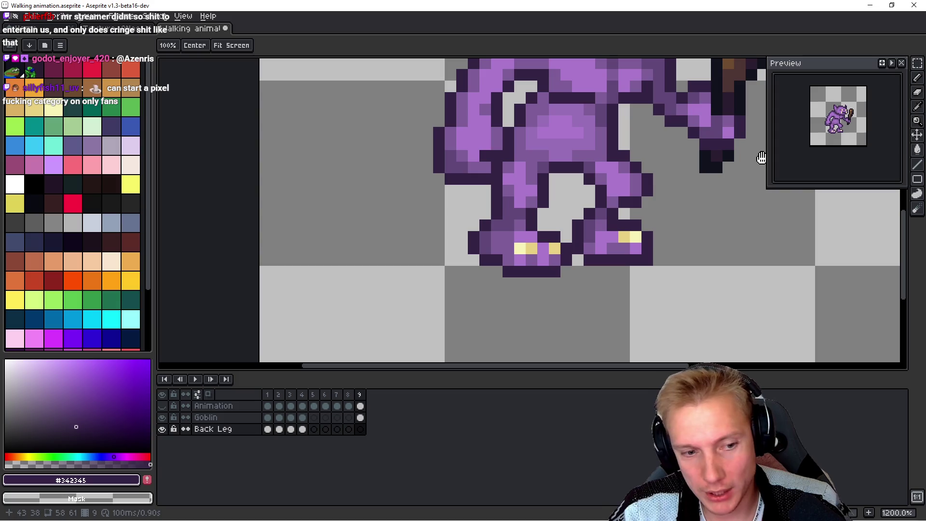
{"action": "key", "text": "Right"}
{"action": "key", "text": "Left"}
{"action": "key", "text": "Right"}
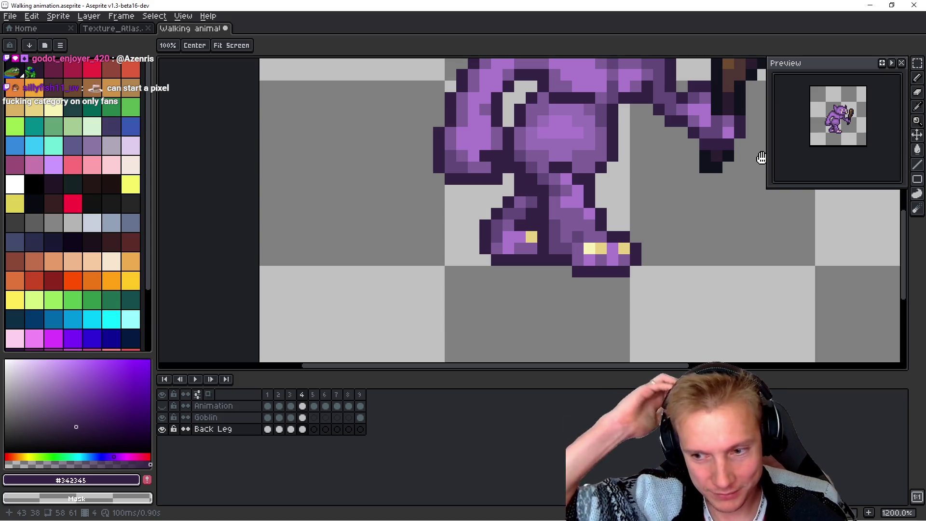
{"action": "key", "text": "b"}
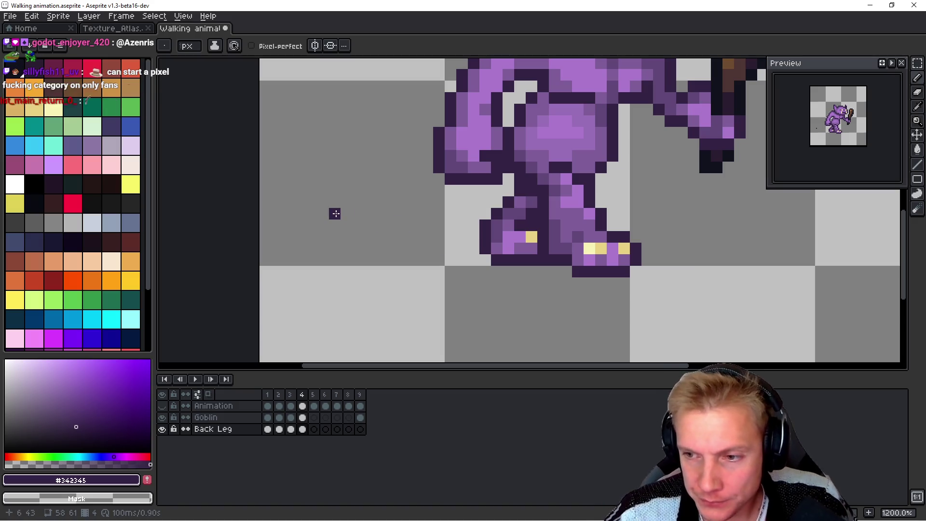
{"action": "key", "text": "i"}
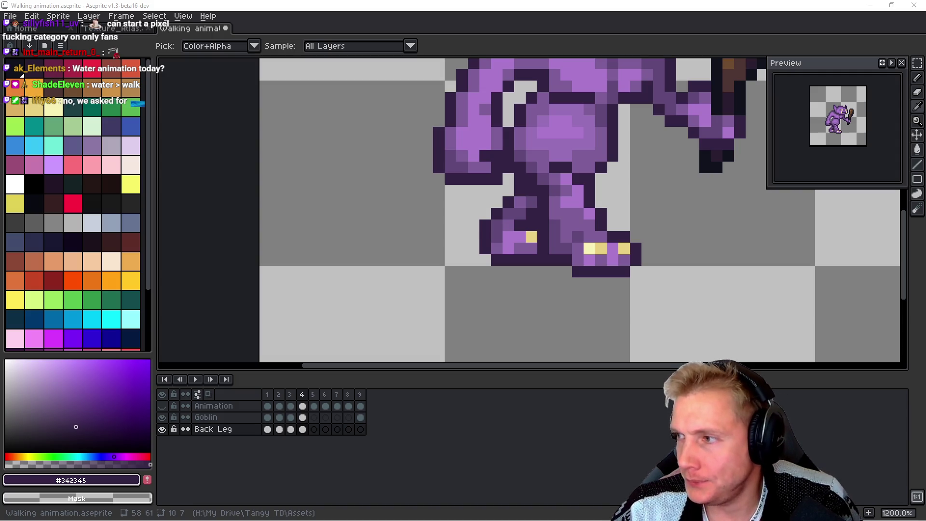
{"action": "key", "text": "alt+Tab"}
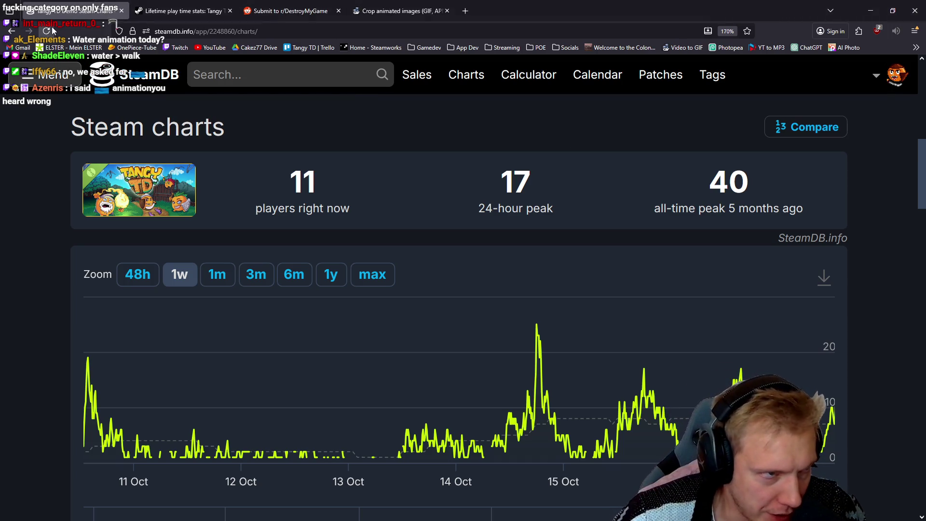
{"action": "left_click", "coordinate": [47, 31]}
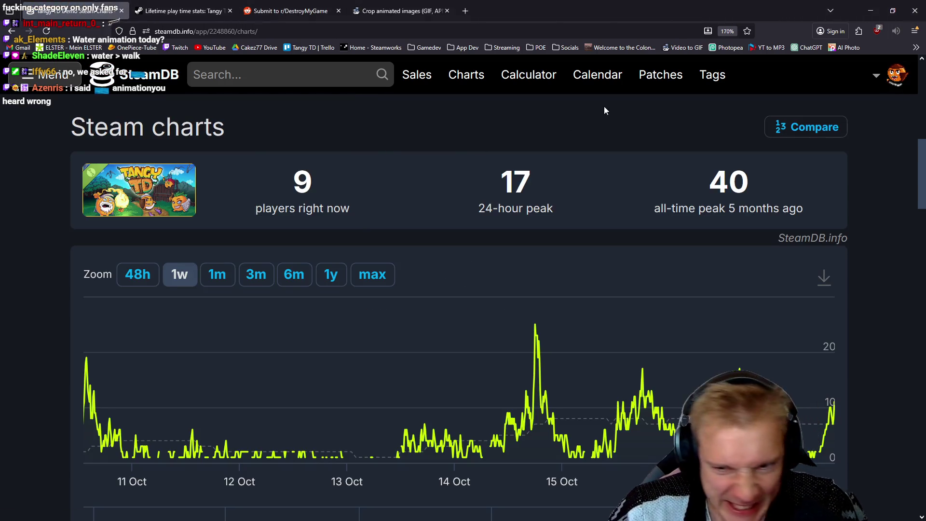
{"action": "key", "text": "alt+Tab"}
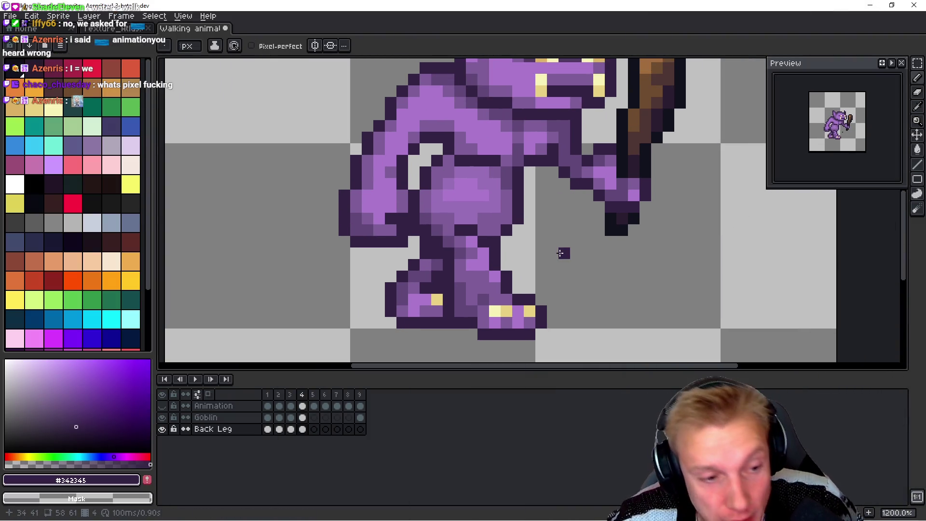
{"action": "key", "text": "Left"}
{"action": "key", "text": "space"}
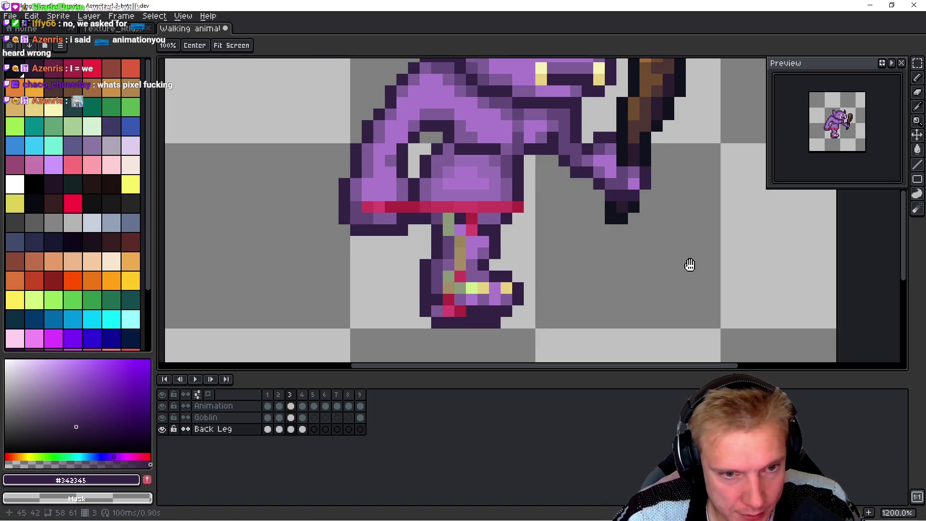
{"action": "key", "text": "Right"}
{"action": "key", "text": "Right"}
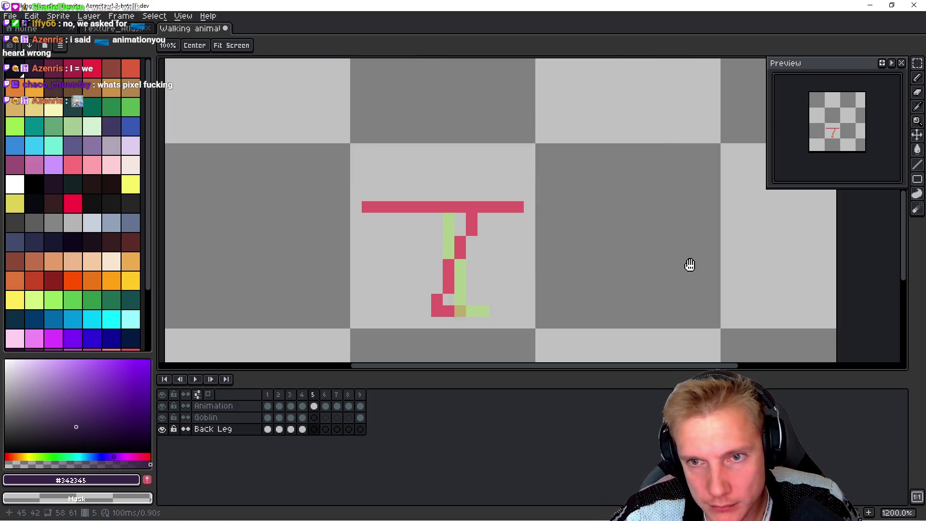
{"action": "key", "text": "Left"}
{"action": "key", "text": "Right"}
{"action": "key", "text": "Left"}
{"action": "key", "text": "Right"}
{"action": "key", "text": "Left"}
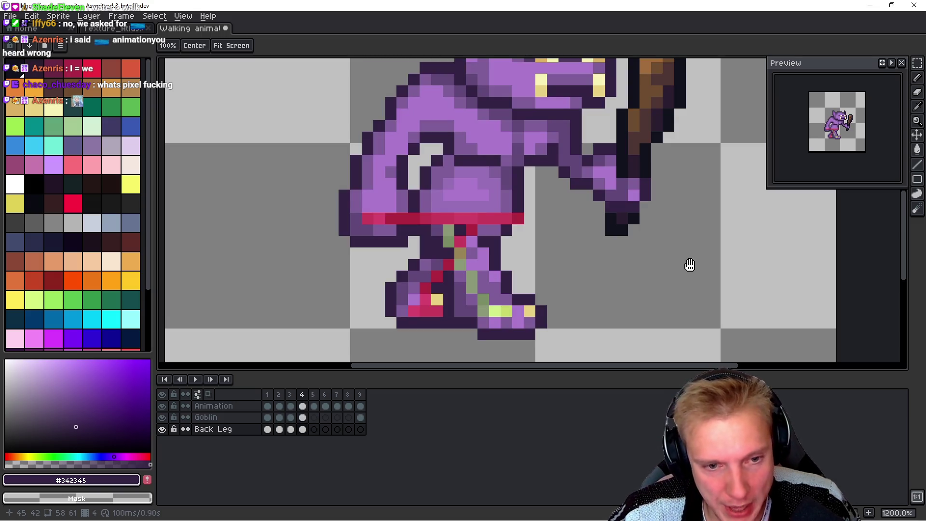
{"action": "key", "text": "Right"}
{"action": "key", "text": "Left"}
{"action": "key", "text": "Right"}
{"action": "key", "text": "Left"}
{"action": "key", "text": "Right"}
{"action": "key", "text": "Left"}
{"action": "key", "text": "Right"}
{"action": "key", "text": "b"}
{"action": "key", "text": "v"}
{"action": "key", "text": "Left"}
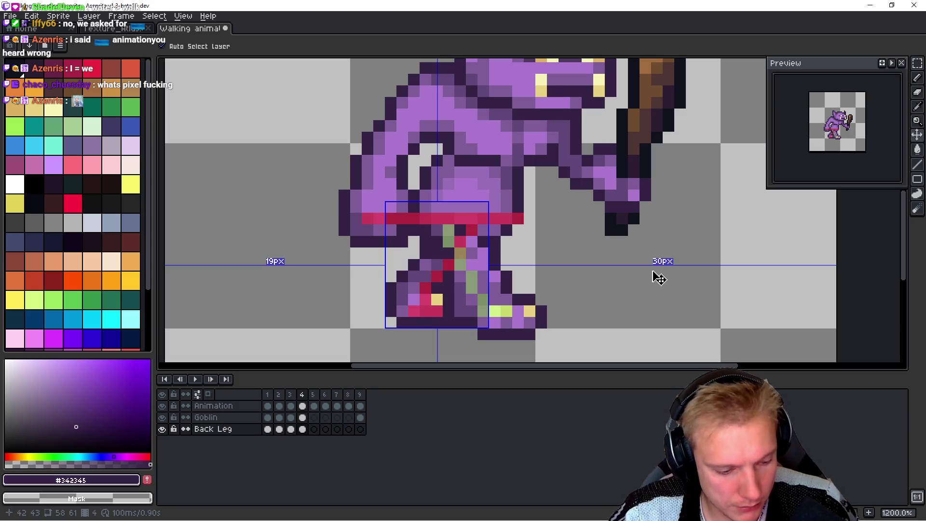
{"action": "key", "text": "Right"}
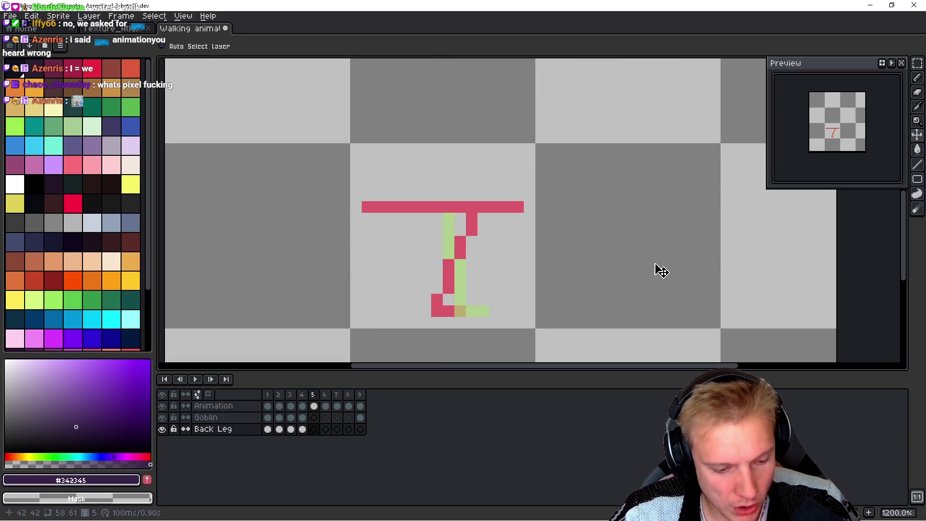
{"action": "key", "text": "Left"}
{"action": "key", "text": "m"}
{"action": "key", "text": "Up"}
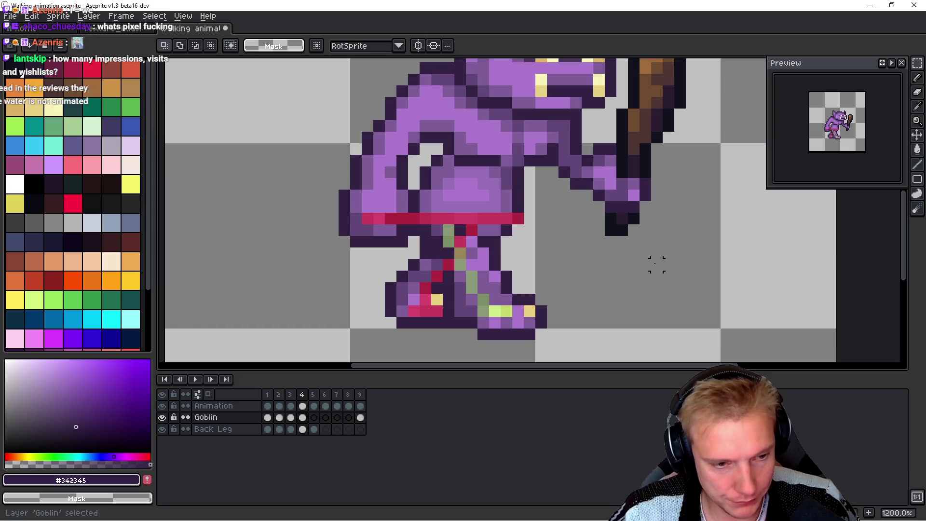
Step: Paste the goblin body into frame 5's empty cel and nudge it up one pixel
{"action": "key", "text": "Right"}
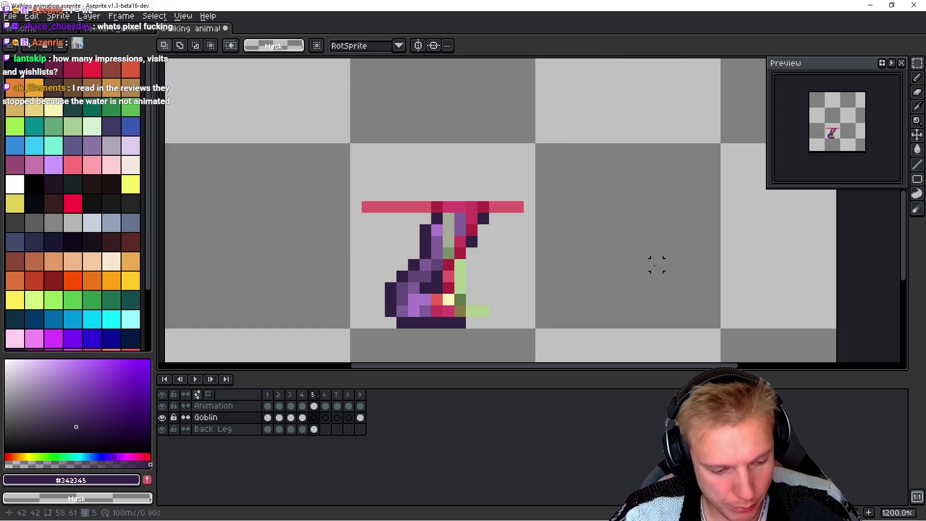
{"action": "key", "text": "ctrl+v"}
{"action": "key", "text": "Return"}
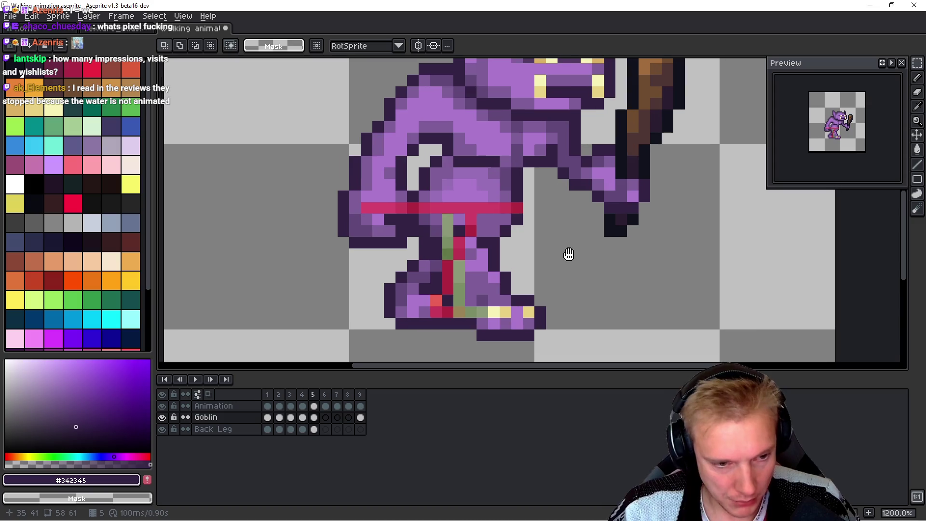
{"action": "scroll", "coordinate": [570, 252], "scroll_direction": "down", "scroll_amount": 2}
{"action": "key", "text": "b"}
{"action": "mouse_move", "coordinate": [358, 169]}
{"action": "left_mouse_down"}
{"action": "mouse_move", "coordinate": [398, 290]}
{"action": "mouse_move", "coordinate": [436, 284]}
{"action": "mouse_move", "coordinate": [453, 270]}
{"action": "mouse_move", "coordinate": [513, 272]}
{"action": "mouse_move", "coordinate": [649, 219]}
{"action": "mouse_move", "coordinate": [355, 167]}
{"action": "mouse_move", "coordinate": [357, 174]}
{"action": "left_mouse_up"}
{"action": "key", "text": "Up"}
{"action": "key", "text": "Up"}
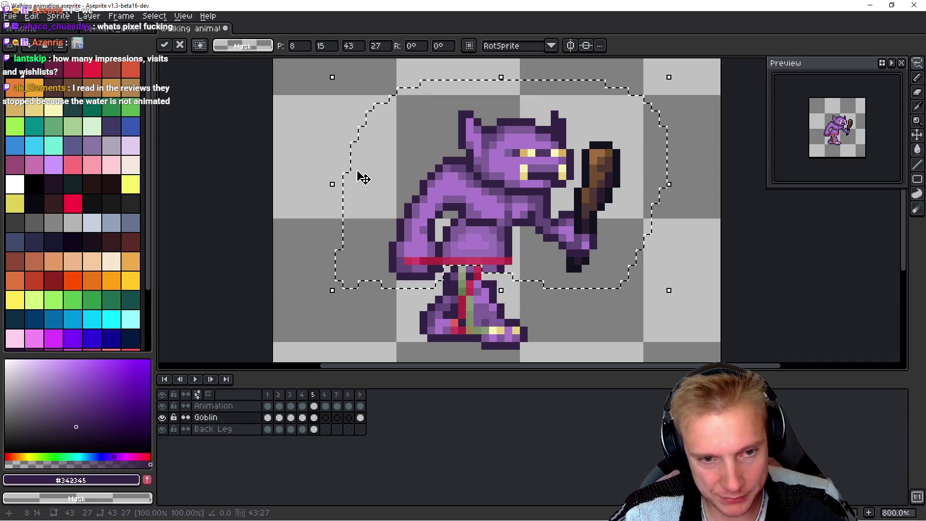
{"action": "key", "text": "Down"}
{"action": "key", "text": "Return"}
Step: Hide the Back Leg layer and erase two stray dark pixels beside the foot
{"action": "scroll", "coordinate": [562, 284], "scroll_direction": "up", "scroll_amount": 3}
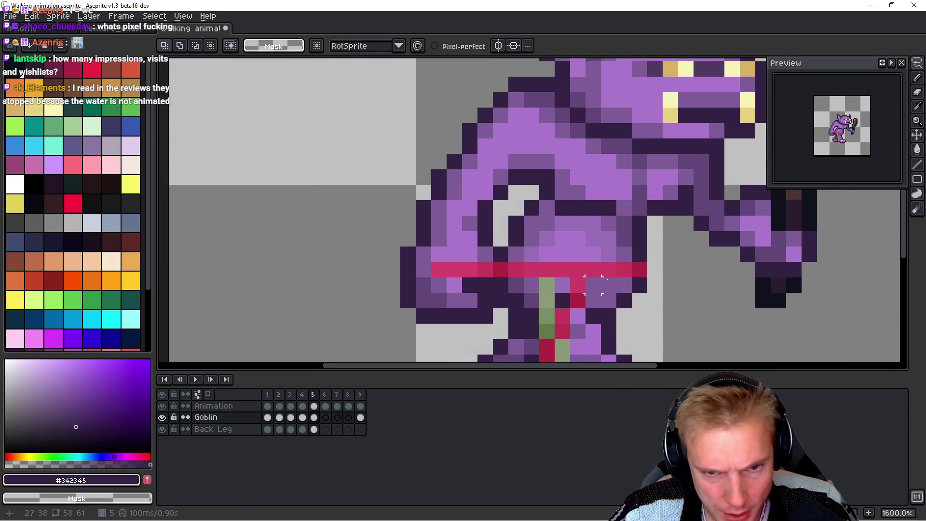
{"action": "mouse_move", "coordinate": [686, 300]}
{"action": "left_mouse_down"}
{"action": "mouse_move", "coordinate": [521, 284]}
{"action": "mouse_move", "coordinate": [492, 302]}
{"action": "mouse_move", "coordinate": [330, 254]}
{"action": "mouse_move", "coordinate": [466, 63]}
{"action": "mouse_move", "coordinate": [771, 193]}
{"action": "mouse_move", "coordinate": [820, 289]}
{"action": "mouse_move", "coordinate": [834, 359]}
{"action": "mouse_move", "coordinate": [612, 162]}
{"action": "mouse_move", "coordinate": [424, 128]}
{"action": "mouse_move", "coordinate": [412, 142]}
{"action": "left_mouse_up"}
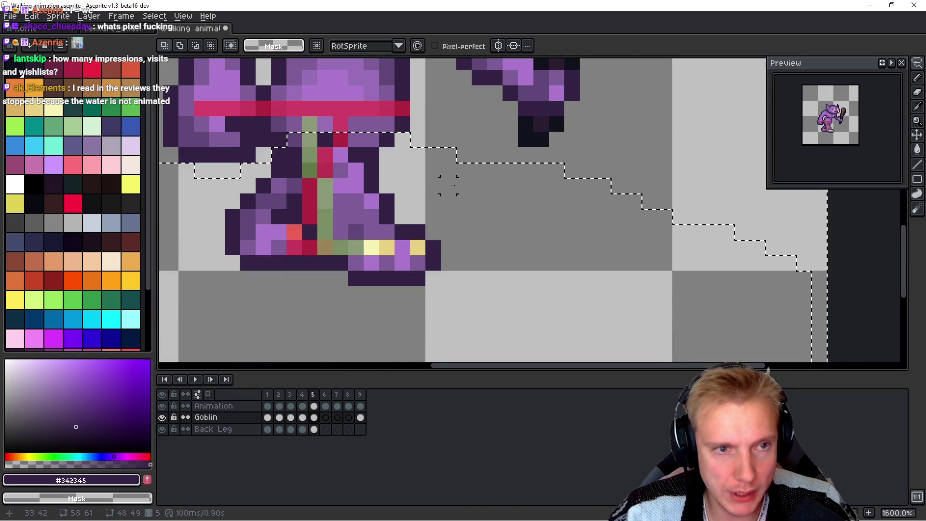
{"action": "key", "text": "ctrl+d"}
{"action": "left_click_drag", "start_coordinate": [444, 182], "coordinate": [520, 267]}
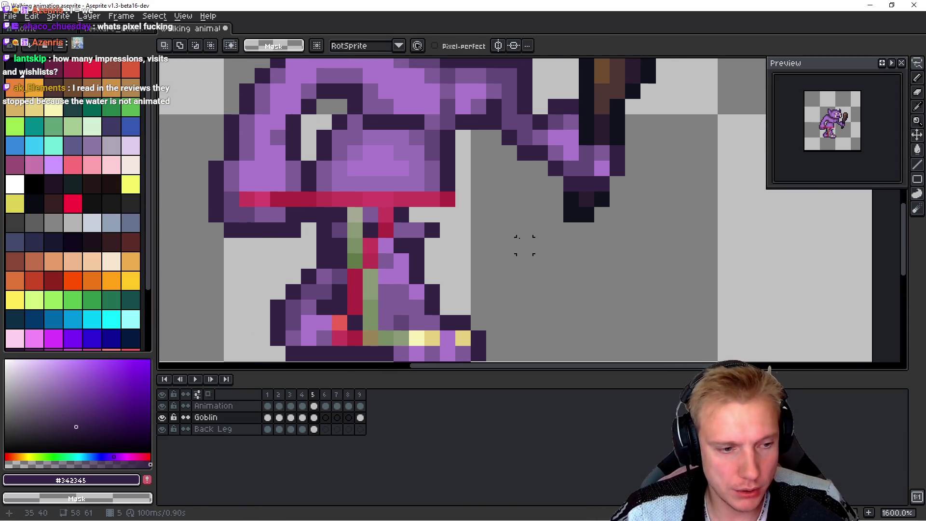
{"action": "scroll", "coordinate": [524, 245], "scroll_direction": "down", "scroll_amount": 1}
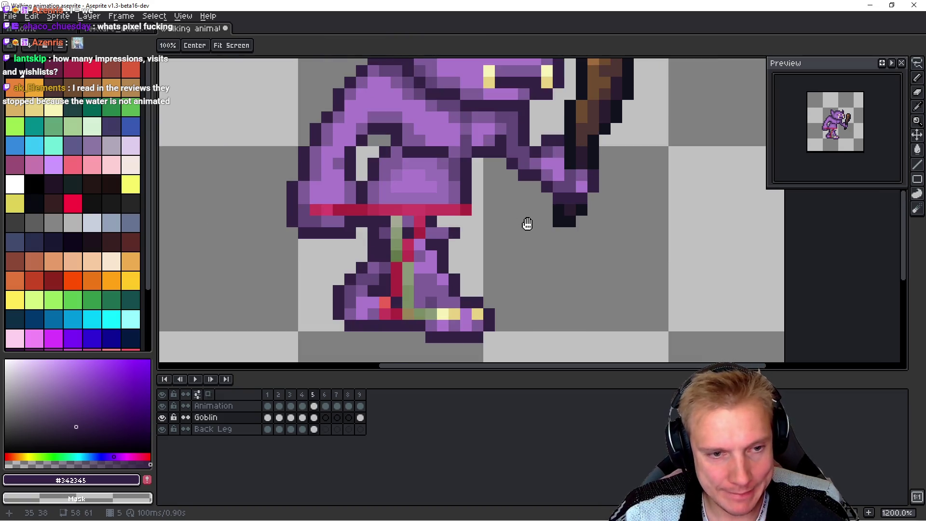
{"action": "left_click", "coordinate": [162, 429]}
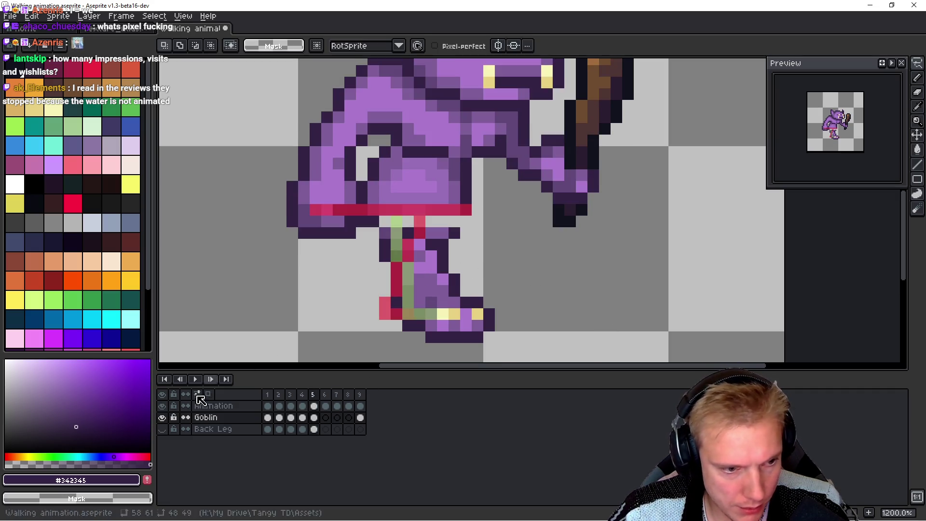
{"action": "key", "text": "b"}
{"action": "right_click", "coordinate": [454, 233]}
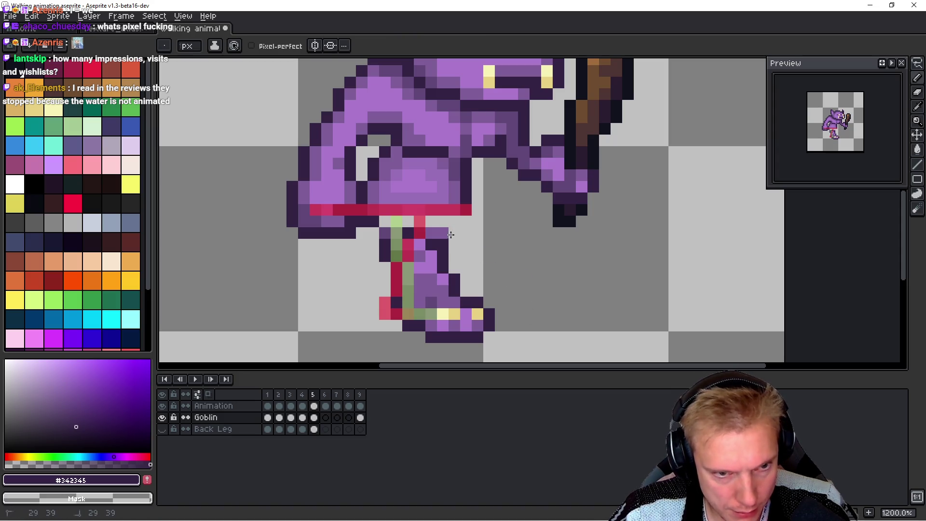
{"action": "right_click", "coordinate": [444, 232]}
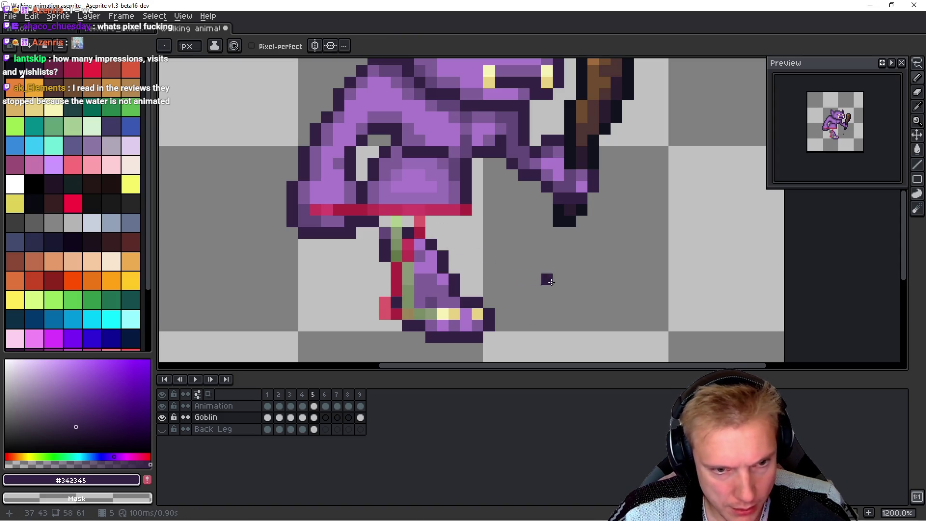
Step: Marquee-select the front leg and foot and shift them one pixel left
{"action": "key", "text": "m"}
{"action": "left_click_drag", "start_coordinate": [361, 267], "coordinate": [455, 213]}
{"action": "left_click_drag", "start_coordinate": [414, 242], "coordinate": [440, 250]}
{"action": "left_click", "coordinate": [373, 337]}
{"action": "left_click_drag", "start_coordinate": [373, 337], "coordinate": [507, 283]}
{"action": "left_click_drag", "start_coordinate": [471, 320], "coordinate": [453, 321]}
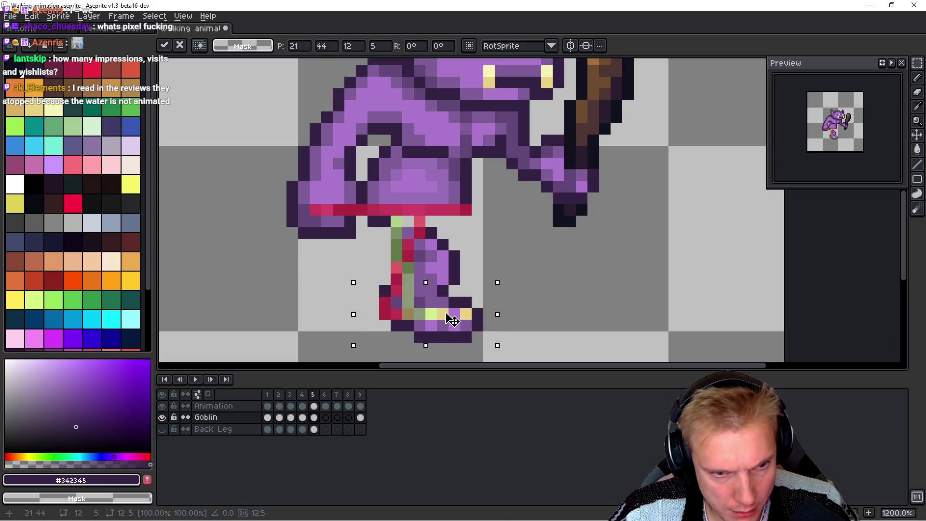
{"action": "mouse_move", "coordinate": [357, 343]}
{"action": "left_mouse_down"}
{"action": "mouse_move", "coordinate": [403, 320]}
{"action": "mouse_move", "coordinate": [519, 226]}
{"action": "left_mouse_up"}
{"action": "left_click_drag", "start_coordinate": [489, 290], "coordinate": [475, 290]}
{"action": "key", "text": "Return"}
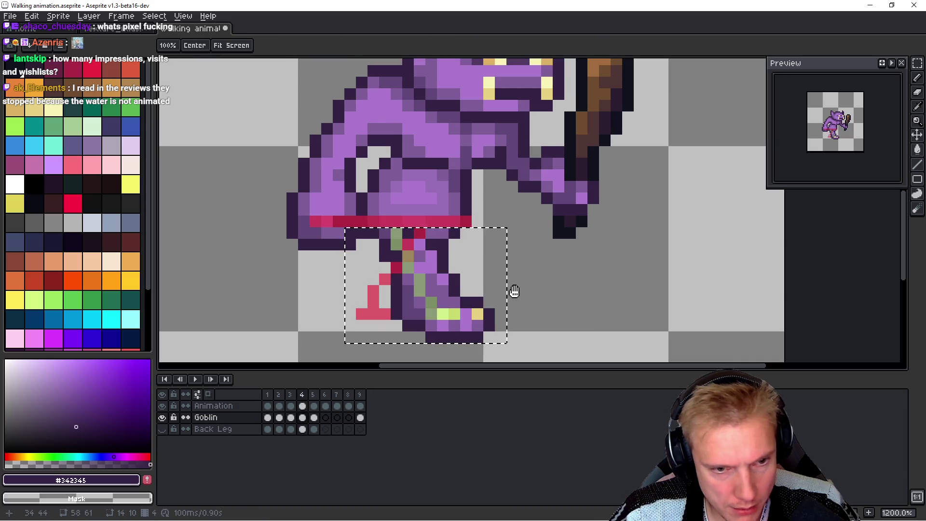
Step: Compare frames 4 and 5 and clear the selection around the front leg
{"action": "key", "text": "Left"}
{"action": "key", "text": "Left"}
{"action": "key", "text": "Right"}
{"action": "key", "text": "Right"}
{"action": "key", "text": "m"}
{"action": "left_click", "coordinate": [420, 222]}
{"action": "scroll", "coordinate": [419, 222], "scroll_direction": "up", "scroll_amount": 1}
{"action": "key", "text": "b"}
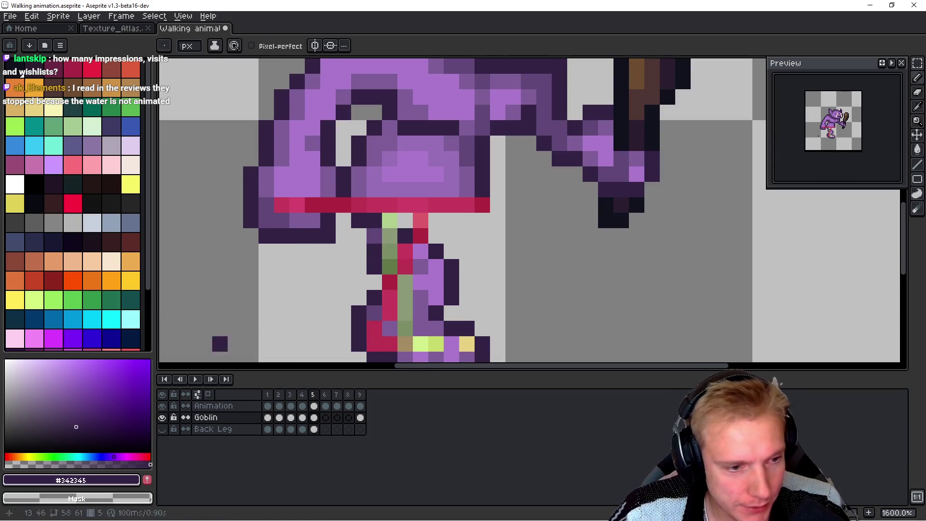
Step: Hide the Animation guide, add a dark outline pixel below the body, and erase stray leg pixels
{"action": "left_click", "coordinate": [164, 406]}
{"action": "left_click", "coordinate": [377, 220], "text": "alt"}
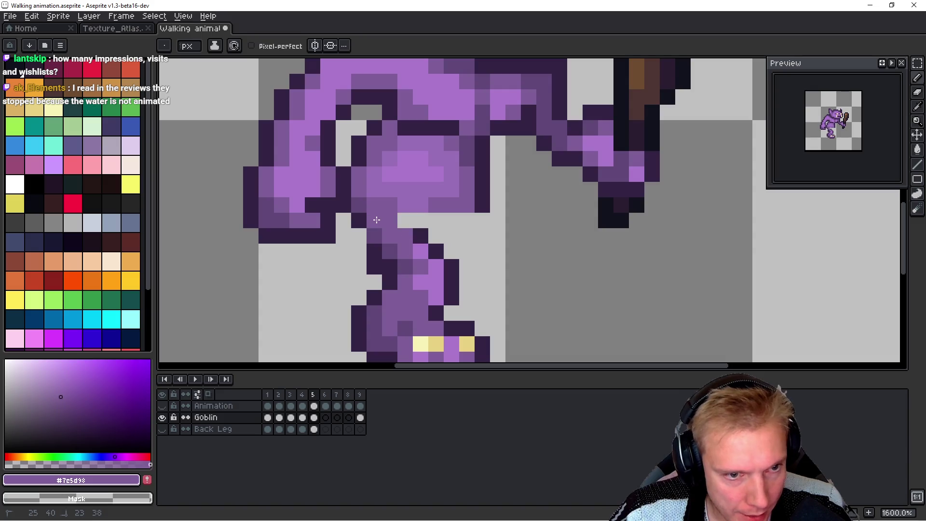
{"action": "left_click", "coordinate": [408, 218], "text": "alt"}
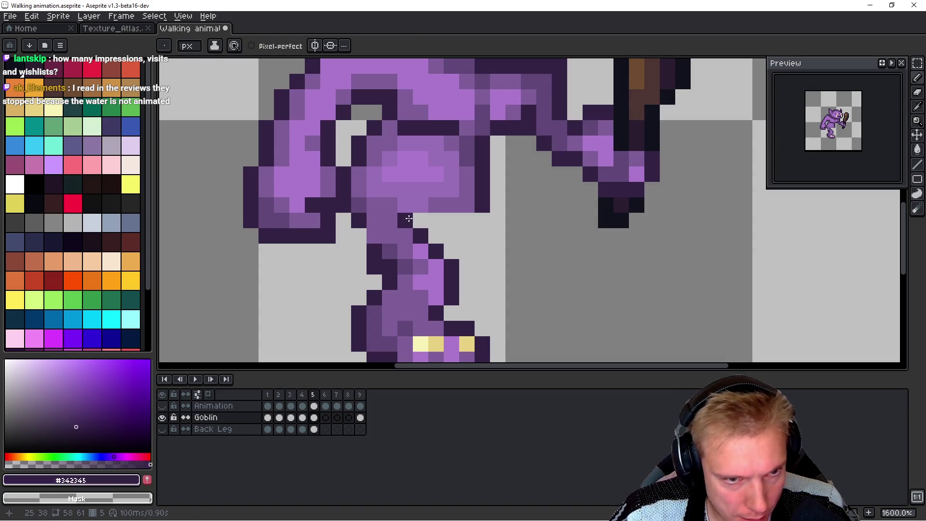
{"action": "left_click", "coordinate": [418, 220]}
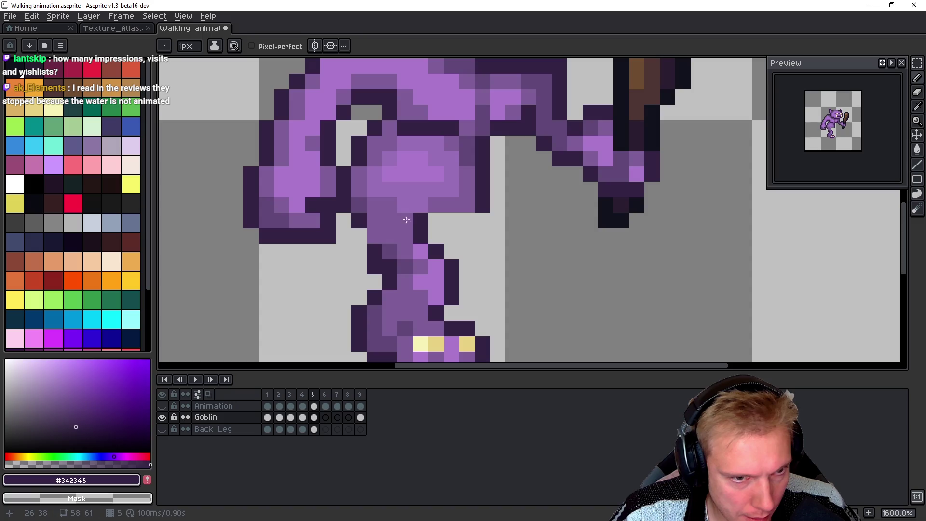
{"action": "right_click", "coordinate": [364, 251]}
{"action": "right_click", "coordinate": [374, 266]}
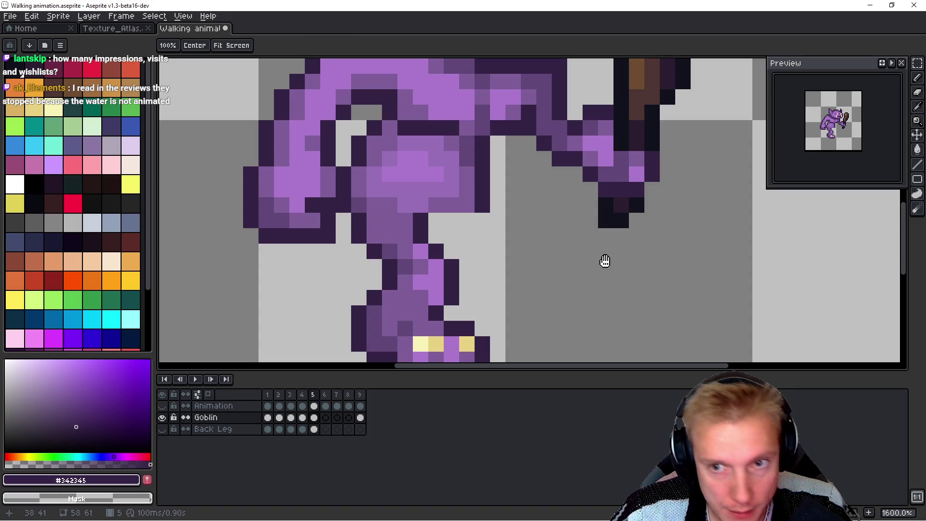
Step: Pick the leg's lighter purple and flip between frames 4 and 5 to compare leg poses
{"action": "key", "text": "Left"}
{"action": "key", "text": "Right"}
{"action": "key", "text": "Left"}
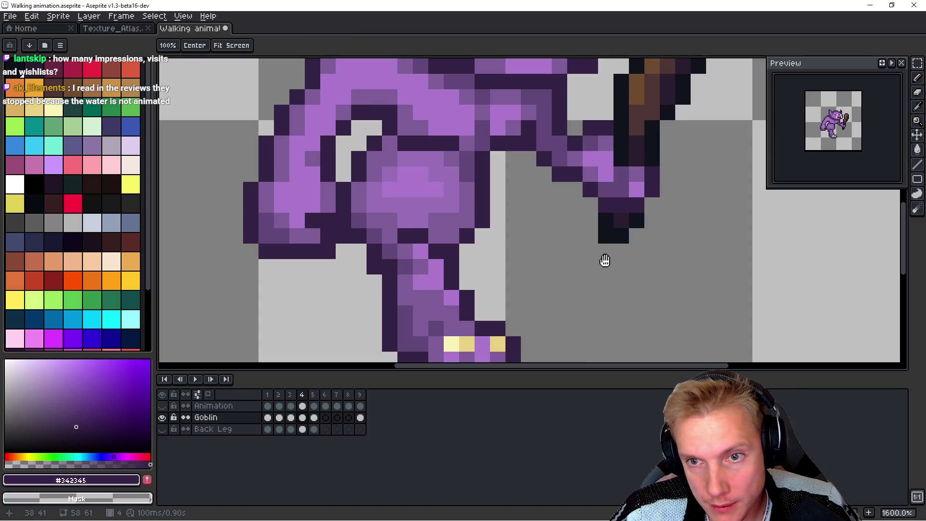
{"action": "key", "text": "Right"}
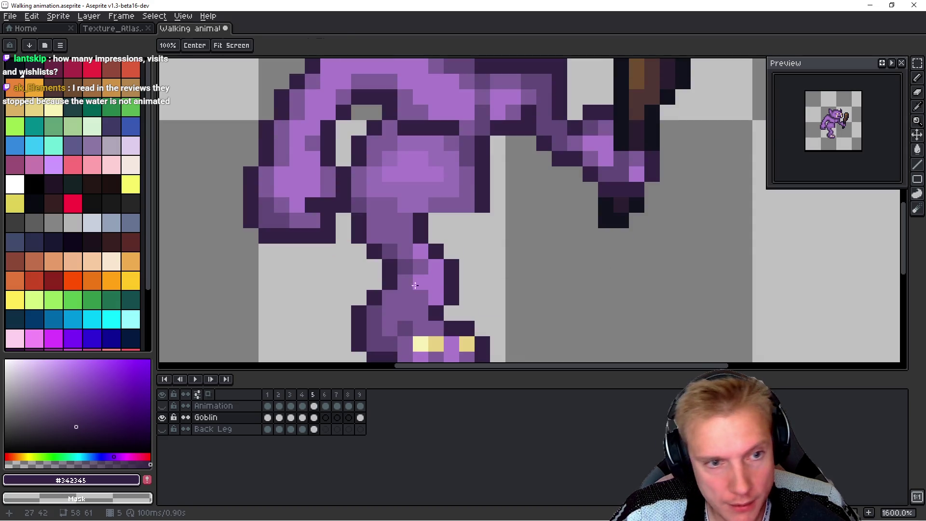
{"action": "left_click", "coordinate": [395, 187], "text": "alt"}
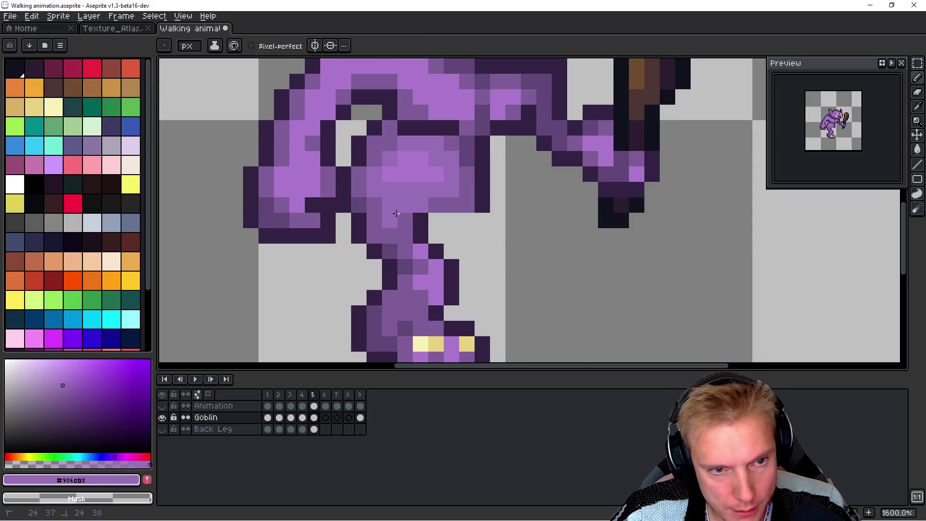
{"action": "key", "text": "space"}
{"action": "key", "text": "Left"}
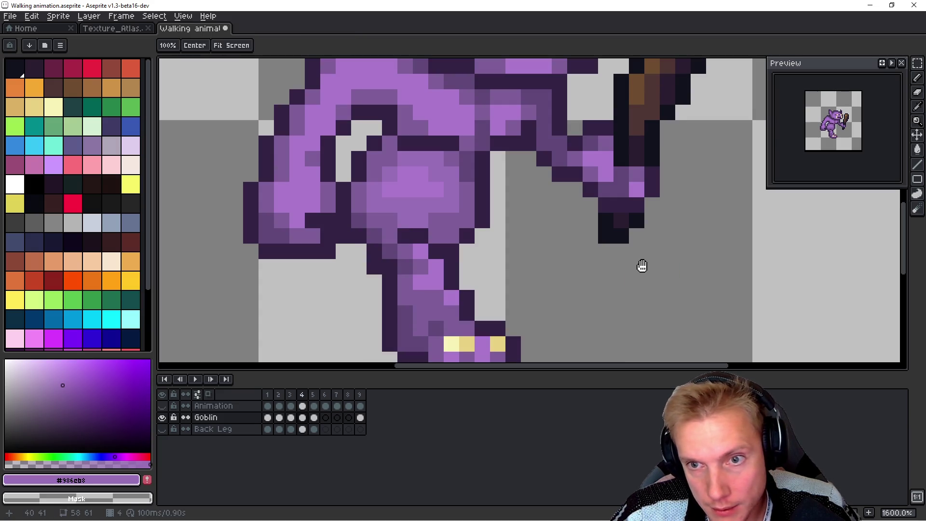
{"action": "key", "text": "Right"}
{"action": "key", "text": "Left"}
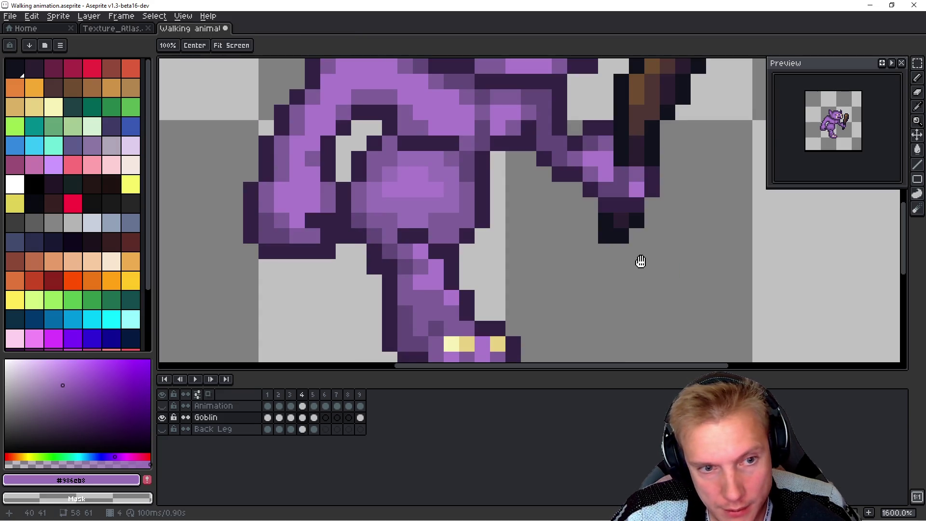
{"action": "key", "text": "Right"}
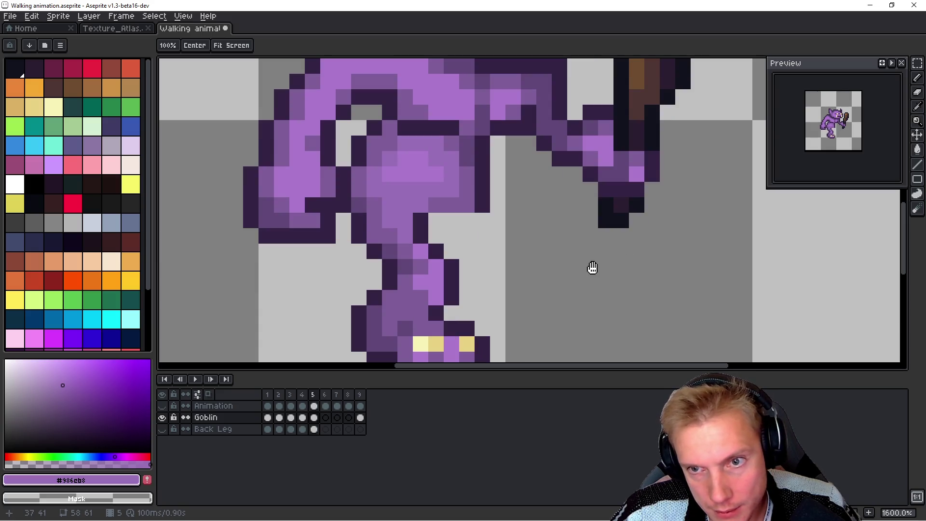
{"action": "scroll", "coordinate": [479, 190], "scroll_direction": "down", "scroll_amount": 1}
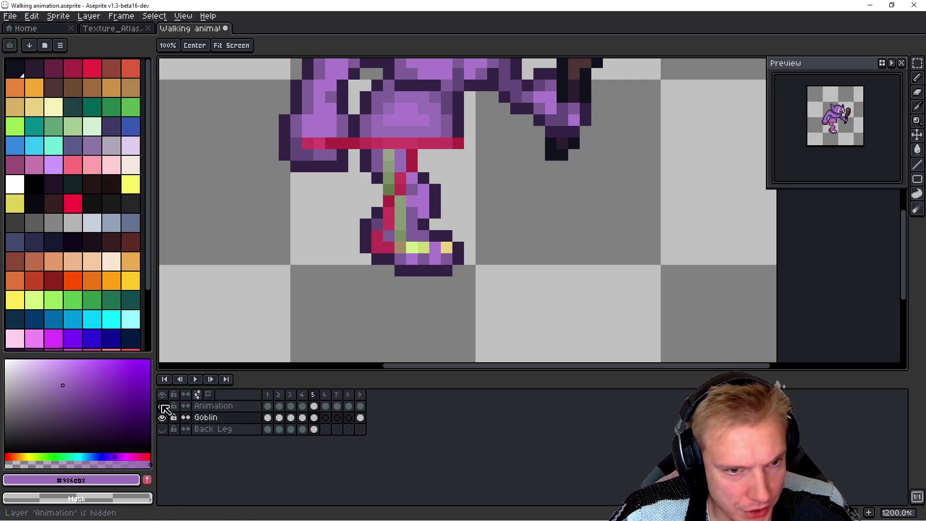
Step: Hide the leg guide and repaint two outline pixels at the leg's top in body purple
{"action": "key", "text": "Left"}
{"action": "key", "text": "Right"}
{"action": "key", "text": "Left"}
{"action": "key", "text": "Right"}
{"action": "key", "text": "Left"}
{"action": "key", "text": "Right"}
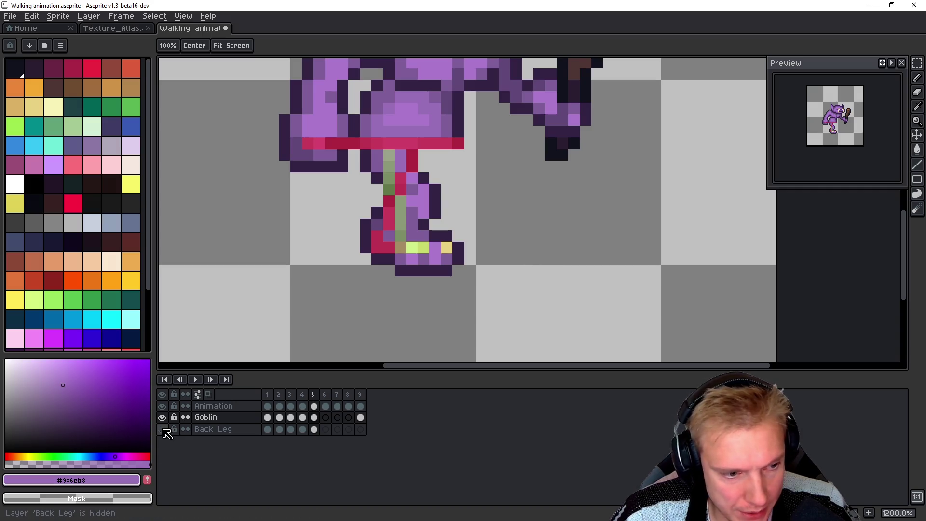
{"action": "left_click", "coordinate": [162, 406]}
{"action": "scroll", "coordinate": [487, 159], "scroll_direction": "up", "scroll_amount": 1}
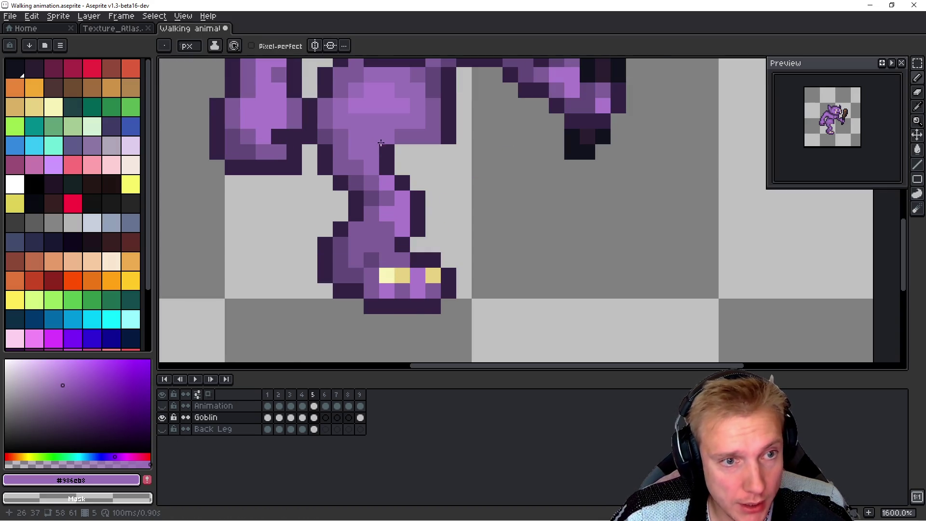
{"action": "left_click", "coordinate": [371, 154], "text": "alt"}
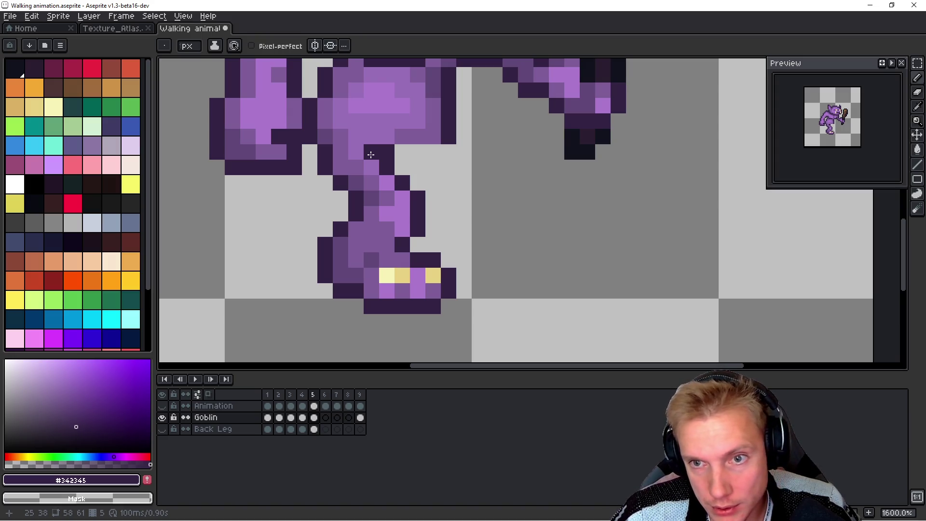
{"action": "key", "text": "ctrl+z"}
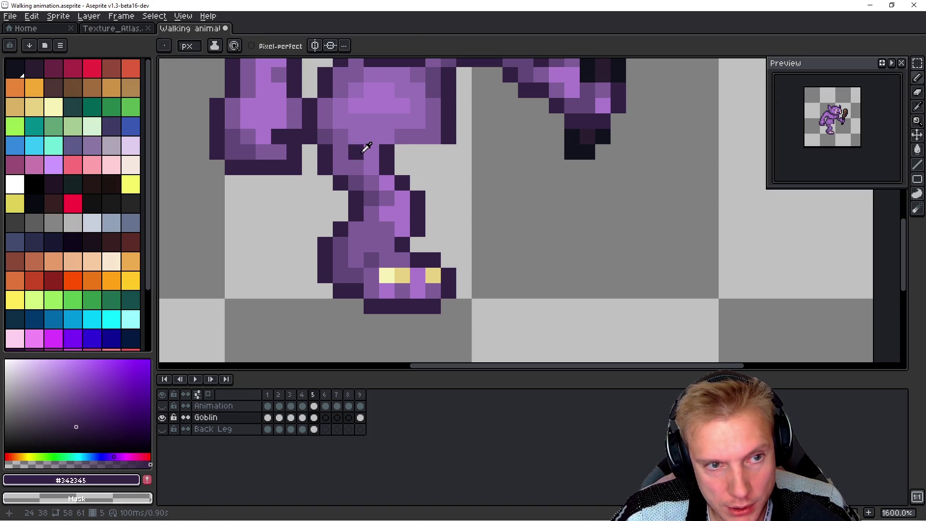
{"action": "left_click", "coordinate": [382, 150], "text": "alt"}
Step: Add a dark outline pixel at the front leg's joint, checking against frame 4
{"action": "key", "text": "space"}
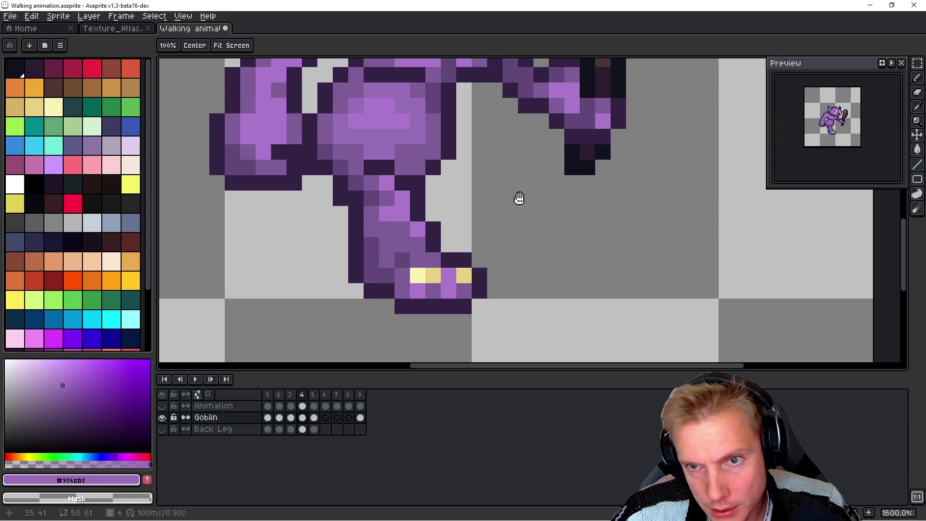
{"action": "key", "text": "Left"}
{"action": "key", "text": "Right"}
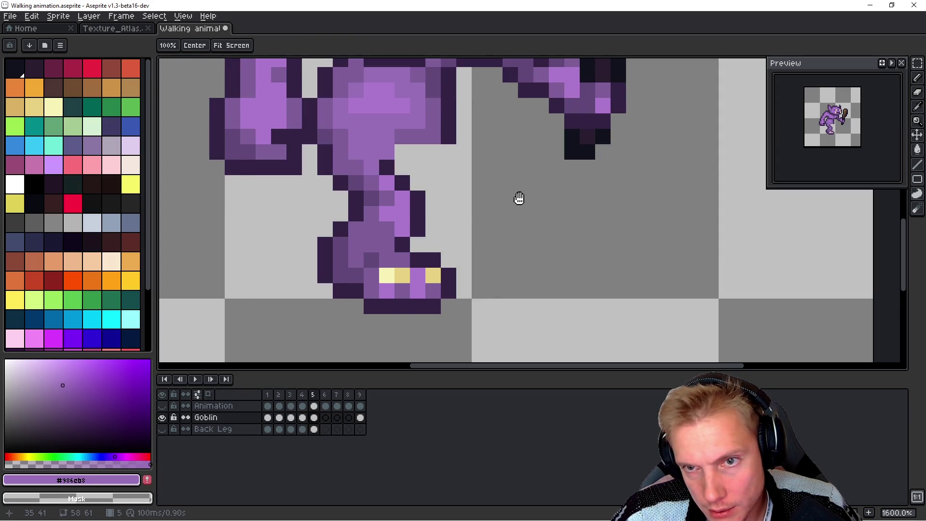
{"action": "left_click", "coordinate": [326, 133], "text": "alt"}
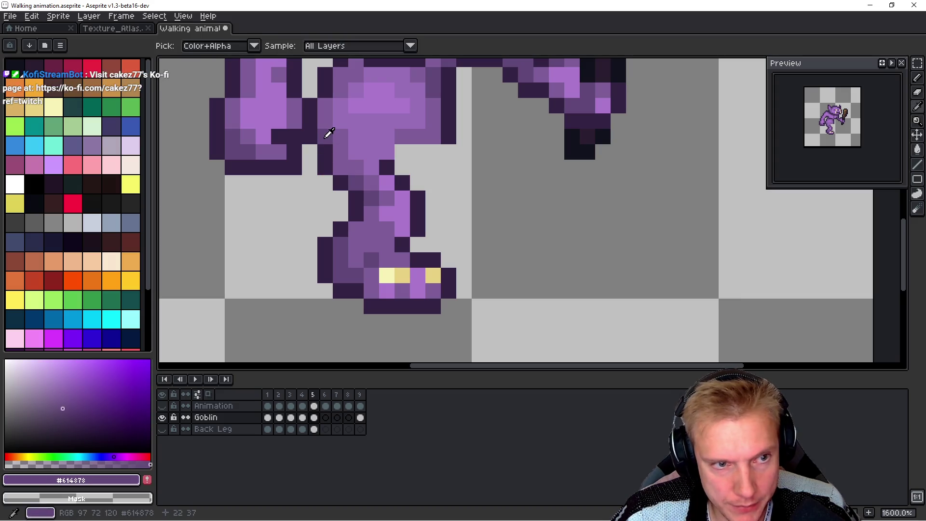
{"action": "left_click", "coordinate": [338, 174], "text": "alt"}
{"action": "key", "text": "space"}
{"action": "key", "text": "Left"}
{"action": "key", "text": "Right"}
{"action": "key", "text": "Left"}
{"action": "key", "text": "Right"}
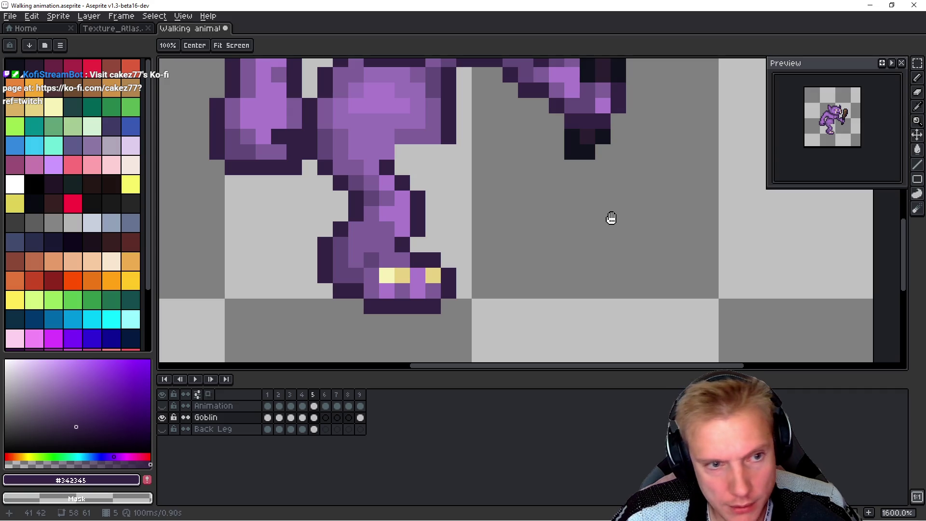
{"action": "left_click", "coordinate": [612, 218]}
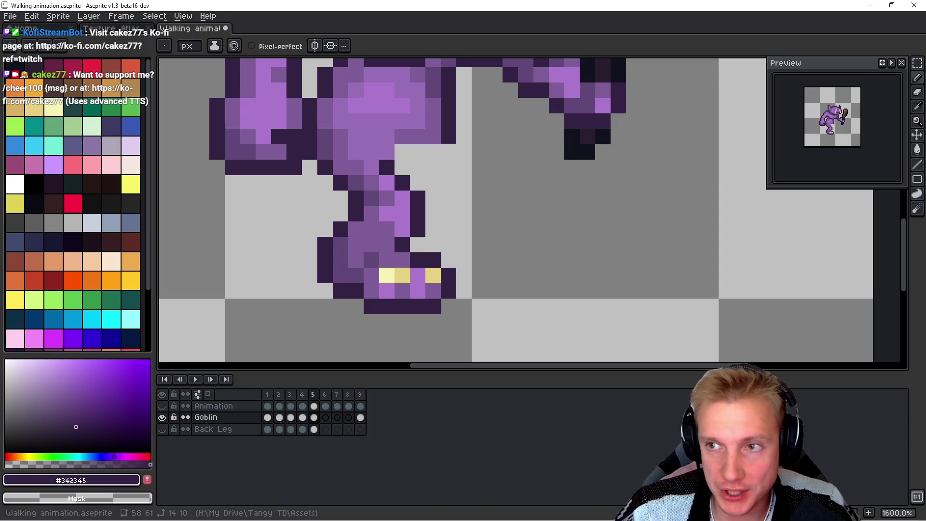
Step: Show the red-and-green leg guide again on frame 5 and make Back Leg the active layer
{"action": "mouse_move", "coordinate": [493, 242]}
{"action": "left_mouse_down"}
{"action": "mouse_move", "coordinate": [477, 267]}
{"action": "mouse_move", "coordinate": [469, 200]}
{"action": "mouse_move", "coordinate": [533, 190]}
{"action": "left_mouse_up"}
{"action": "key", "text": "comma"}
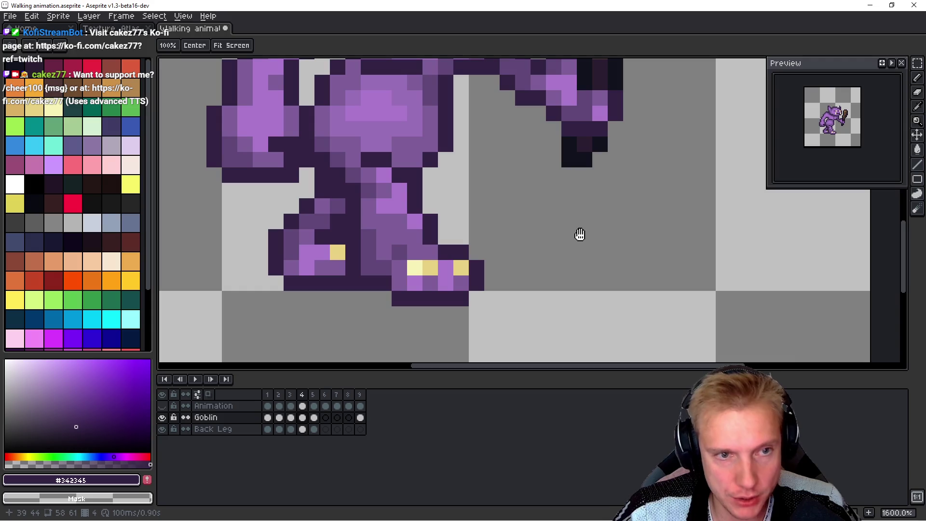
{"action": "left_click", "coordinate": [162, 405]}
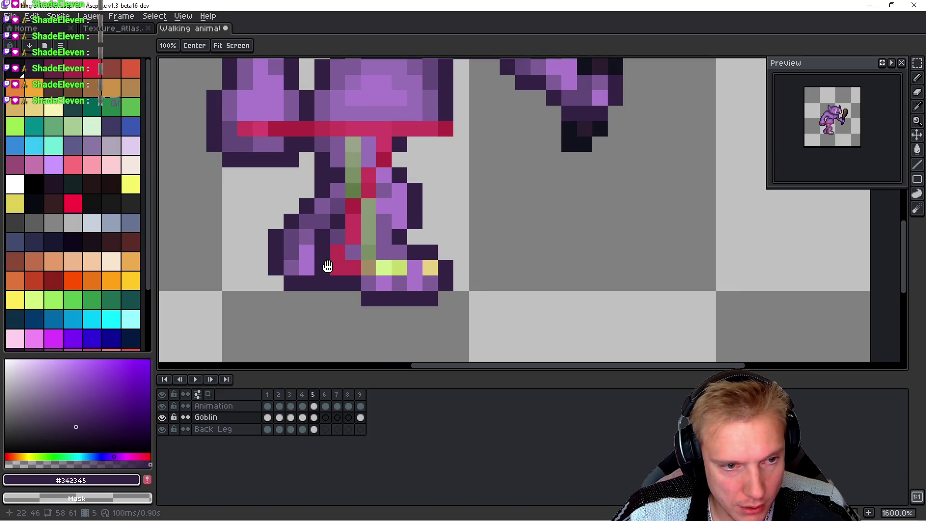
{"action": "key", "text": "Right"}
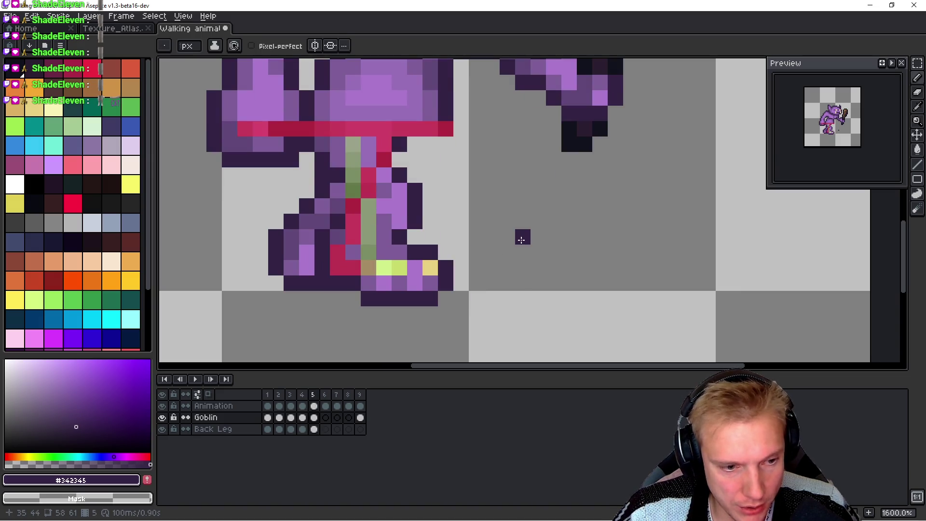
{"action": "key", "text": "alt+Down"}
Step: Marquee-select the back leg and try nudging it one pixel right
{"action": "key", "text": "m"}
{"action": "left_click_drag", "start_coordinate": [237, 322], "coordinate": [470, 150]}
{"action": "left_click_drag", "start_coordinate": [425, 232], "coordinate": [443, 228]}
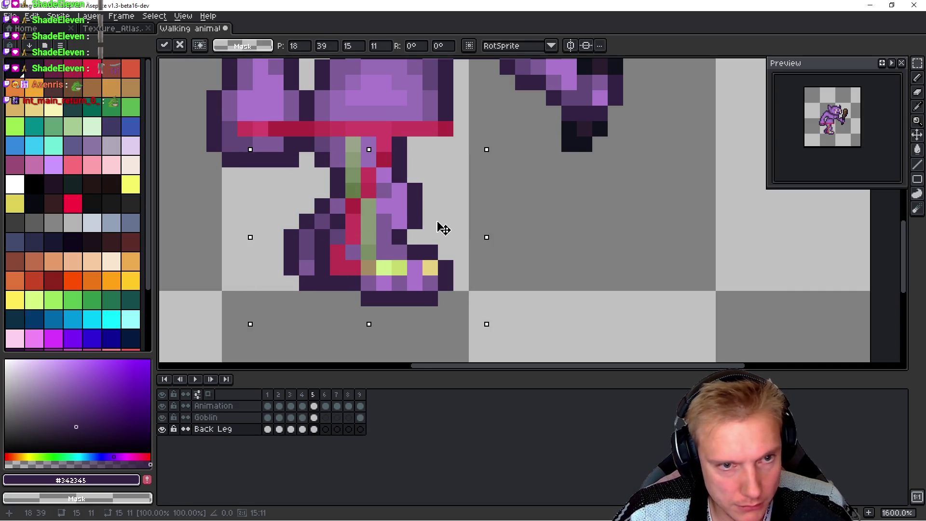
{"action": "key", "text": "Right"}
{"action": "key", "text": "Left"}
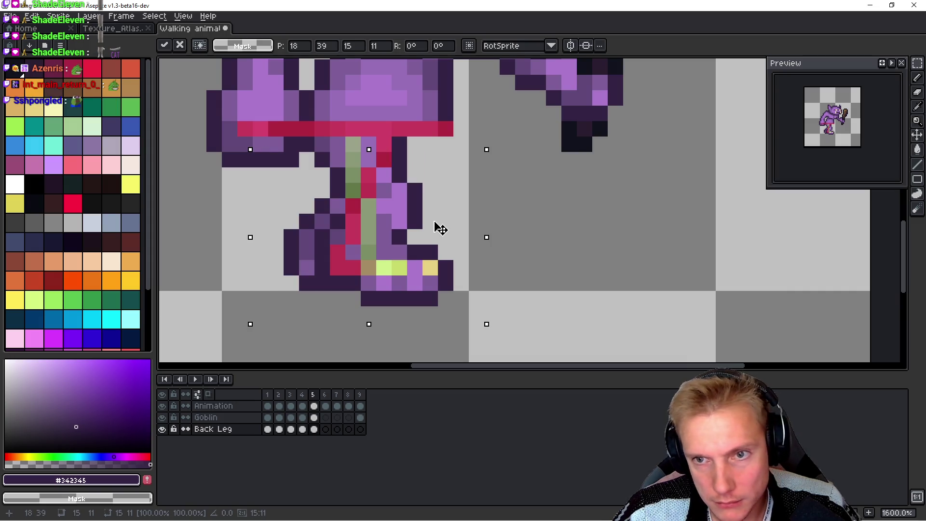
{"action": "key", "text": "h"}
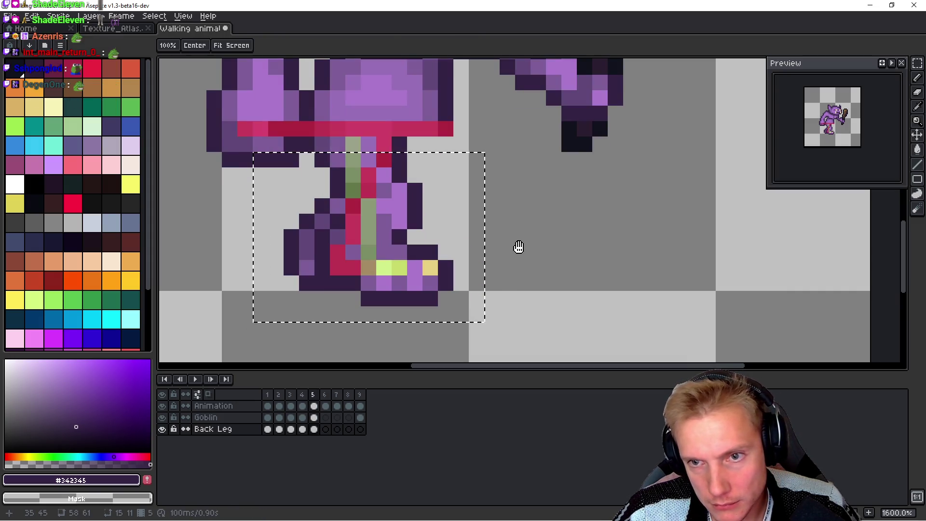
Step: Move the back leg two pixels right with the Move tool, checking against frame 4
{"action": "key", "text": "Left"}
{"action": "key", "text": "Right"}
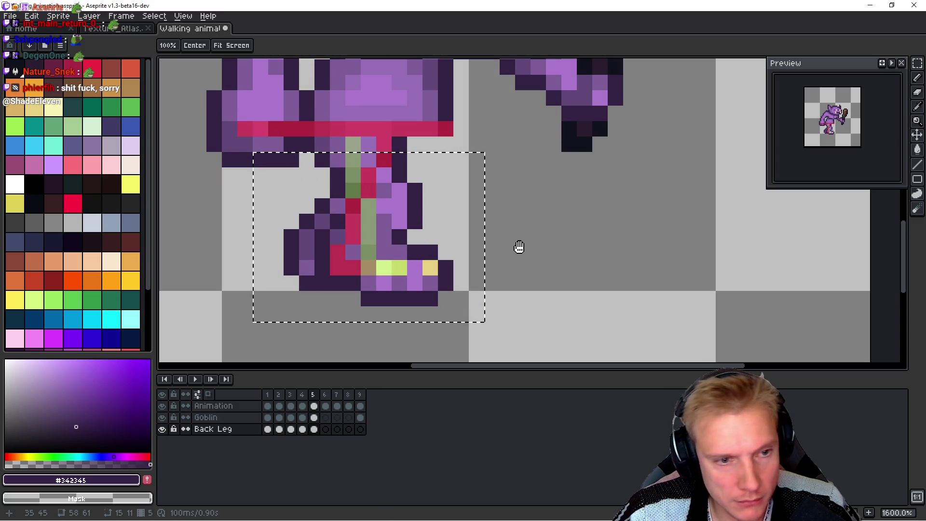
{"action": "key", "text": "Left"}
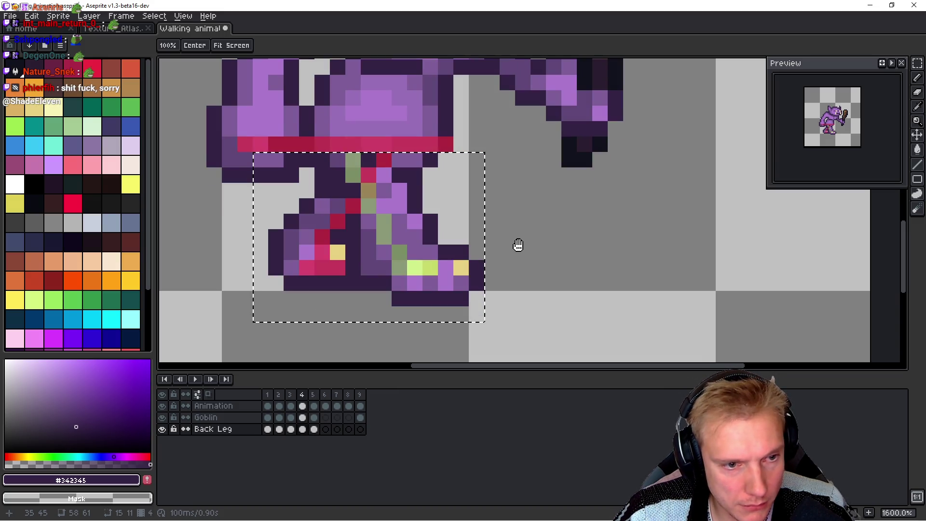
{"action": "key", "text": "v"}
{"action": "left_click_drag", "start_coordinate": [448, 247], "coordinate": [460, 238]}
{"action": "key", "text": "Return"}
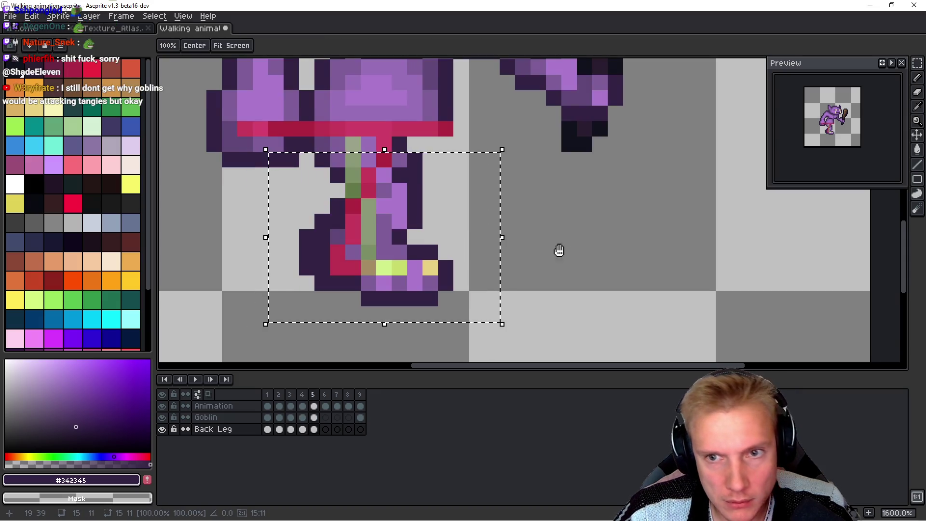
{"action": "key", "text": "Left"}
{"action": "key", "text": "Right"}
{"action": "scroll", "coordinate": [438, 185], "scroll_direction": "up", "scroll_amount": 1}
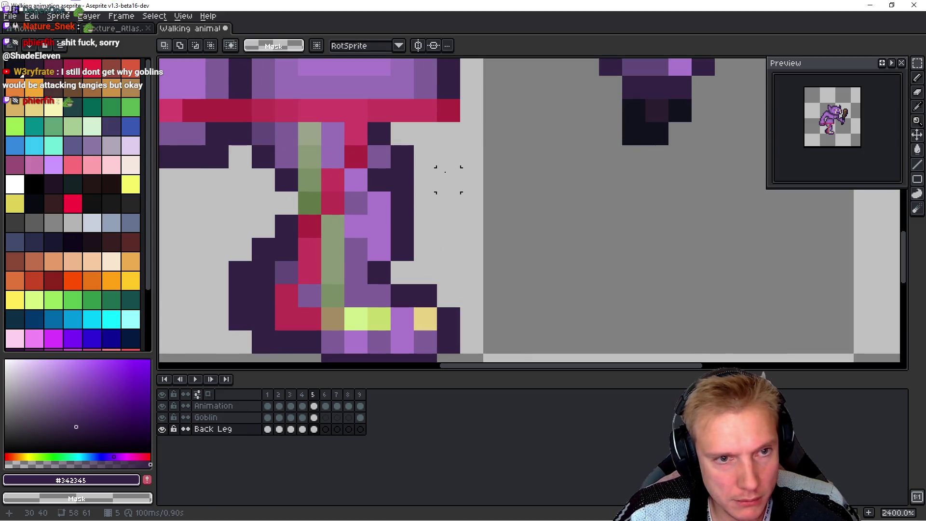
Step: Hide the Goblin layer and repaint the back leg's top row in light purple and dark outline
{"action": "key", "text": "b"}
{"action": "key", "text": "ctrl+d"}
{"action": "left_click", "coordinate": [162, 417]}
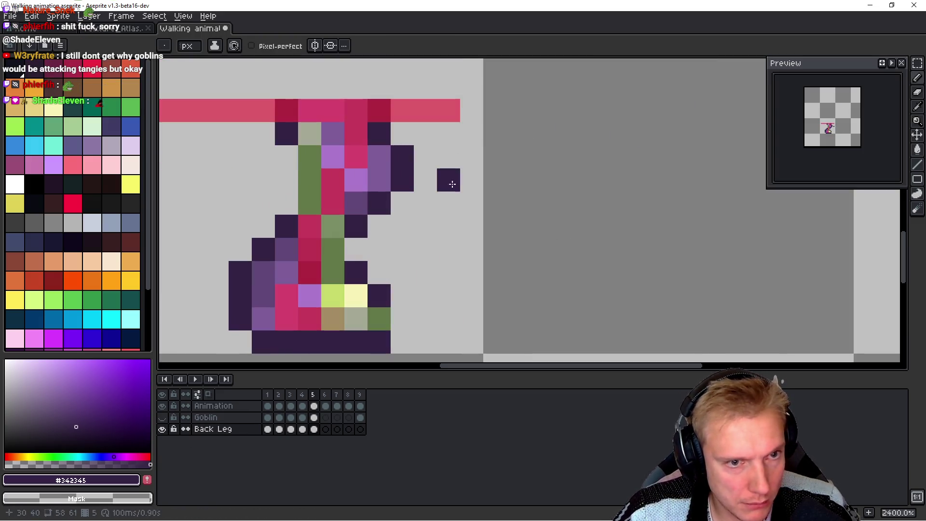
{"action": "left_click", "coordinate": [374, 159], "text": "alt"}
{"action": "key", "text": "ctrl+z"}
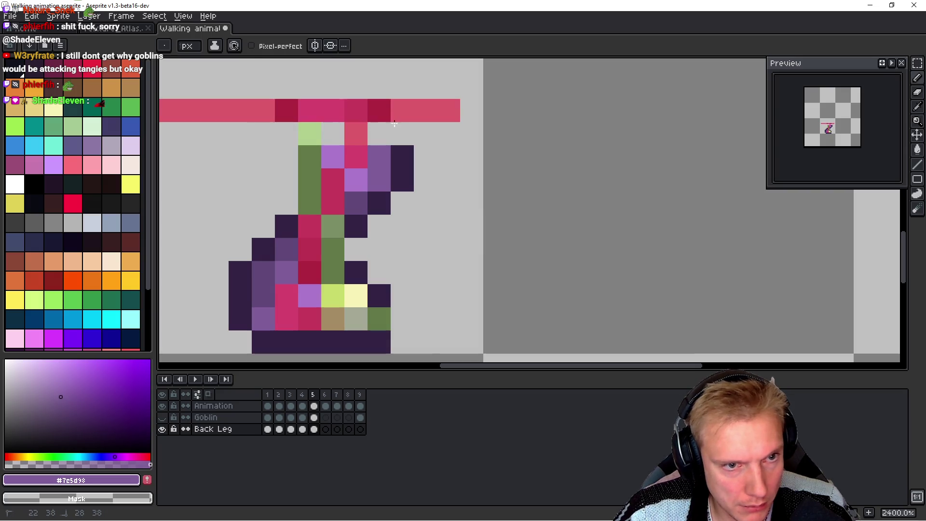
{"action": "left_click", "coordinate": [337, 155], "text": "alt"}
{"action": "left_click", "coordinate": [400, 133]}
{"action": "left_click", "coordinate": [372, 132]}
{"action": "right_click", "coordinate": [356, 133]}
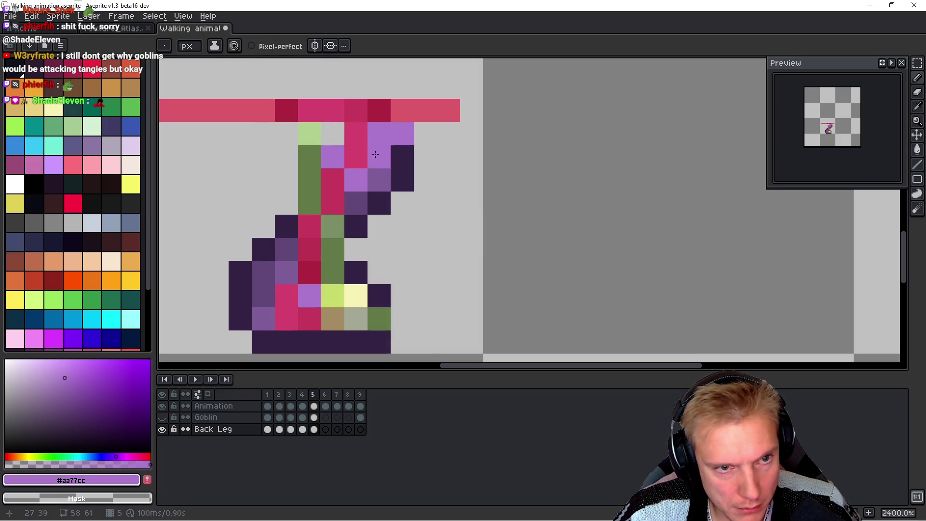
{"action": "left_click", "coordinate": [379, 159], "text": "alt"}
{"action": "left_click", "coordinate": [396, 132]}
{"action": "left_click", "coordinate": [382, 133]}
{"action": "left_click", "coordinate": [413, 151], "text": "alt"}
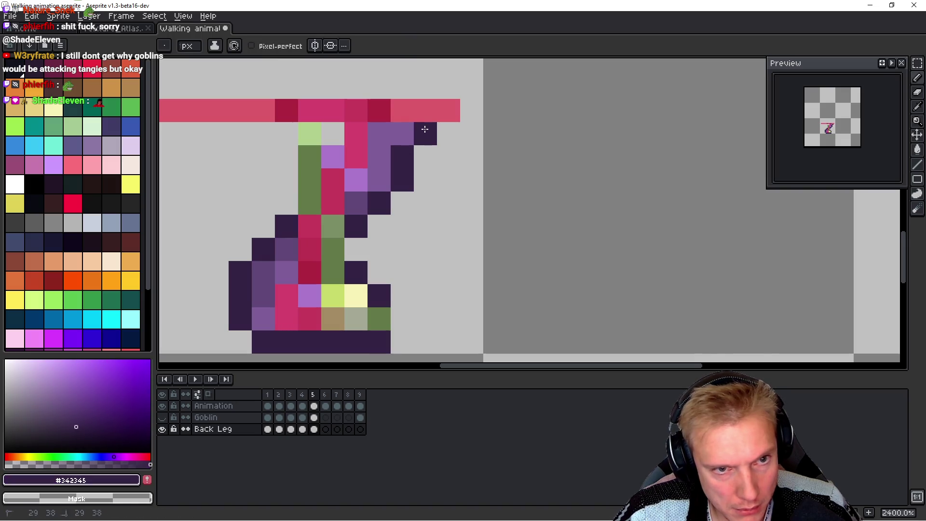
Step: Flip repeatedly between frames 4 and 5 to compare the back leg poses
{"action": "key", "text": "comma"}
{"action": "scroll", "coordinate": [561, 190], "scroll_direction": "down", "scroll_amount": 4}
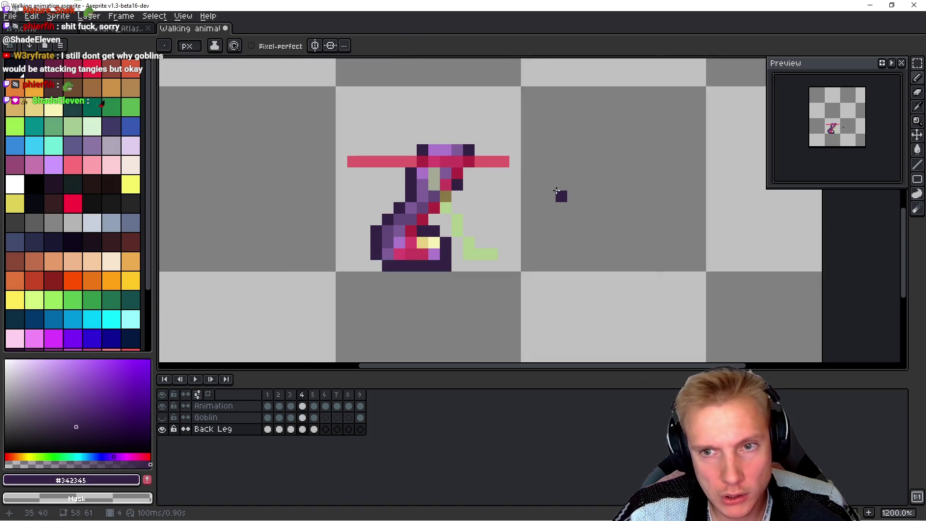
{"action": "key", "text": "period"}
{"action": "key", "text": "comma"}
{"action": "key", "text": "period"}
{"action": "key", "text": "comma"}
{"action": "key", "text": "period"}
{"action": "key", "text": "comma"}
{"action": "key", "text": "period"}
{"action": "key", "text": "comma"}
{"action": "key", "text": "period"}
{"action": "key", "text": "b"}
{"action": "scroll", "coordinate": [556, 190], "scroll_direction": "up", "scroll_amount": 2}
Step: Re-show the Goblin layer, compare with frame 4, then go to frame 6 on the Goblin layer
{"action": "left_click", "coordinate": [162, 417]}
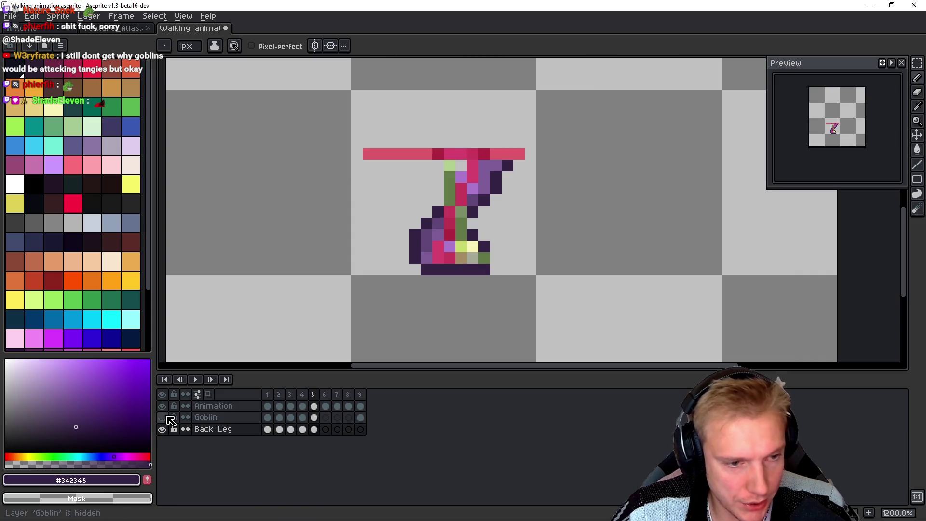
{"action": "key", "text": "h"}
{"action": "key", "text": "comma"}
{"action": "key", "text": "period"}
{"action": "key", "text": "comma"}
{"action": "key", "text": "period"}
{"action": "key", "text": "comma"}
{"action": "key", "text": "period"}
{"action": "key", "text": "comma"}
{"action": "key", "text": "period"}
{"action": "key", "text": "b"}
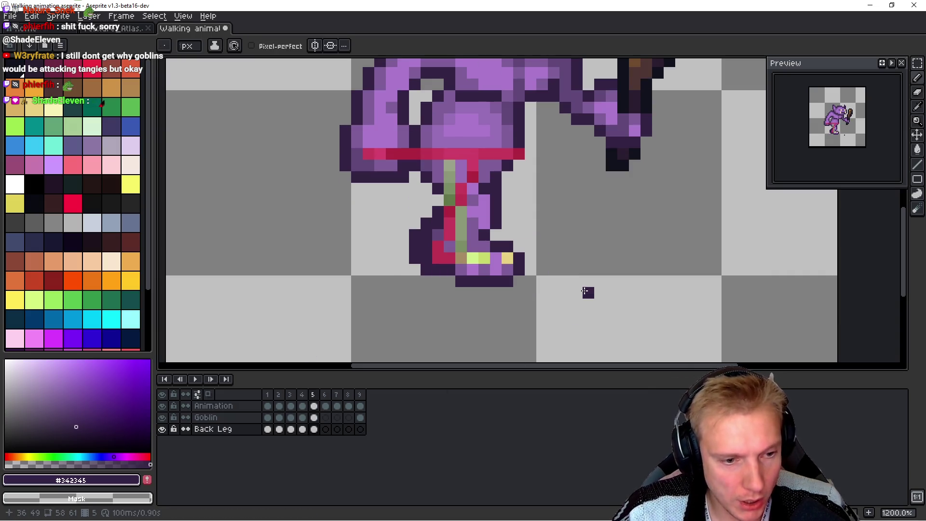
{"action": "key", "text": "Up"}
{"action": "key", "text": "period"}
{"action": "key", "text": "space"}
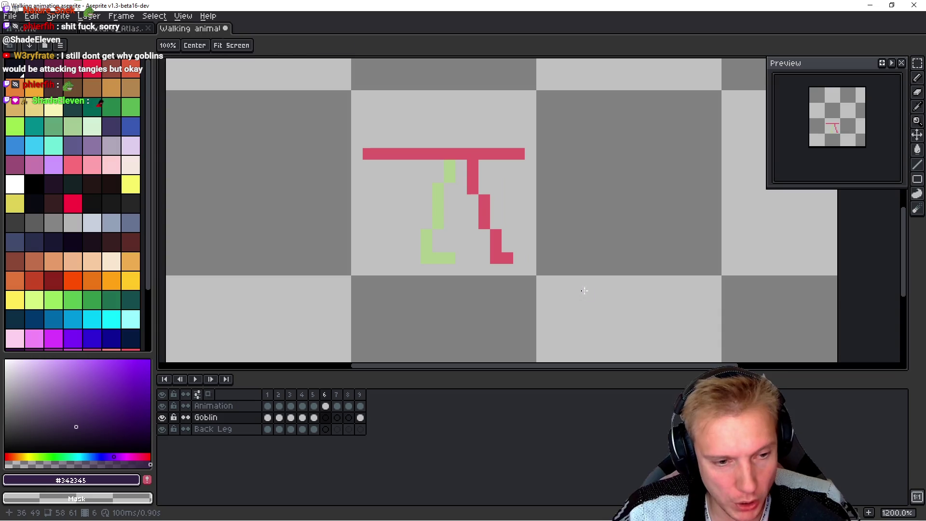
Step: Paste the goblin in place on frame 6 and compare its pose against frame 5
{"action": "key", "text": "ctrl+v"}
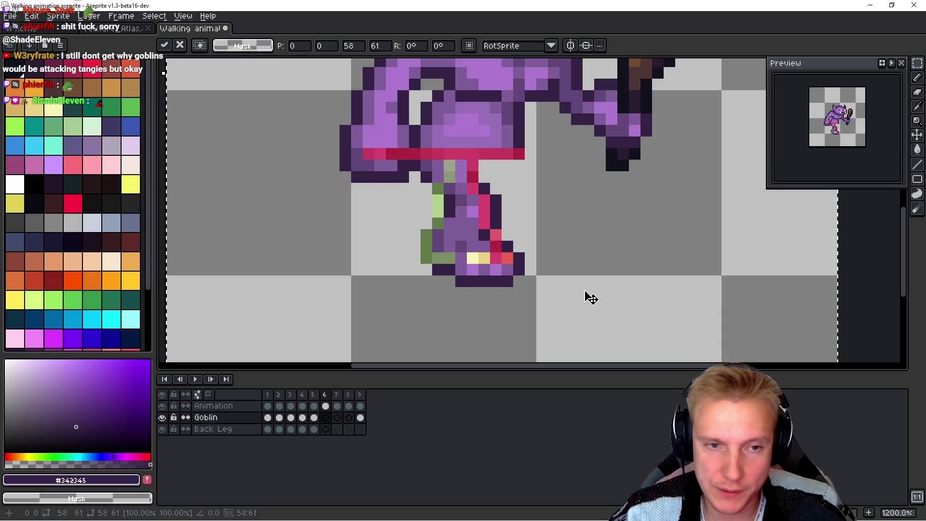
{"action": "key", "text": "Return"}
{"action": "key", "text": "comma"}
{"action": "key", "text": "period"}
{"action": "key", "text": "comma"}
{"action": "key", "text": "period"}
{"action": "key", "text": "comma"}
{"action": "key", "text": "period"}
{"action": "key", "text": "comma"}
{"action": "key", "text": "period"}
{"action": "key", "text": "comma"}
{"action": "key", "text": "period"}
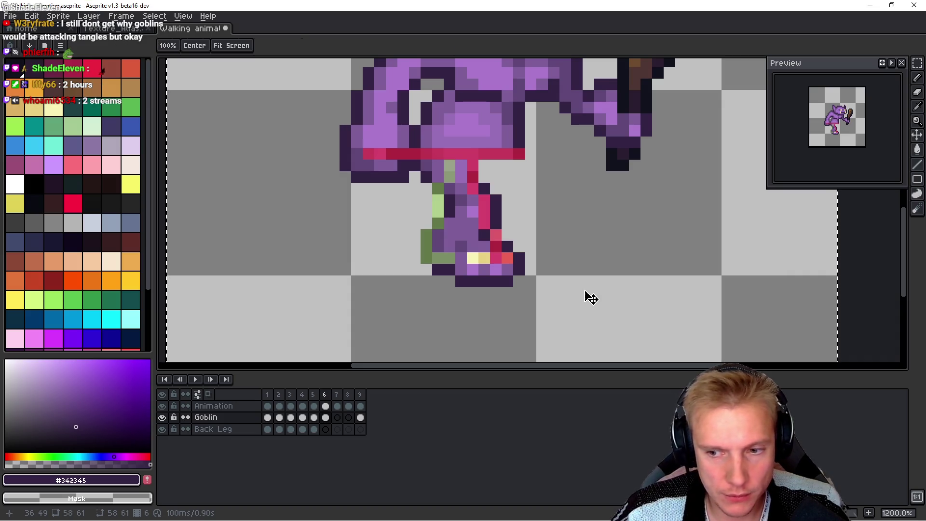
Step: Bring the goblin's legs into view and compare the legs on frames 5 and 6
{"action": "key", "text": "v"}
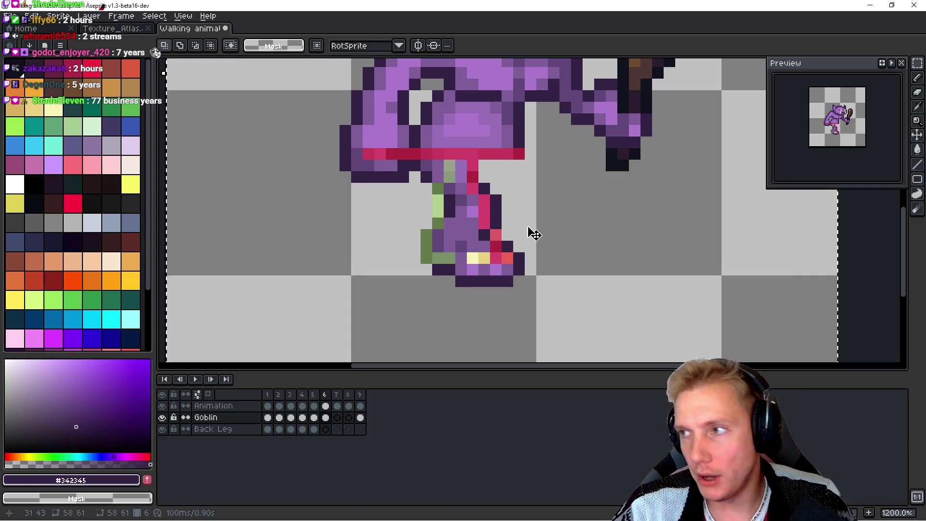
{"action": "mouse_move", "coordinate": [556, 237]}
{"action": "left_mouse_down"}
{"action": "mouse_move", "coordinate": [508, 302]}
{"action": "mouse_move", "coordinate": [535, 283]}
{"action": "left_mouse_up"}
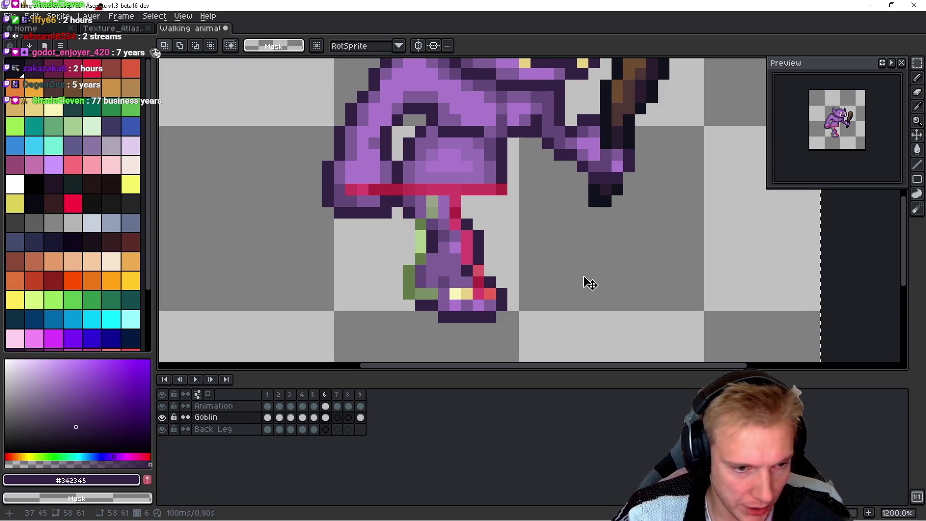
{"action": "key", "text": "Left"}
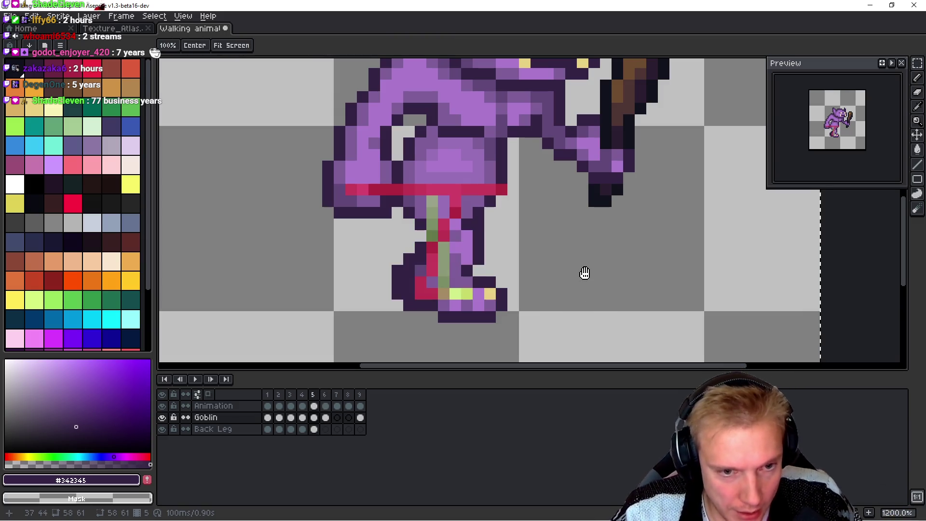
{"action": "key", "text": "Right"}
{"action": "key", "text": "Left"}
{"action": "key", "text": "Right"}
{"action": "key", "text": "Left"}
{"action": "key", "text": "Right"}
{"action": "key", "text": "Left"}
{"action": "key", "text": "Right"}
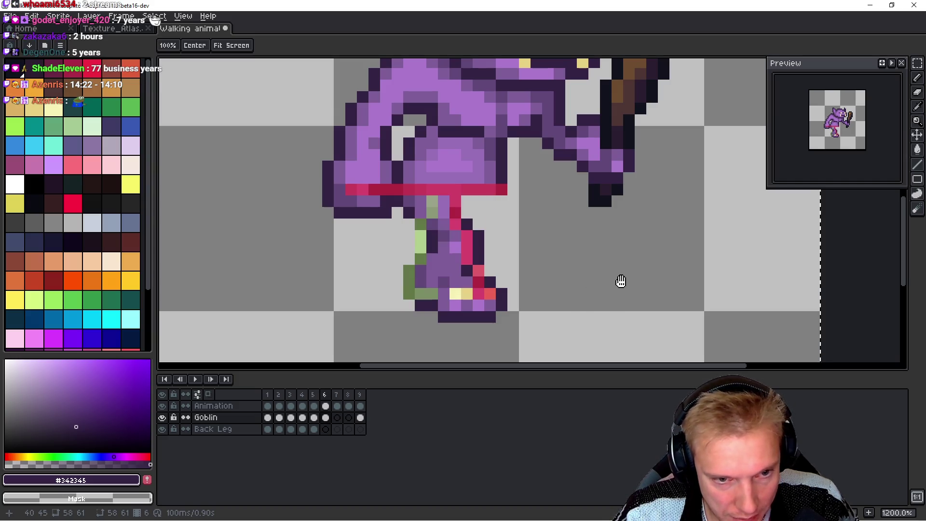
{"action": "key", "text": "Left"}
{"action": "key", "text": "Right"}
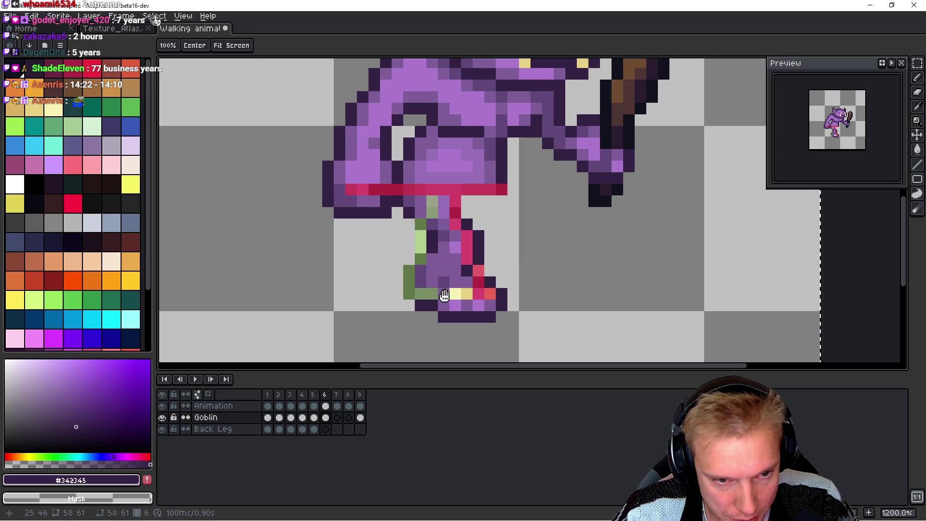
{"action": "key", "text": "Left"}
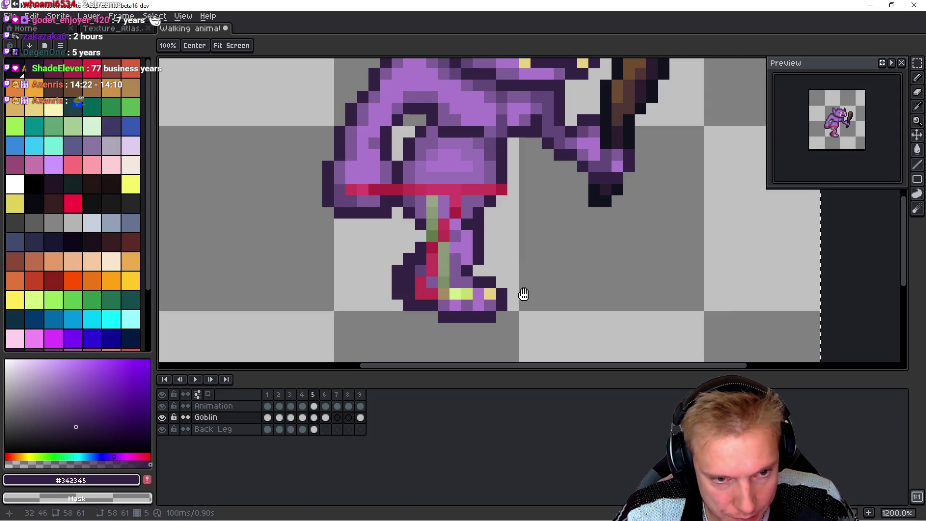
{"action": "key", "text": "Right"}
Step: Select the goblin's foot with a rectangular marquee and shift it left
{"action": "key", "text": "m"}
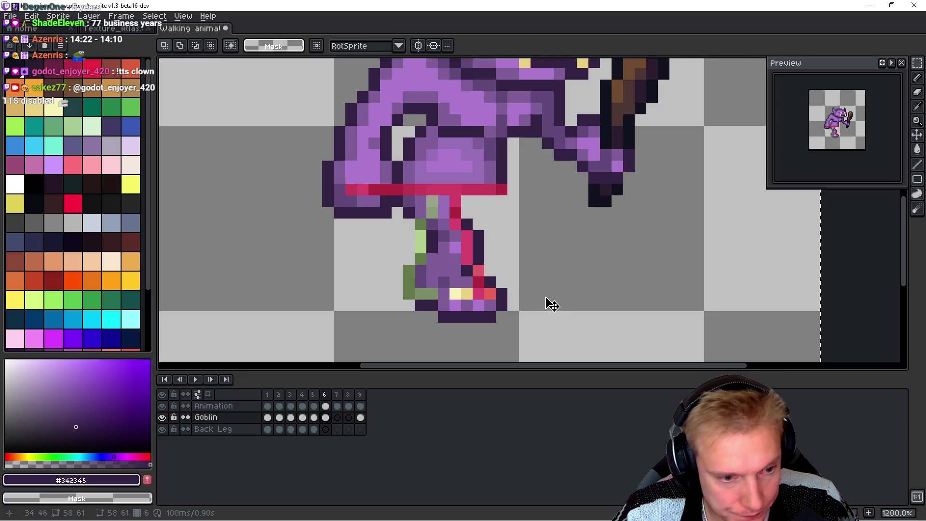
{"action": "mouse_move", "coordinate": [406, 325]}
{"action": "left_mouse_down"}
{"action": "mouse_move", "coordinate": [523, 270]}
{"action": "mouse_move", "coordinate": [526, 253]}
{"action": "left_mouse_up"}
{"action": "mouse_move", "coordinate": [481, 296]}
{"action": "left_mouse_down"}
{"action": "mouse_move", "coordinate": [436, 296]}
{"action": "mouse_move", "coordinate": [444, 295]}
{"action": "left_mouse_up"}
Step: Commit the moved foot and compare frame 6 with frame 5
{"action": "key", "text": "Return"}
{"action": "key", "text": "comma"}
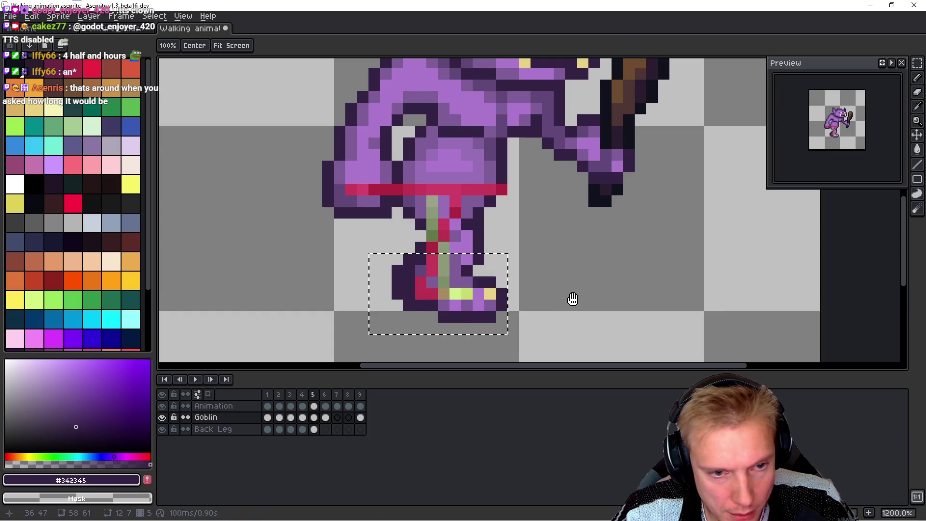
{"action": "key", "text": "period"}
{"action": "key", "text": "comma"}
{"action": "key", "text": "period"}
{"action": "key", "text": "comma"}
{"action": "key", "text": "period"}
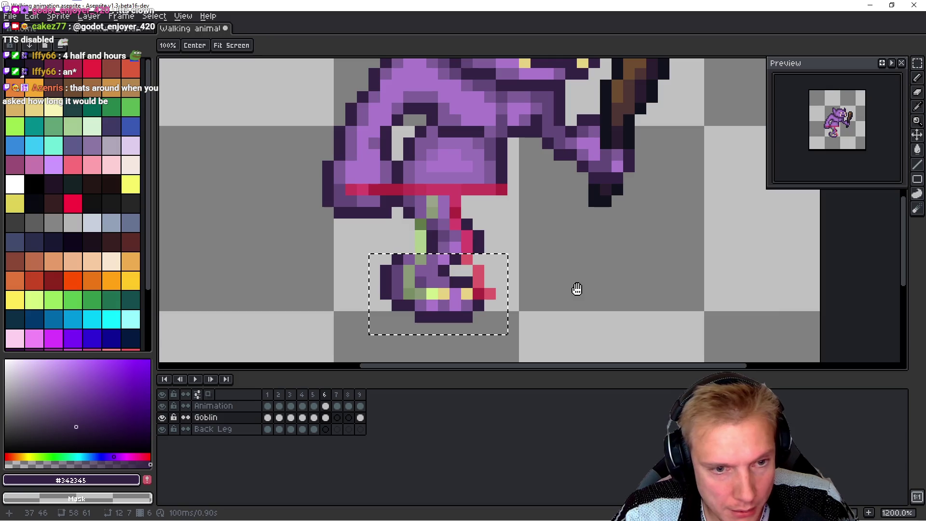
Step: Clear the selection and check the goblin on frames 7 and 9 against frame 6
{"action": "key", "text": "ctrl+d"}
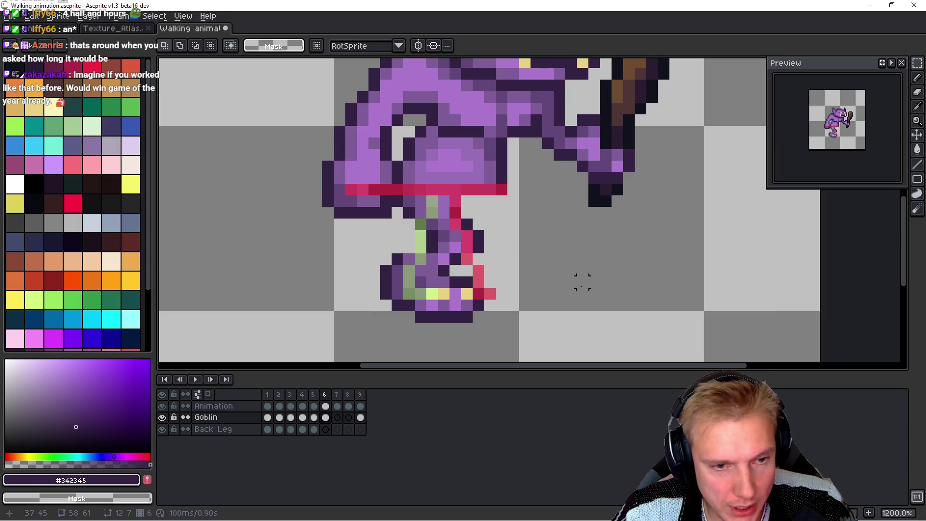
{"action": "key", "text": "period"}
{"action": "key", "text": "period"}
{"action": "key", "text": "period"}
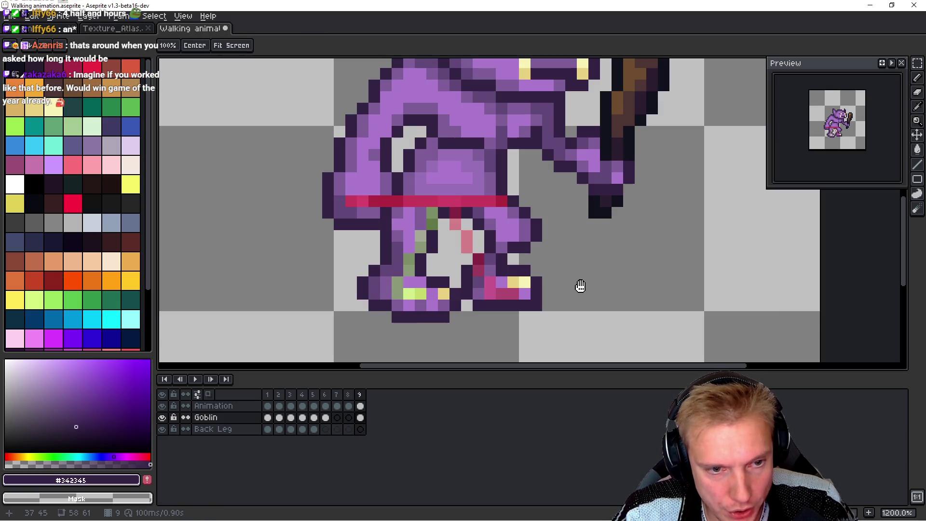
{"action": "key", "text": "comma"}
{"action": "key", "text": "comma"}
{"action": "key", "text": "comma"}
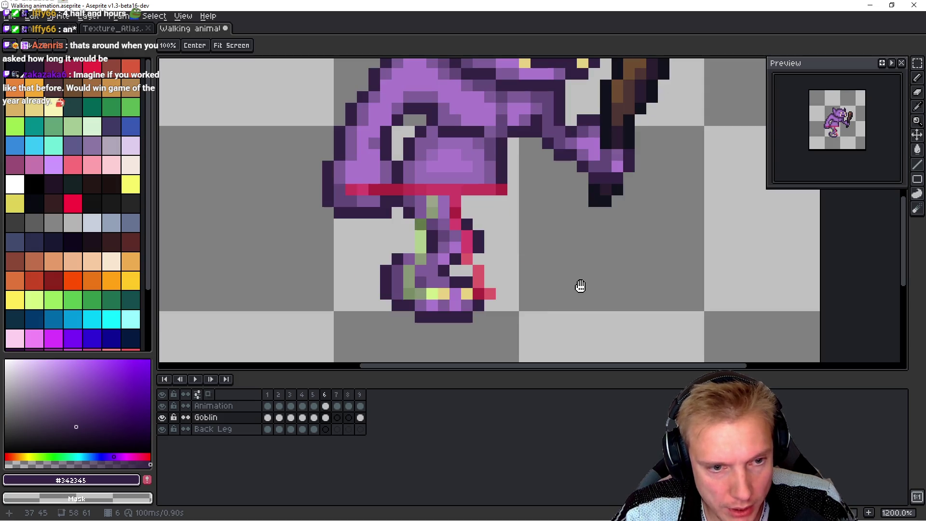
{"action": "key", "text": "period"}
{"action": "key", "text": "period"}
{"action": "key", "text": "period"}
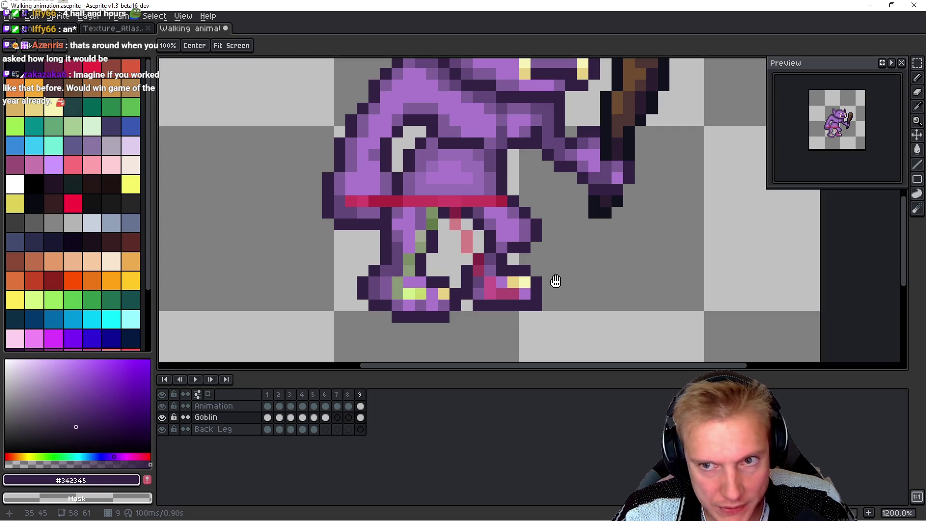
{"action": "key", "text": "comma"}
{"action": "key", "text": "comma"}
{"action": "key", "text": "comma"}
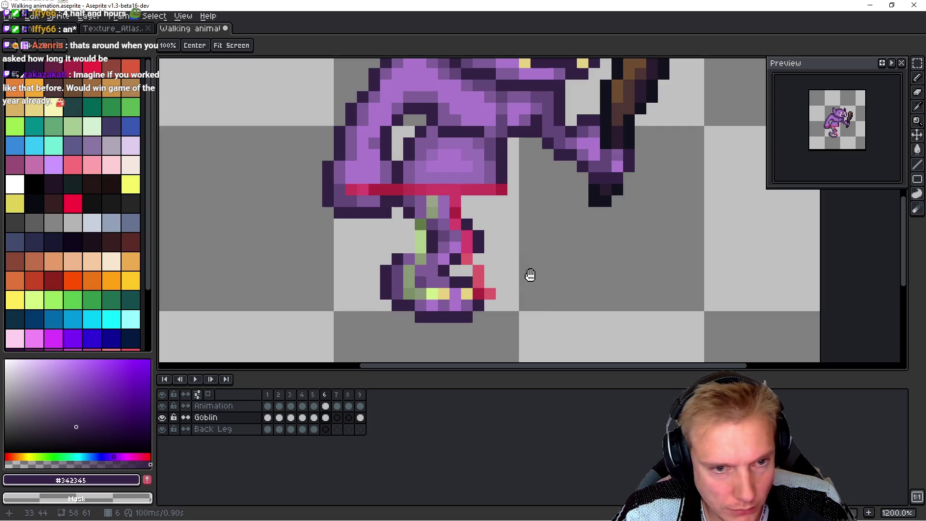
{"action": "key", "text": "period"}
{"action": "key", "text": "period"}
{"action": "key", "text": "period"}
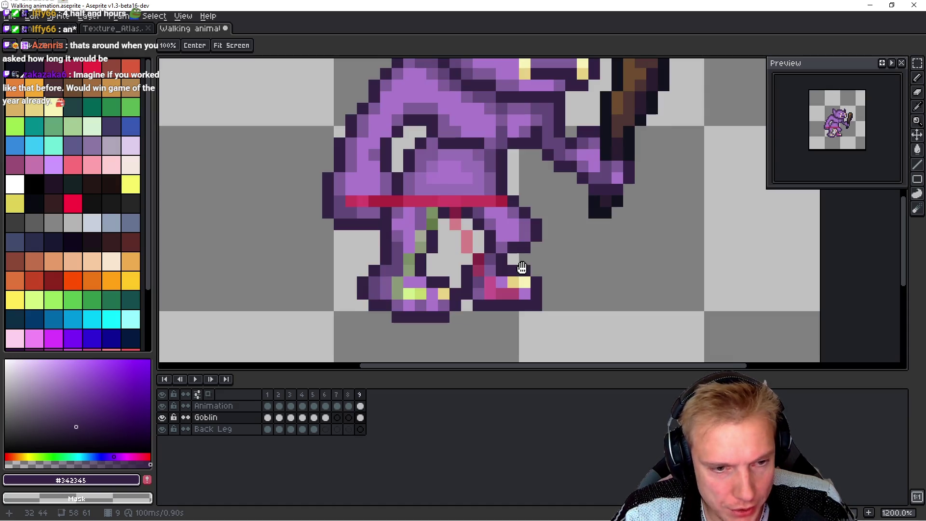
Step: Trace a freehand selection around the upper leg, drop it, and step through frames 1 to 9
{"action": "key", "text": "q"}
{"action": "left_click_drag", "start_coordinate": [437, 234], "coordinate": [405, 214]}
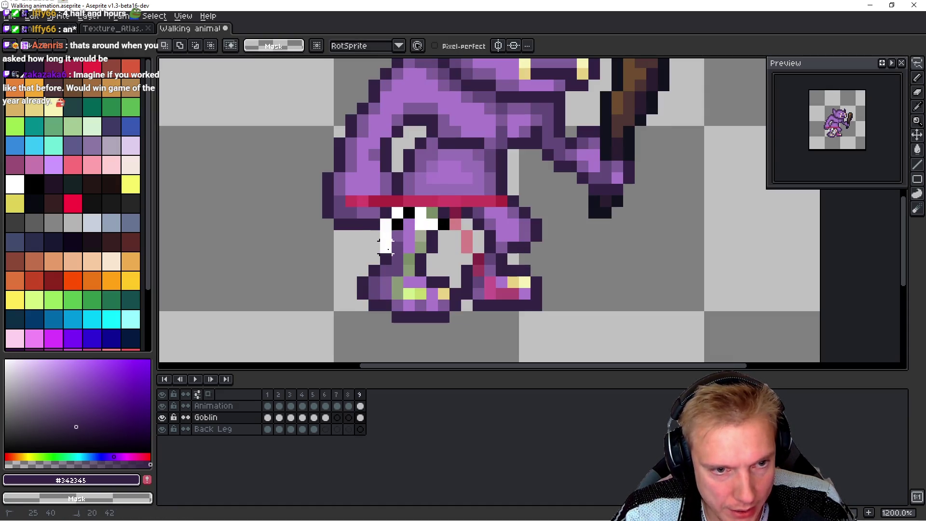
{"action": "left_click_drag", "start_coordinate": [385, 247], "coordinate": [396, 253]}
{"action": "key", "text": "ctrl+d"}
{"action": "key", "text": "period"}
{"action": "key", "text": "period"}
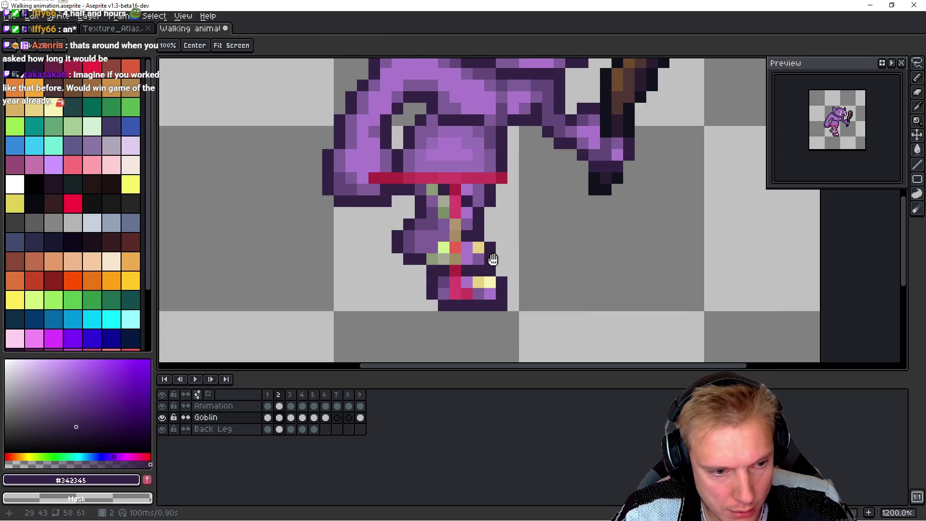
{"action": "key", "text": "comma"}
{"action": "key", "text": "period"}
{"action": "key", "text": "period"}
{"action": "key", "text": "period"}
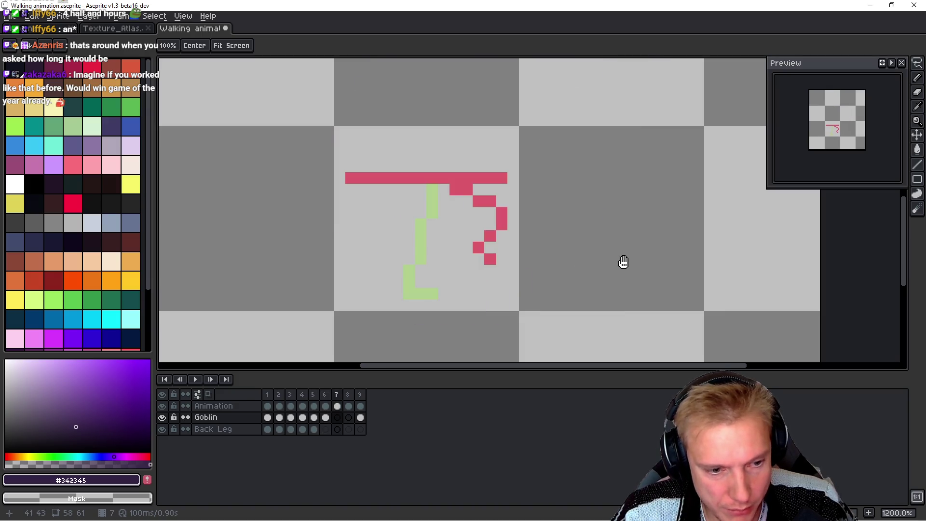
Step: Copy the goblin's front leg from frame 9 with a freehand selection
{"action": "key", "text": "q"}
{"action": "mouse_move", "coordinate": [450, 221]}
{"action": "left_mouse_down"}
{"action": "mouse_move", "coordinate": [389, 218]}
{"action": "mouse_move", "coordinate": [417, 266]}
{"action": "mouse_move", "coordinate": [452, 221]}
{"action": "left_mouse_up"}
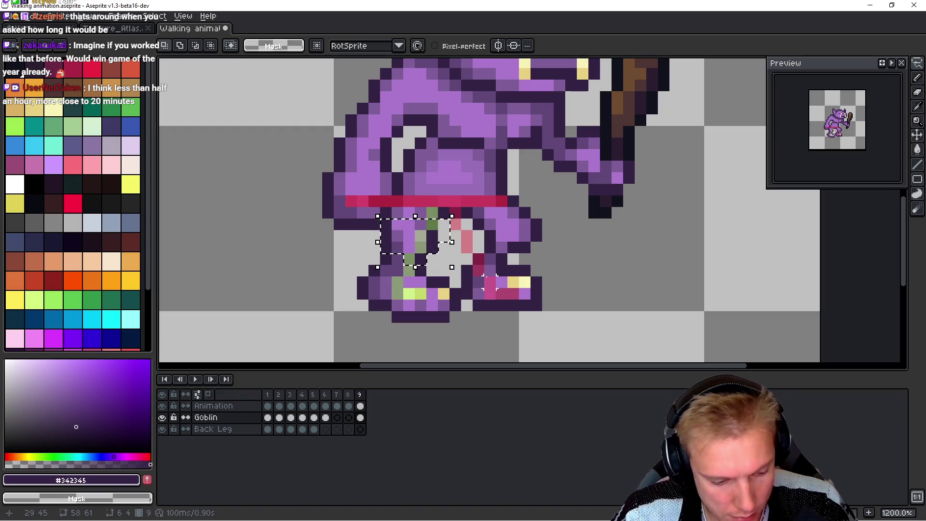
{"action": "key", "text": "ctrl+d"}
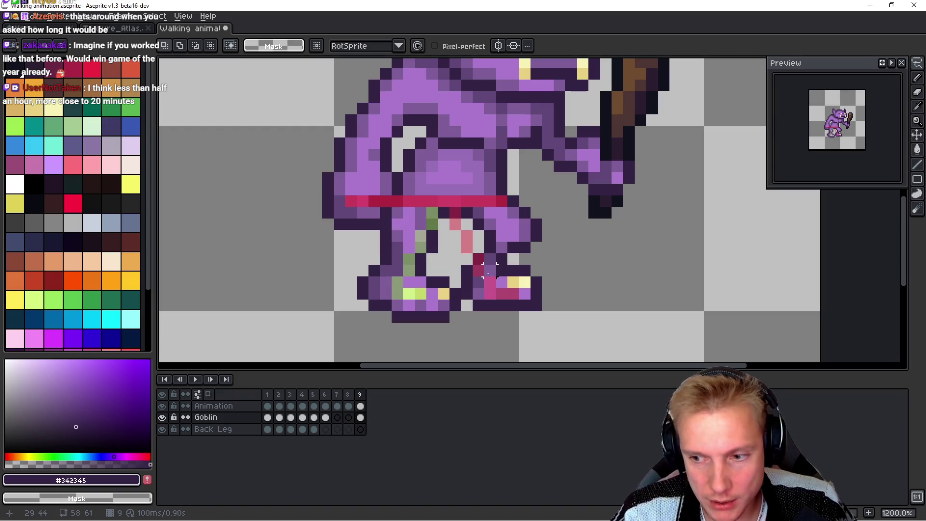
{"action": "key", "text": "space"}
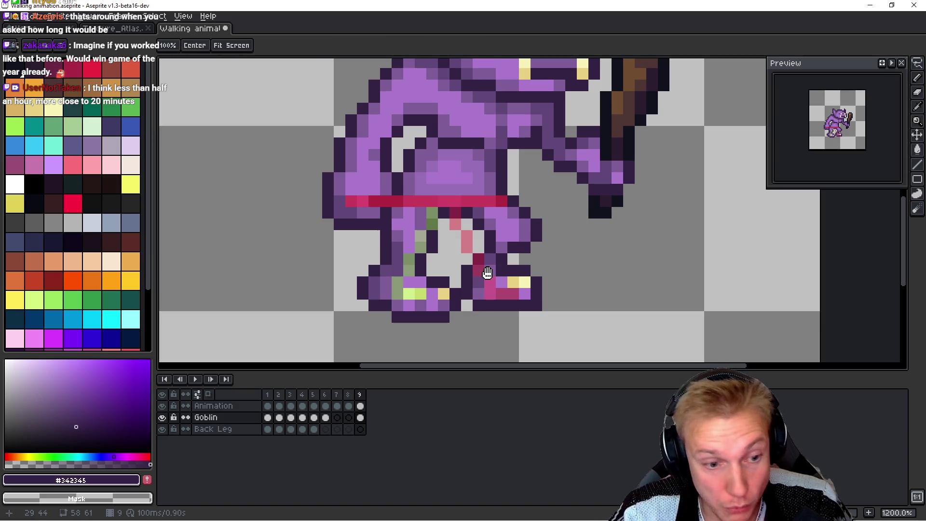
{"action": "key", "text": "comma"}
{"action": "key", "text": "comma"}
{"action": "key", "text": "comma"}
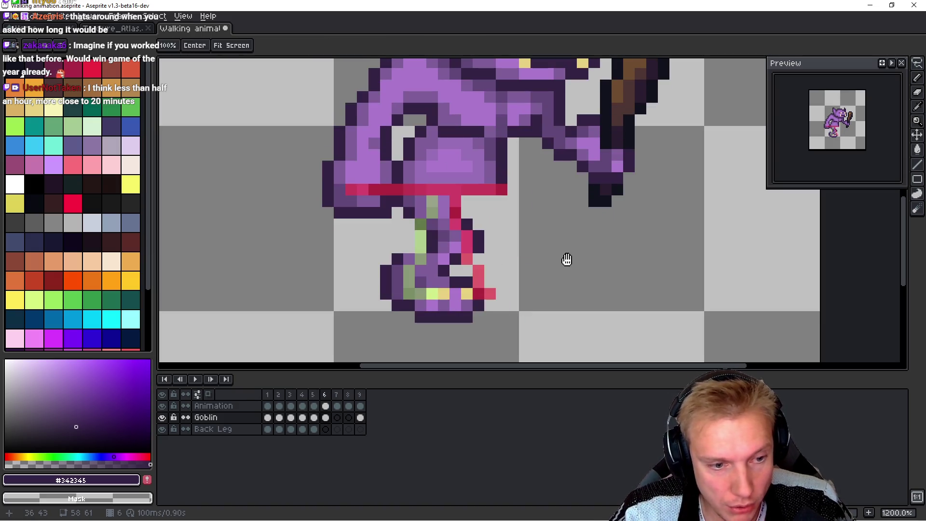
Step: Paste the copied leg onto frame 6, erase the old leg pixels, and position the new leg
{"action": "key", "text": "ctrl+v"}
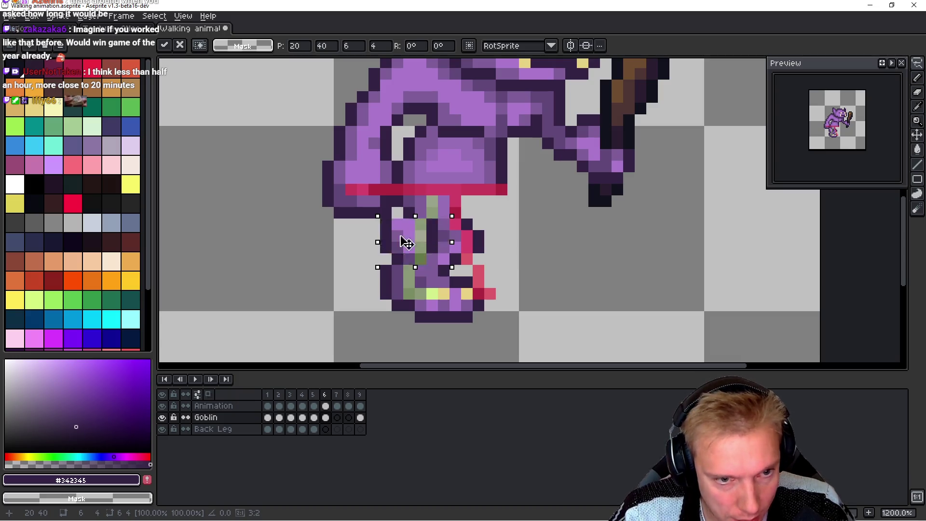
{"action": "left_click_drag", "start_coordinate": [411, 242], "coordinate": [272, 265]}
{"action": "key", "text": "Return"}
{"action": "mouse_move", "coordinate": [465, 221]}
{"action": "left_mouse_down"}
{"action": "mouse_move", "coordinate": [419, 261]}
{"action": "mouse_move", "coordinate": [507, 222]}
{"action": "left_mouse_up"}
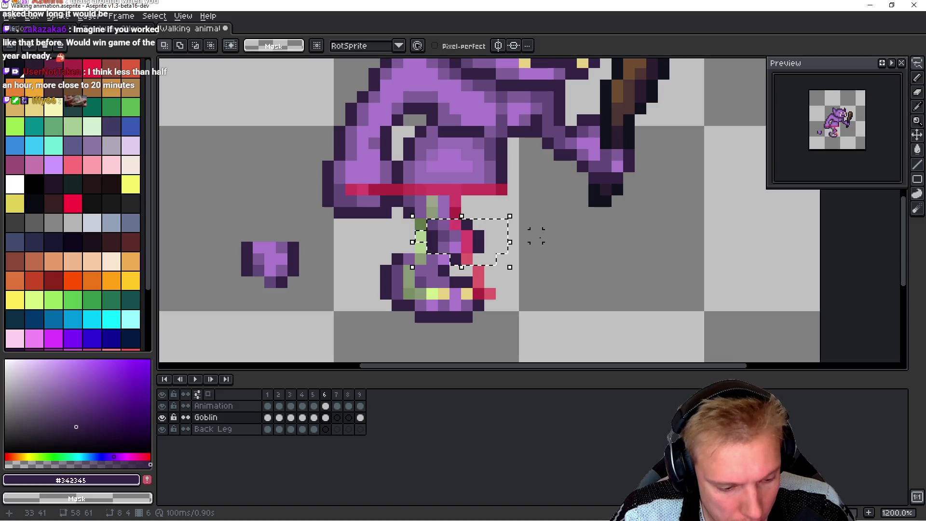
{"action": "key", "text": "Delete"}
{"action": "mouse_move", "coordinate": [282, 230]}
{"action": "left_mouse_down"}
{"action": "mouse_move", "coordinate": [382, 242]}
{"action": "mouse_move", "coordinate": [457, 234]}
{"action": "left_mouse_up"}
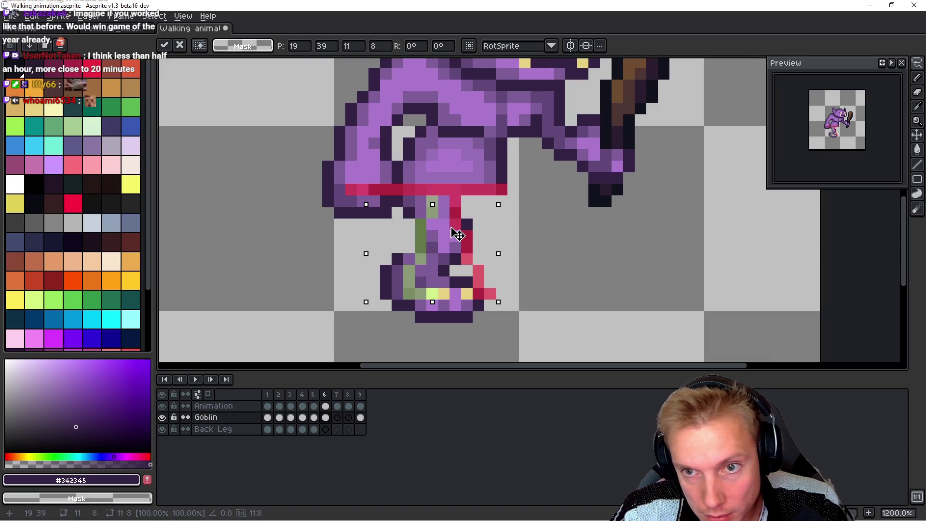
Step: Commit the leg and play the animation with the Animation reference layer hidden
{"action": "key", "text": "Return"}
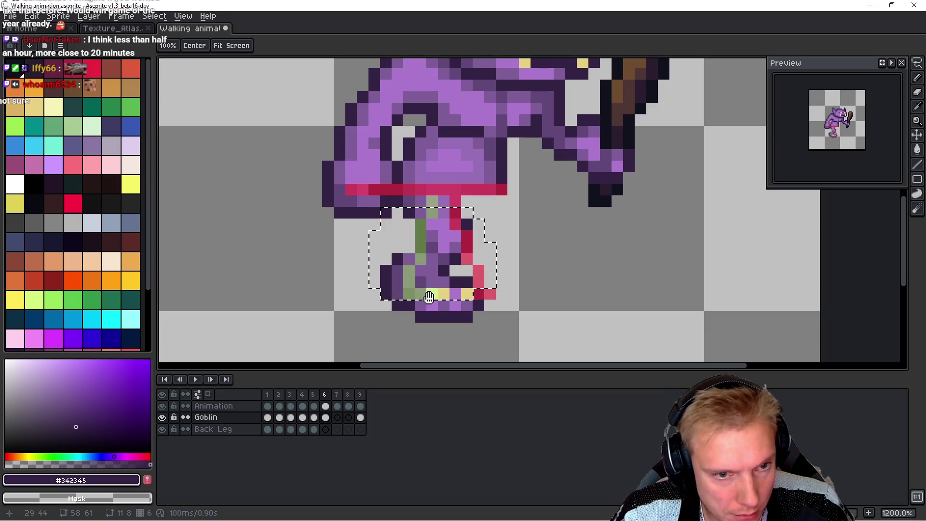
{"action": "left_click", "coordinate": [161, 405]}
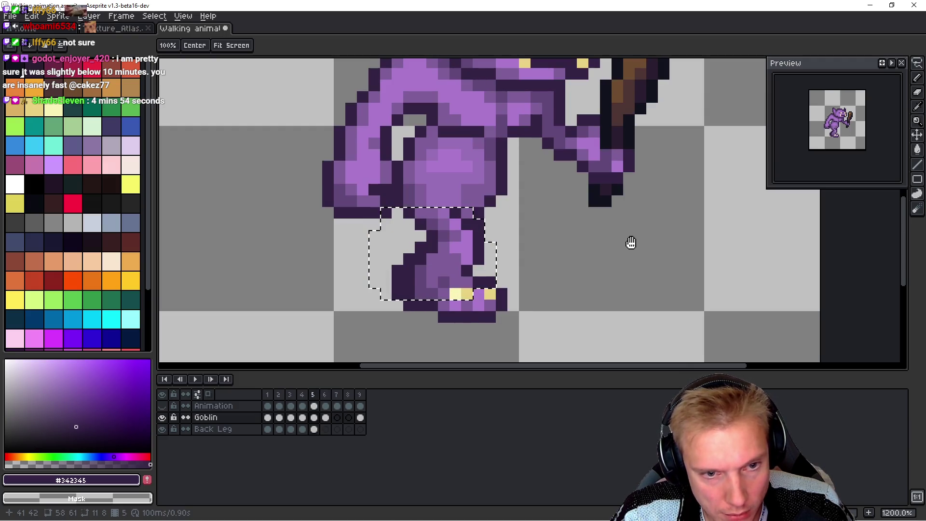
{"action": "key", "text": "Return"}
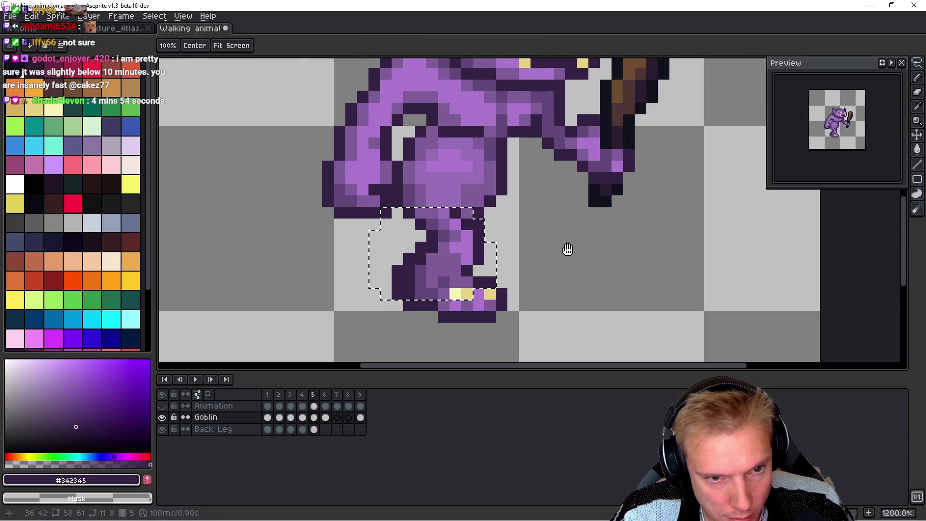
Step: Zoom in on the leg, erase the stray dark pixel, and repaint dark pixels light purple
{"action": "scroll", "coordinate": [567, 248], "scroll_direction": "up", "scroll_amount": 3}
{"action": "left_click_drag", "start_coordinate": [526, 275], "coordinate": [457, 275]}
{"action": "right_click", "coordinate": [458, 270]}
{"action": "key", "text": "alt"}
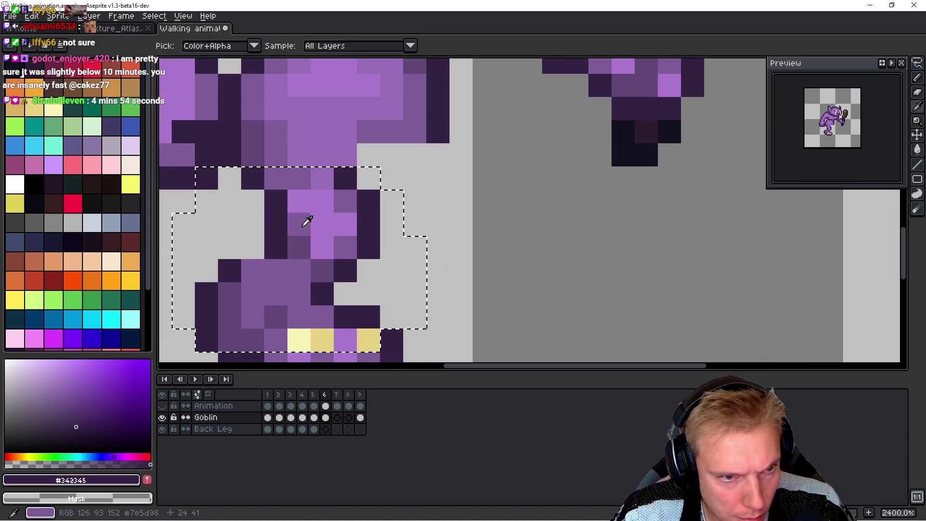
{"action": "left_click", "coordinate": [324, 219], "text": "alt"}
{"action": "left_click_drag", "start_coordinate": [345, 202], "coordinate": [345, 226]}
{"action": "key", "text": "alt"}
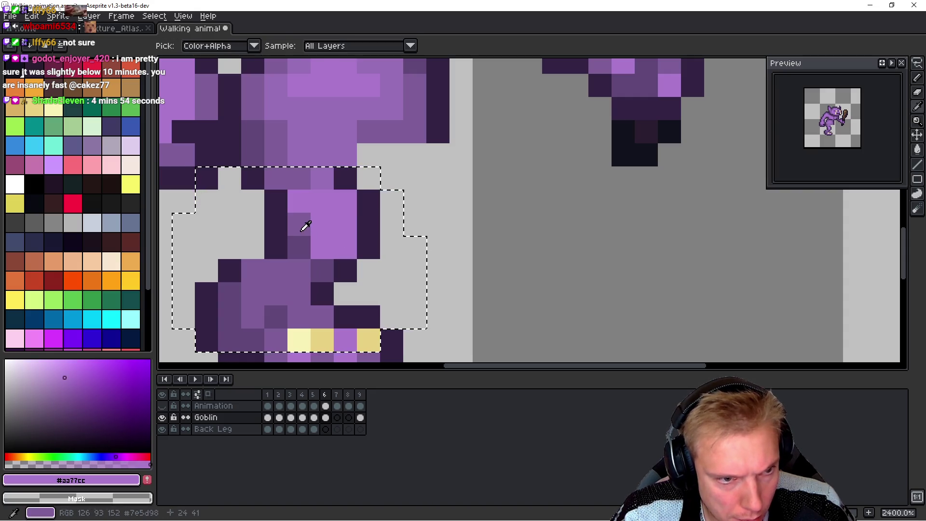
{"action": "left_click", "coordinate": [305, 227], "text": "alt"}
Step: Compare the leg with frame 5 and sample light and mid purples from it
{"action": "key", "text": "comma"}
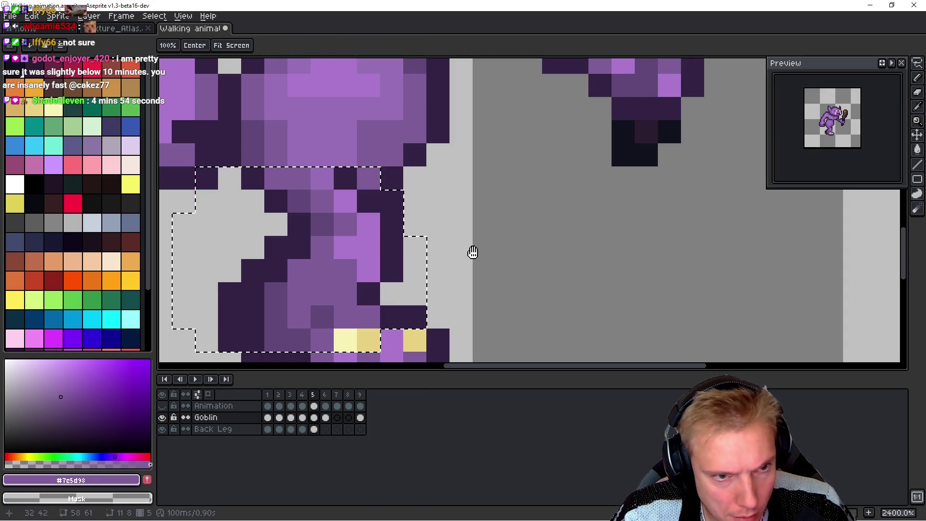
{"action": "key", "text": "period"}
{"action": "key", "text": "comma"}
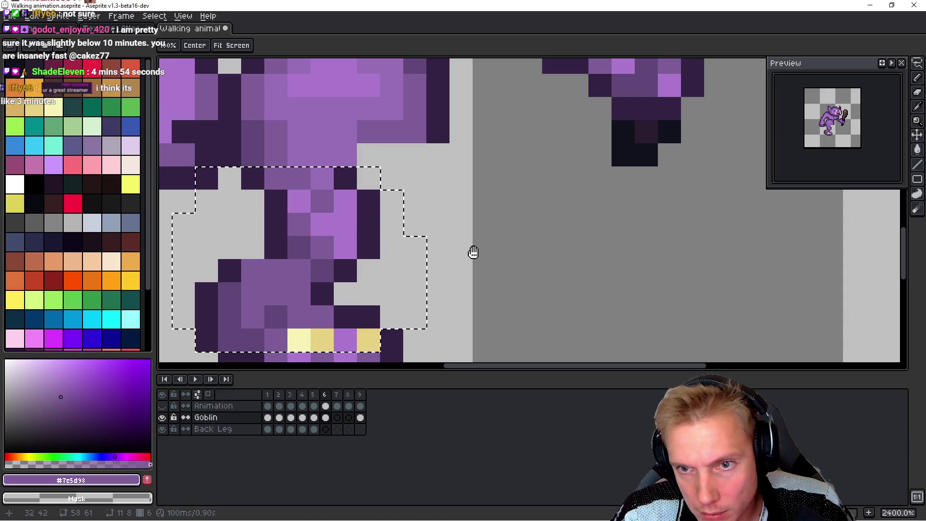
{"action": "key", "text": "period"}
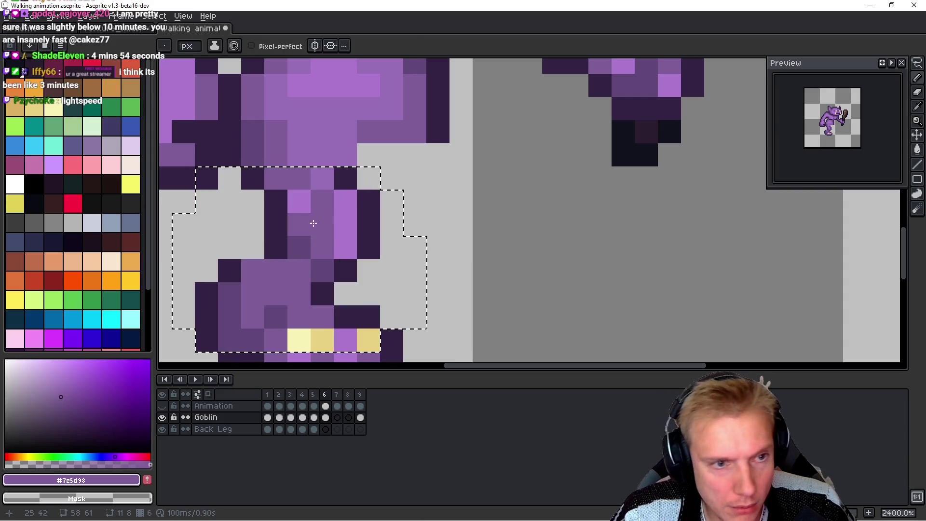
{"action": "key", "text": "comma"}
{"action": "key", "text": "period"}
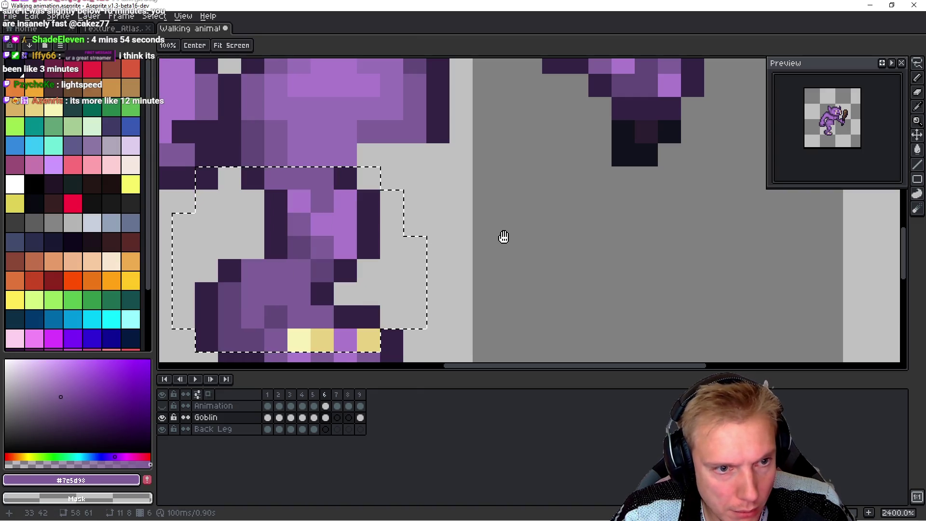
{"action": "left_click", "coordinate": [305, 218], "text": "alt"}
{"action": "left_click", "coordinate": [302, 217], "text": "alt"}
Step: Recheck frames 5 and 6, then sample mid and dark purple shading colours from the leg
{"action": "key", "text": "comma"}
{"action": "key", "text": "space"}
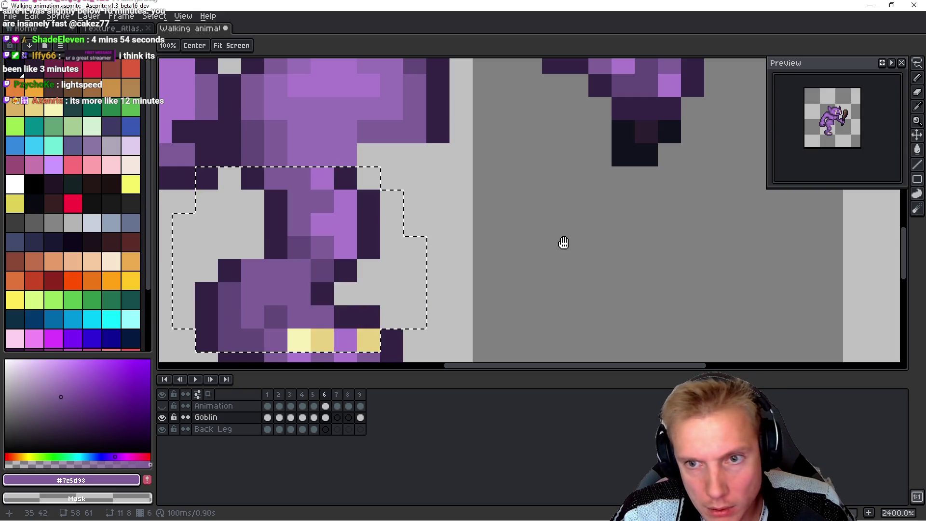
{"action": "key", "text": "period"}
{"action": "key", "text": "comma"}
{"action": "key", "text": "period"}
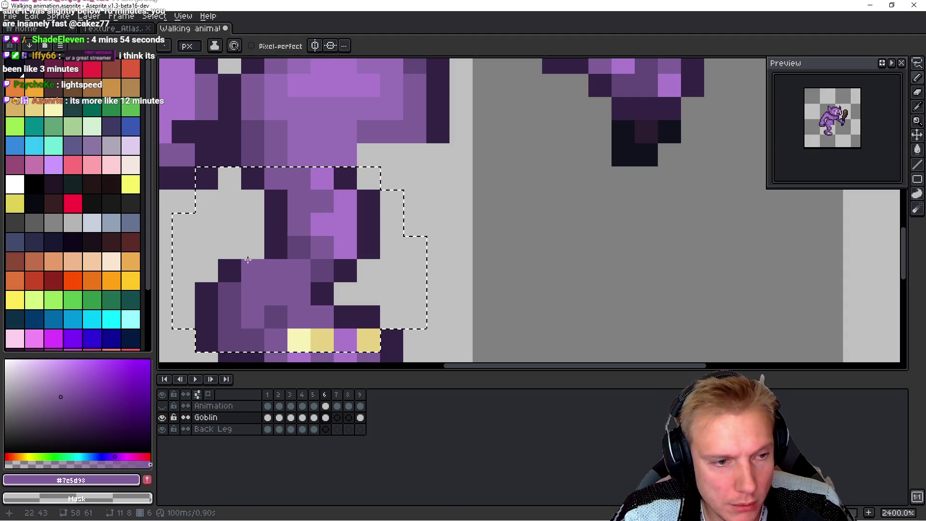
{"action": "left_click", "coordinate": [245, 250], "text": "alt"}
{"action": "left_click", "coordinate": [273, 261], "text": "alt"}
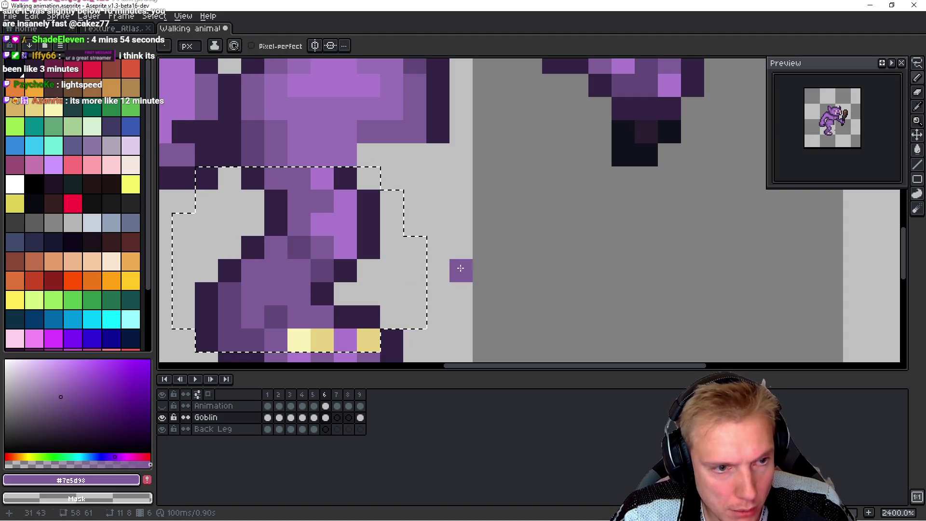
{"action": "left_click", "coordinate": [271, 251], "text": "alt"}
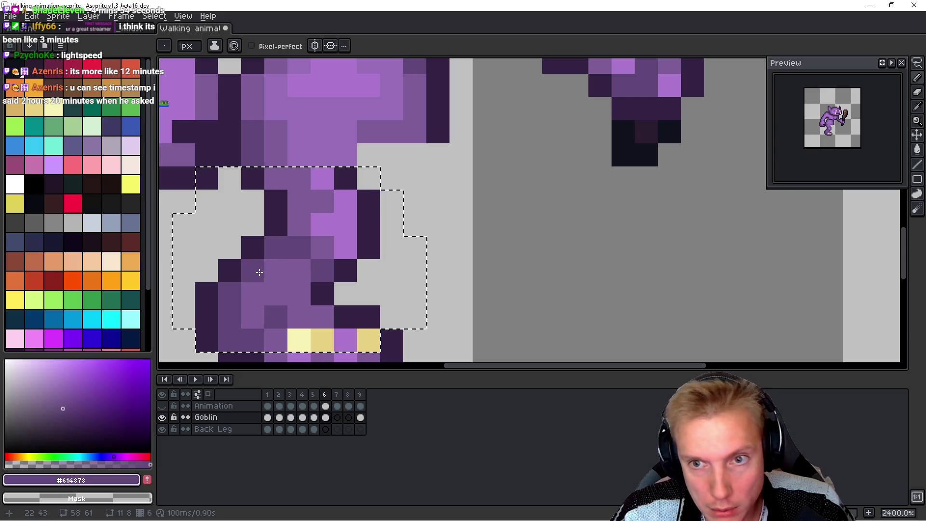
Step: Zoom out, check the walk across frames 5 and 6, and hide the Animation reference layer
{"action": "key", "text": "comma"}
{"action": "key", "text": "period"}
{"action": "key", "text": "comma"}
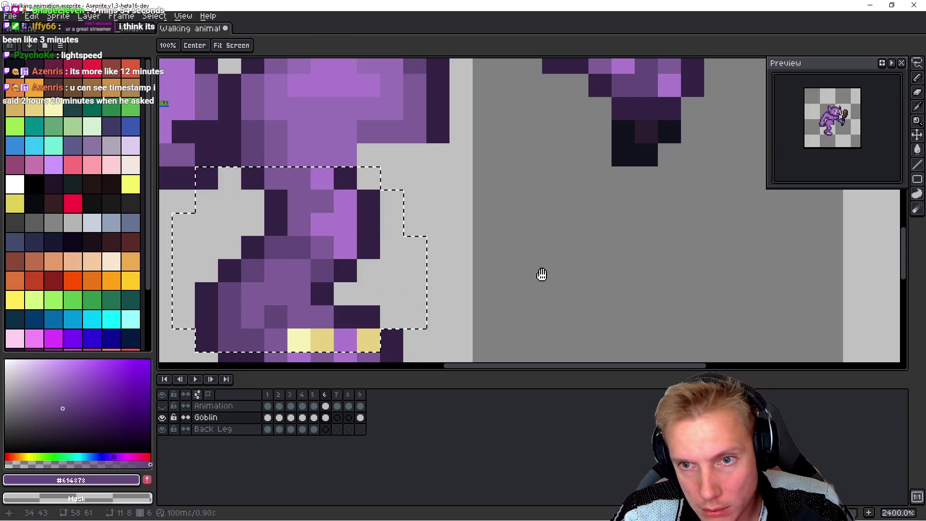
{"action": "scroll", "coordinate": [539, 245], "scroll_direction": "down", "scroll_amount": 1}
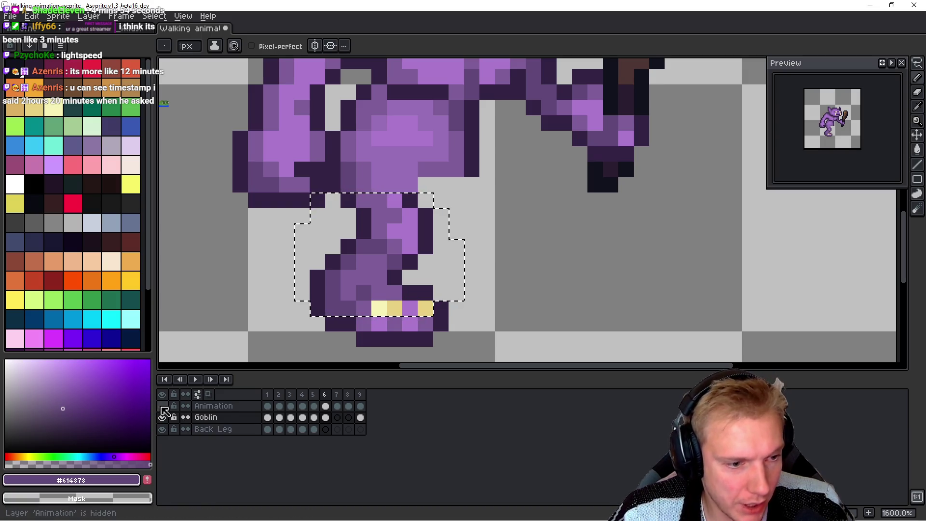
{"action": "key", "text": "comma"}
{"action": "key", "text": "period"}
{"action": "key", "text": "comma"}
{"action": "key", "text": "period"}
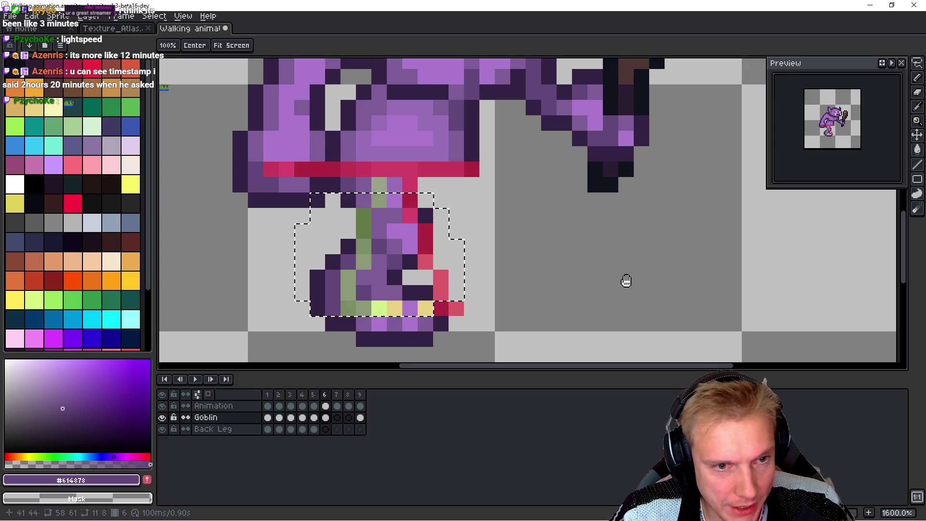
{"action": "key", "text": "b"}
{"action": "left_click", "coordinate": [161, 405]}
{"action": "key", "text": "ctrl+d"}
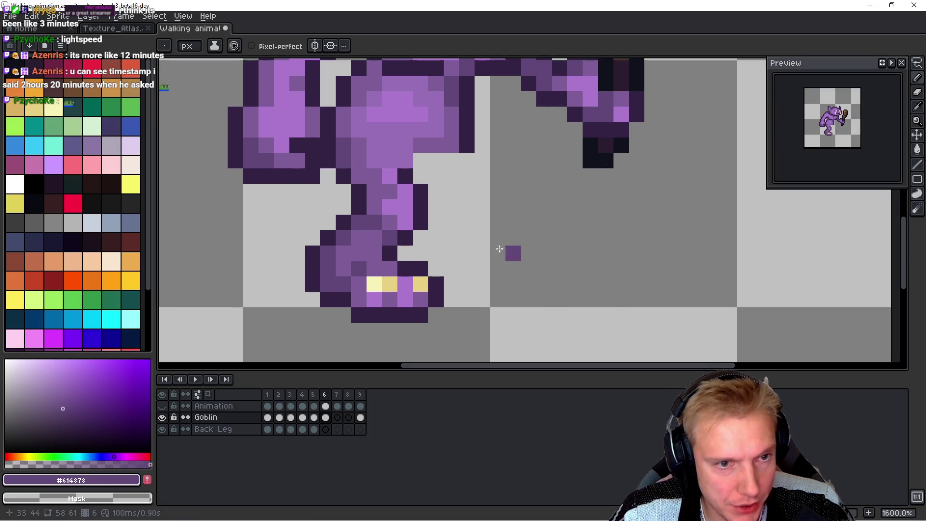
Step: Select the lower leg and foot on frame 6 and move them one pixel left
{"action": "key", "text": "m"}
{"action": "mouse_move", "coordinate": [271, 325]}
{"action": "left_mouse_down"}
{"action": "mouse_move", "coordinate": [444, 232]}
{"action": "mouse_move", "coordinate": [477, 181]}
{"action": "left_mouse_up"}
{"action": "left_click", "coordinate": [439, 263]}
{"action": "left_click_drag", "start_coordinate": [422, 262], "coordinate": [409, 262]}
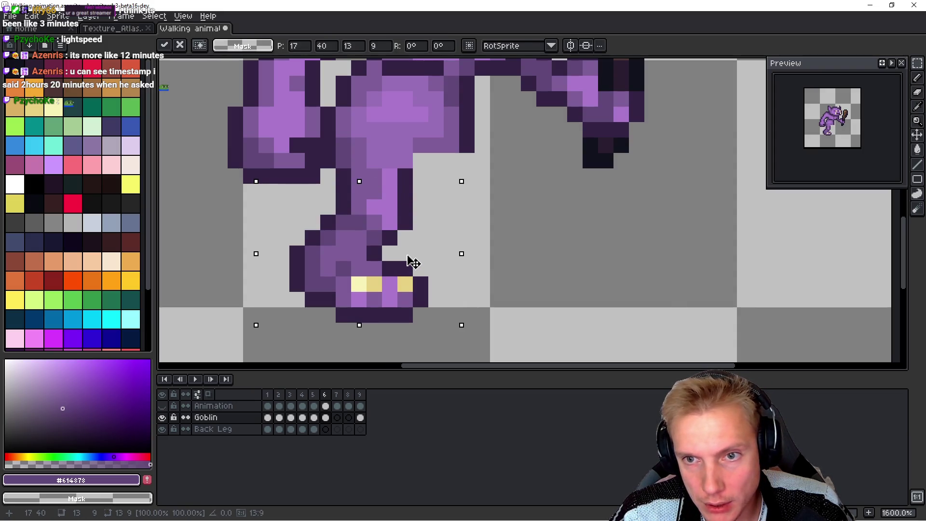
{"action": "key", "text": "h"}
Step: Flip between frames 5 and 6 to compare the moved leg
{"action": "key", "text": "comma"}
{"action": "key", "text": "period"}
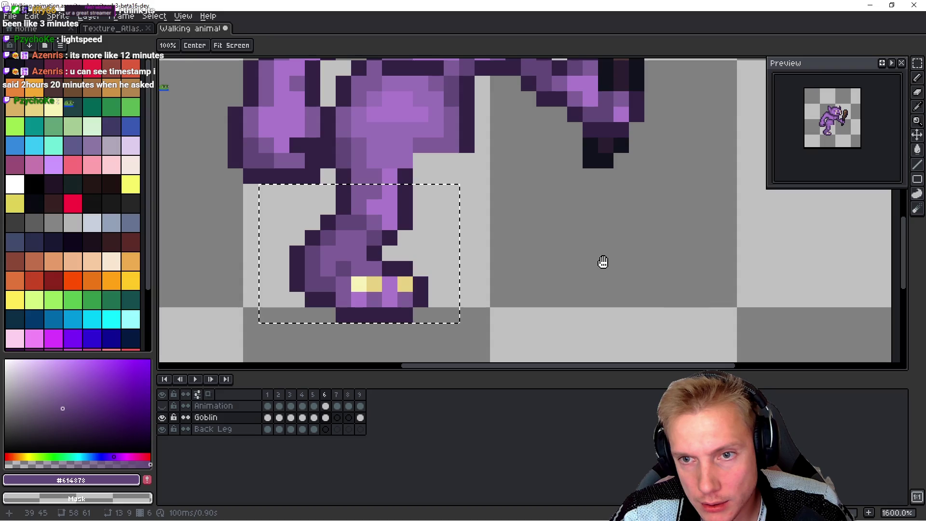
{"action": "key", "text": "comma"}
{"action": "key", "text": "period"}
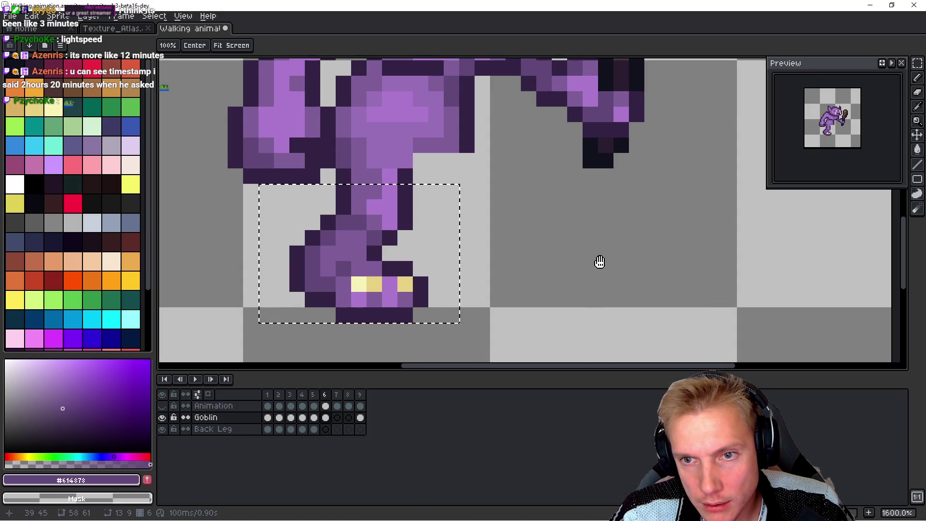
{"action": "key", "text": "comma"}
{"action": "key", "text": "period"}
{"action": "key", "text": "comma"}
{"action": "key", "text": "period"}
{"action": "key", "text": "comma"}
{"action": "key", "text": "period"}
Step: Clear the leg selection and recheck the leg across frames 5 and 6
{"action": "key", "text": "m"}
{"action": "left_click", "coordinate": [389, 176]}
{"action": "key", "text": "comma"}
{"action": "key", "text": "space"}
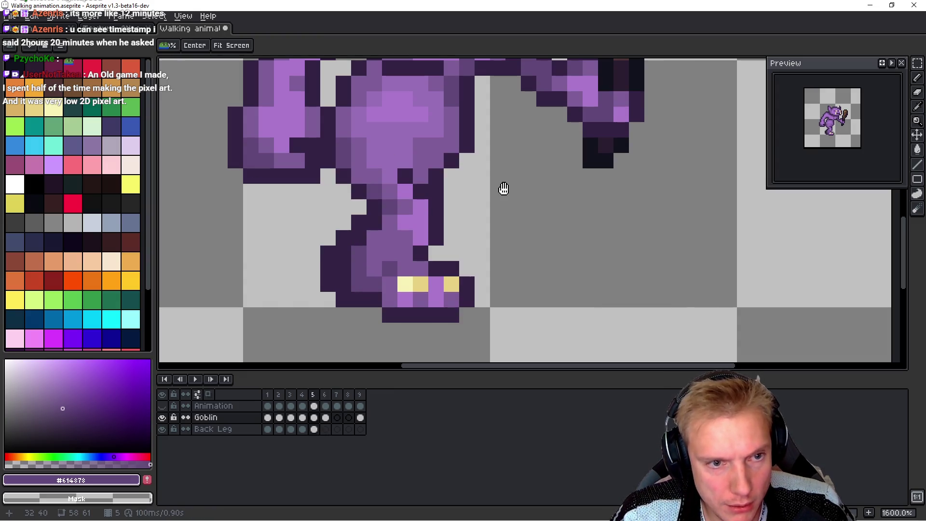
{"action": "key", "text": "period"}
{"action": "key", "text": "comma"}
{"action": "key", "text": "period"}
{"action": "key", "text": "comma"}
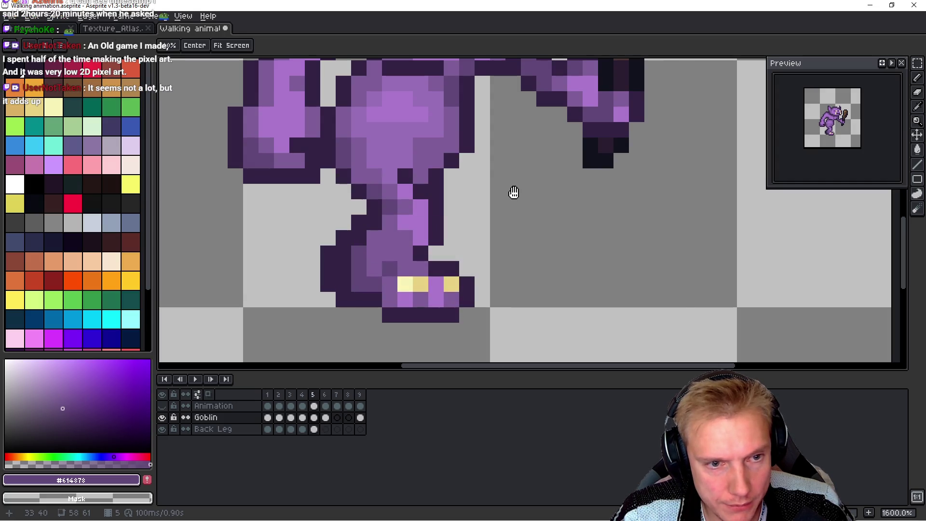
{"action": "key", "text": "period"}
{"action": "key", "text": "ctrl+shift+d"}
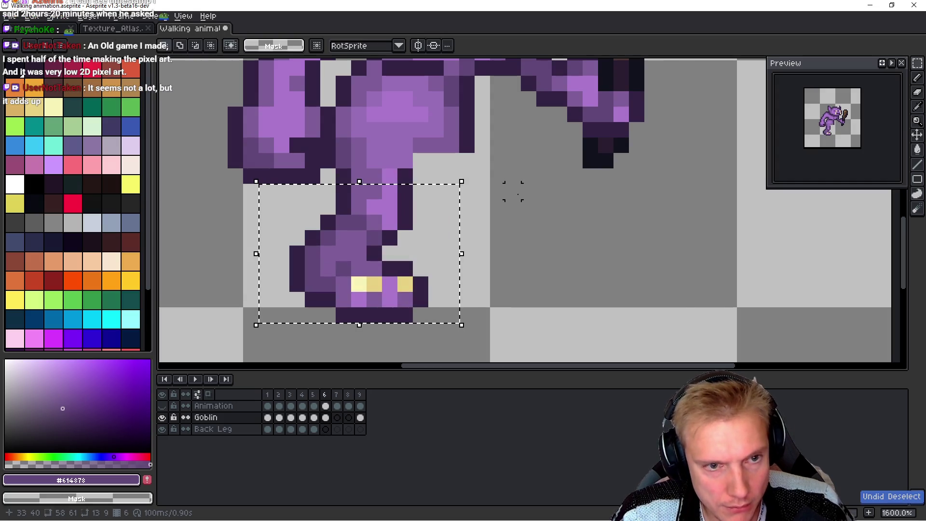
{"action": "key", "text": "ctrl+d"}
Step: Select the goblin's foot and compare it between frames 5 and 6
{"action": "mouse_move", "coordinate": [284, 338]}
{"action": "left_mouse_down"}
{"action": "mouse_move", "coordinate": [471, 258]}
{"action": "mouse_move", "coordinate": [475, 245]}
{"action": "left_mouse_up"}
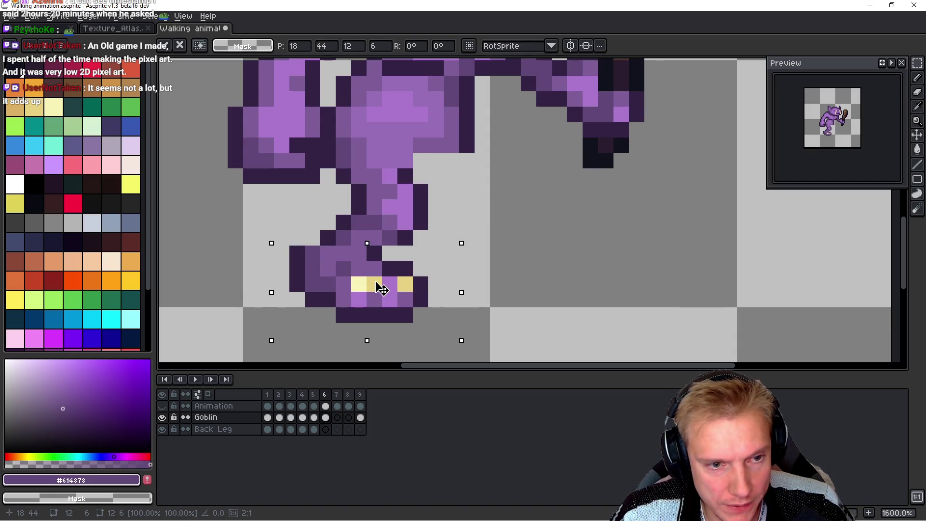
{"action": "key", "text": "comma"}
{"action": "key", "text": "period"}
{"action": "key", "text": "comma"}
{"action": "key", "text": "period"}
{"action": "key", "text": "comma"}
{"action": "key", "text": "period"}
{"action": "key", "text": "comma"}
{"action": "key", "text": "period"}
{"action": "key", "text": "comma"}
{"action": "key", "text": "period"}
{"action": "key", "text": "comma"}
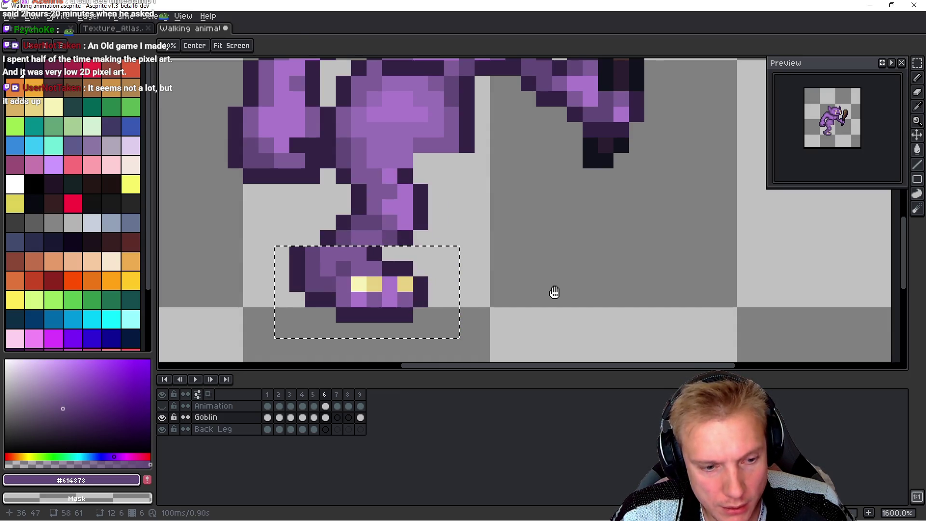
Step: Nudge the selected foot one pixel right, deselect, and compare against frame 5
{"action": "key", "text": "m"}
{"action": "key", "text": "Right"}
{"action": "key", "text": "ctrl+d"}
{"action": "key", "text": "space"}
{"action": "key", "text": "Left"}
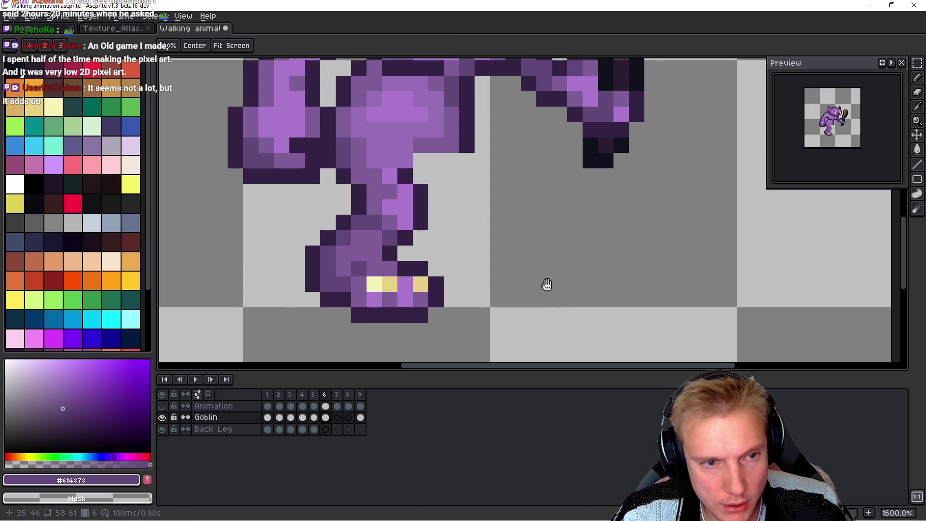
{"action": "key", "text": "Left"}
{"action": "key", "text": "Right"}
{"action": "key", "text": "Left"}
{"action": "key", "text": "Right"}
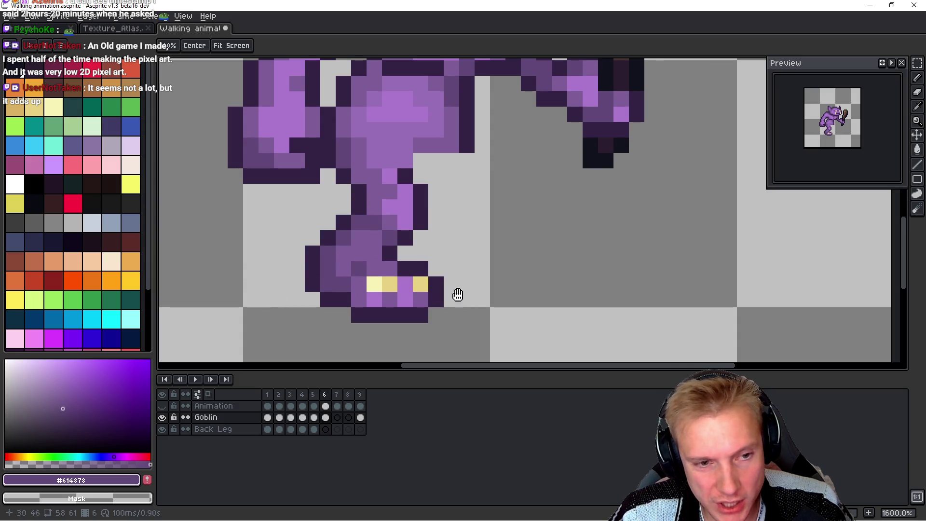
Step: Reselect the goblin's lower leg and shift it one pixel left
{"action": "mouse_move", "coordinate": [289, 338]}
{"action": "left_mouse_down"}
{"action": "mouse_move", "coordinate": [414, 275]}
{"action": "mouse_move", "coordinate": [470, 193]}
{"action": "left_mouse_up"}
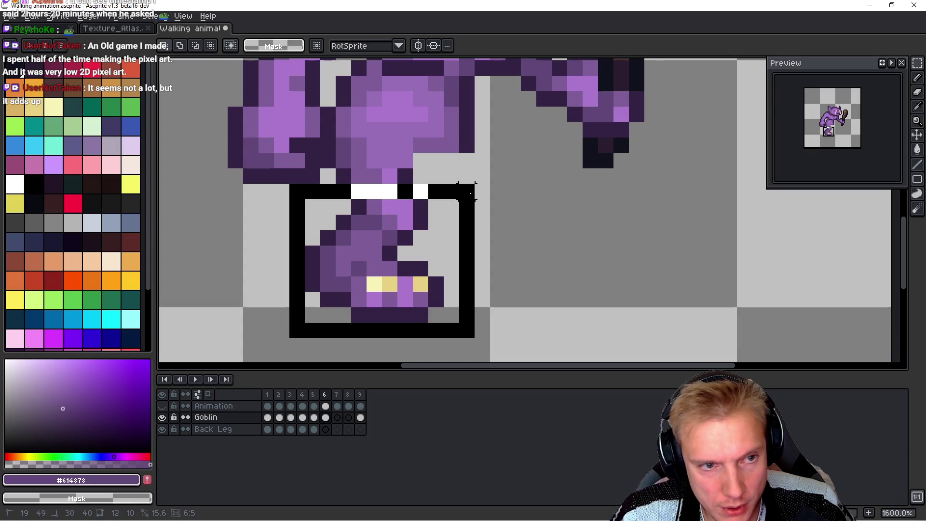
{"action": "left_click", "coordinate": [342, 180]}
{"action": "mouse_move", "coordinate": [320, 166]}
{"action": "left_mouse_down"}
{"action": "mouse_move", "coordinate": [476, 310]}
{"action": "mouse_move", "coordinate": [492, 340]}
{"action": "left_mouse_up"}
{"action": "left_click_drag", "start_coordinate": [262, 319], "coordinate": [333, 231]}
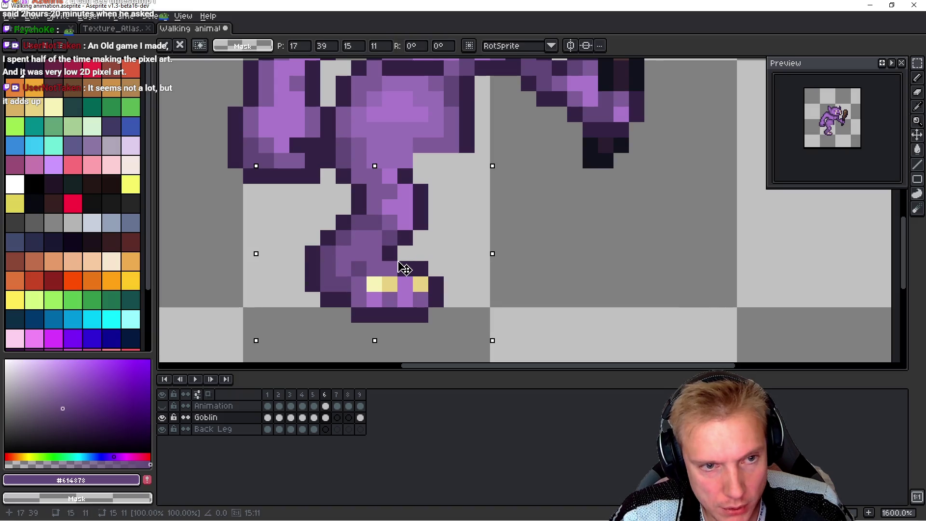
{"action": "left_click_drag", "start_coordinate": [405, 269], "coordinate": [386, 268]}
{"action": "key", "text": "Return"}
{"action": "key", "text": "h"}
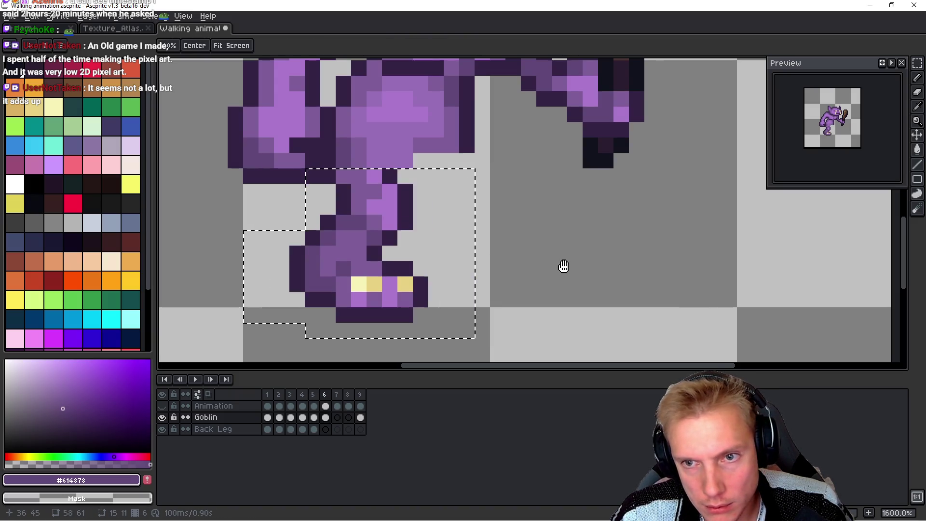
Step: Compare the leg with frame 5, then advance to frame 7 and zoom out
{"action": "key", "text": "comma"}
{"action": "key", "text": "period"}
{"action": "key", "text": "comma"}
{"action": "key", "text": "period"}
{"action": "key", "text": "comma"}
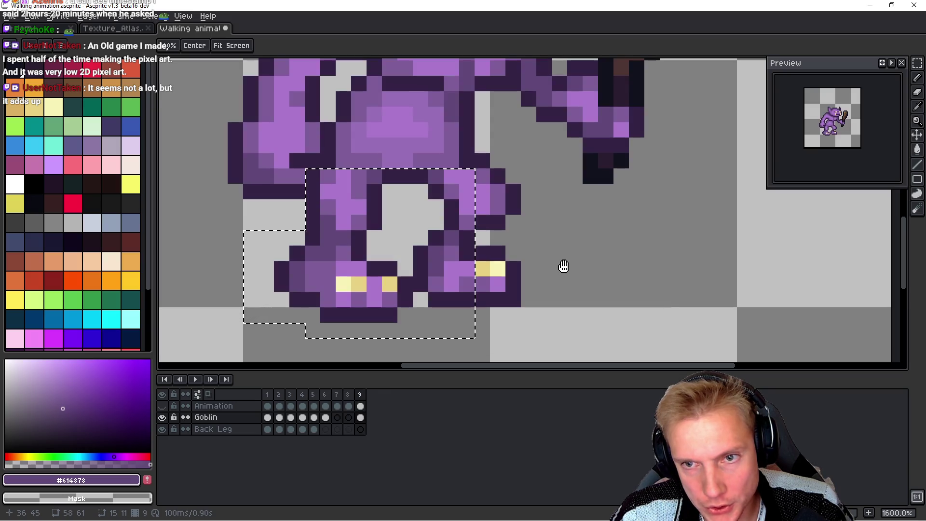
{"action": "key", "text": "period"}
{"action": "key", "text": "period"}
{"action": "scroll", "coordinate": [563, 265], "scroll_direction": "down", "scroll_amount": 1}
{"action": "key", "text": "comma"}
{"action": "key", "text": "Down"}
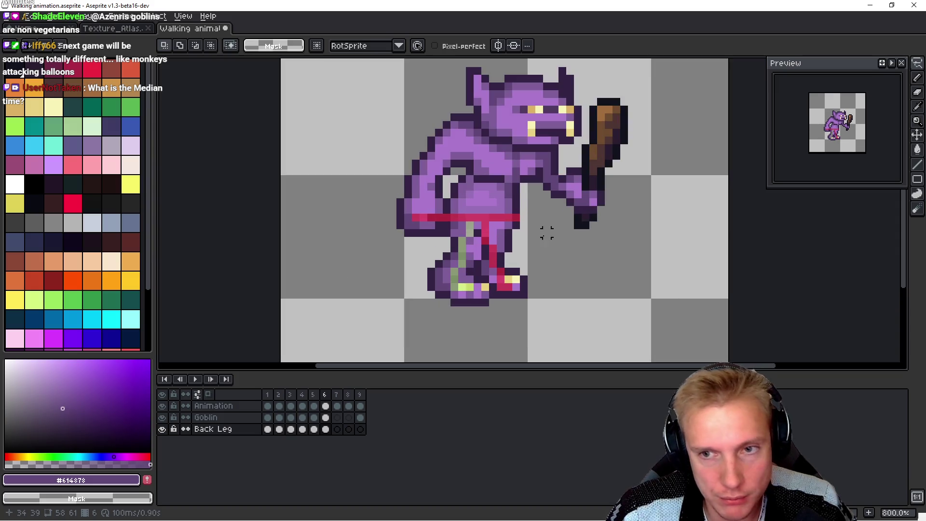
Step: Flip between frames 6 and 7 to compare the legs with the guide lines
{"action": "key", "text": "comma"}
{"action": "key", "text": "period"}
{"action": "key", "text": "period"}
{"action": "key", "text": "comma"}
{"action": "key", "text": "period"}
{"action": "key", "text": "period"}
{"action": "key", "text": "comma"}
{"action": "key", "text": "comma"}
{"action": "key", "text": "period"}
{"action": "key", "text": "period"}
{"action": "key", "text": "comma"}
{"action": "key", "text": "comma"}
{"action": "key", "text": "period"}
{"action": "key", "text": "comma"}
{"action": "key", "text": "period"}
{"action": "key", "text": "period"}
{"action": "key", "text": "period"}
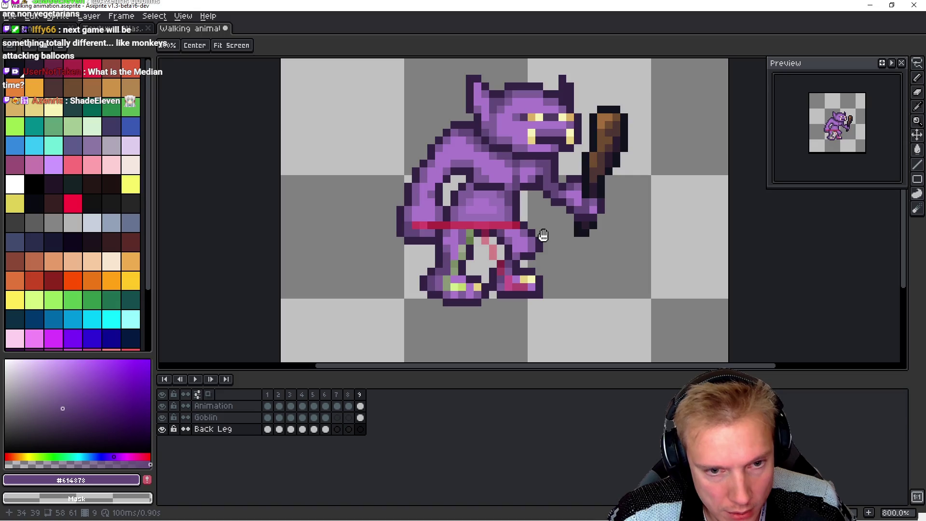
{"action": "key", "text": "comma"}
{"action": "key", "text": "comma"}
{"action": "key", "text": "comma"}
{"action": "key", "text": "period"}
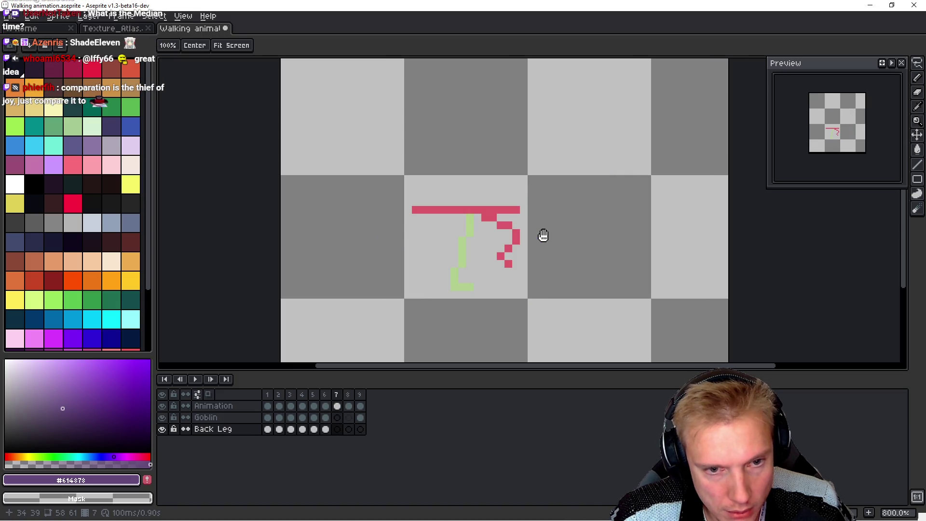
{"action": "key", "text": "period"}
{"action": "key", "text": "comma"}
{"action": "key", "text": "comma"}
{"action": "key", "text": "period"}
{"action": "key", "text": "period"}
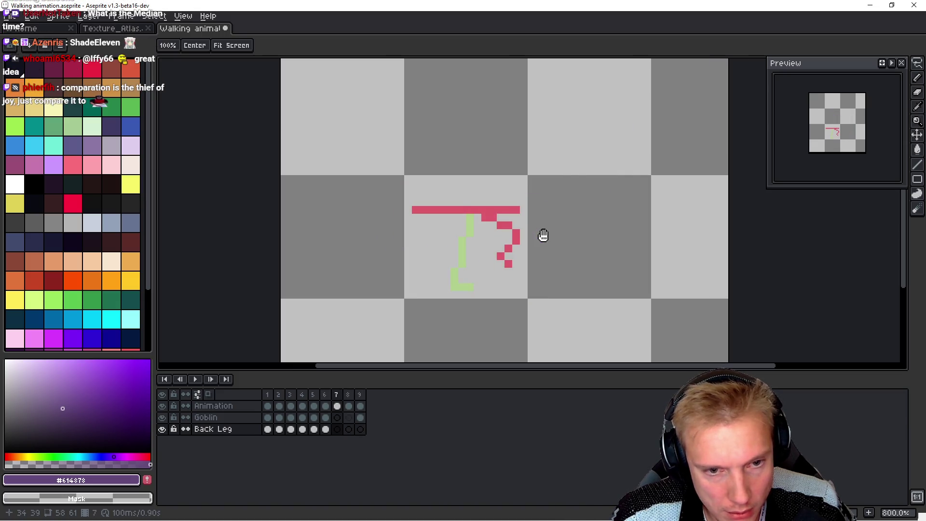
{"action": "key", "text": "comma"}
{"action": "key", "text": "comma"}
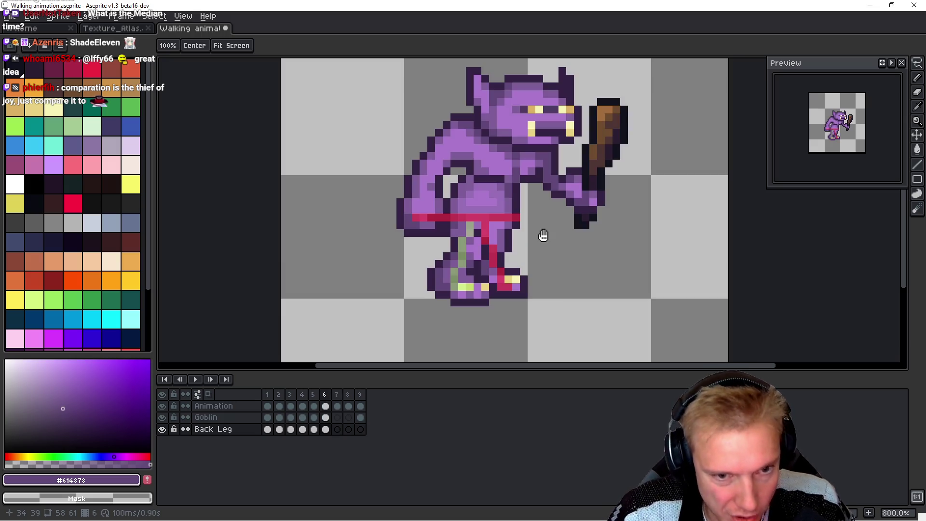
Step: Advance to frame 9, check frames 7 and 8, and end on frame 9
{"action": "key", "text": "period"}
{"action": "key", "text": "period"}
{"action": "key", "text": "period"}
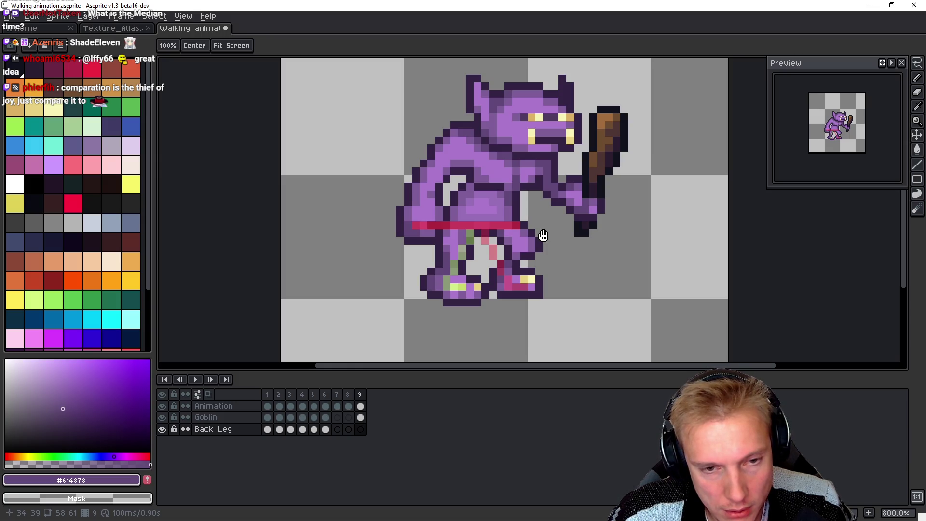
{"action": "key", "text": "comma"}
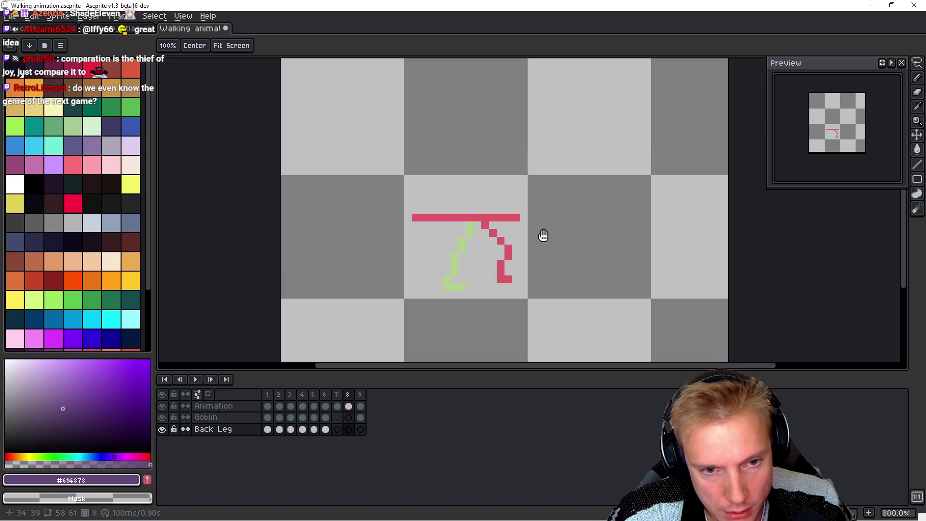
{"action": "key", "text": "comma"}
{"action": "key", "text": "period"}
{"action": "key", "text": "period"}
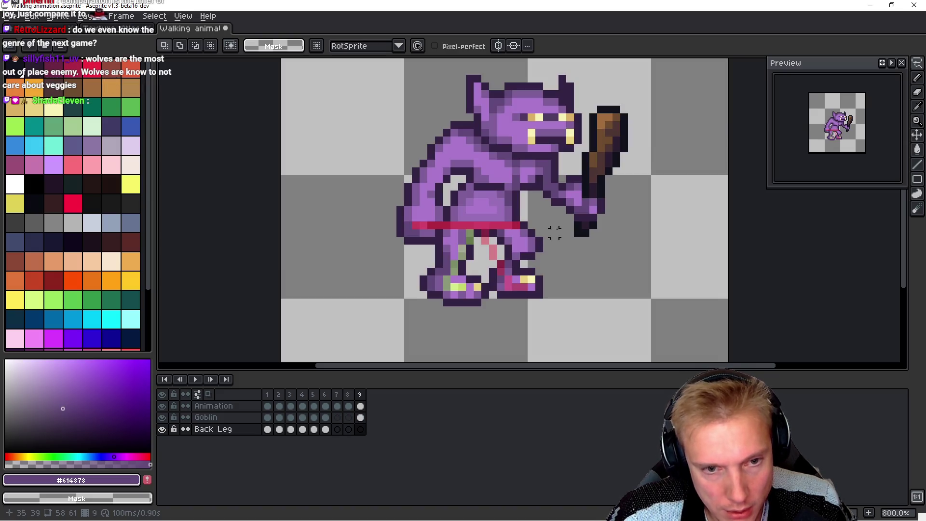
Step: Copy the front leg from frame 9's Goblin layer and paste it onto frame 7's Back Leg guide
{"action": "left_click", "coordinate": [539, 227], "text": "ctrl"}
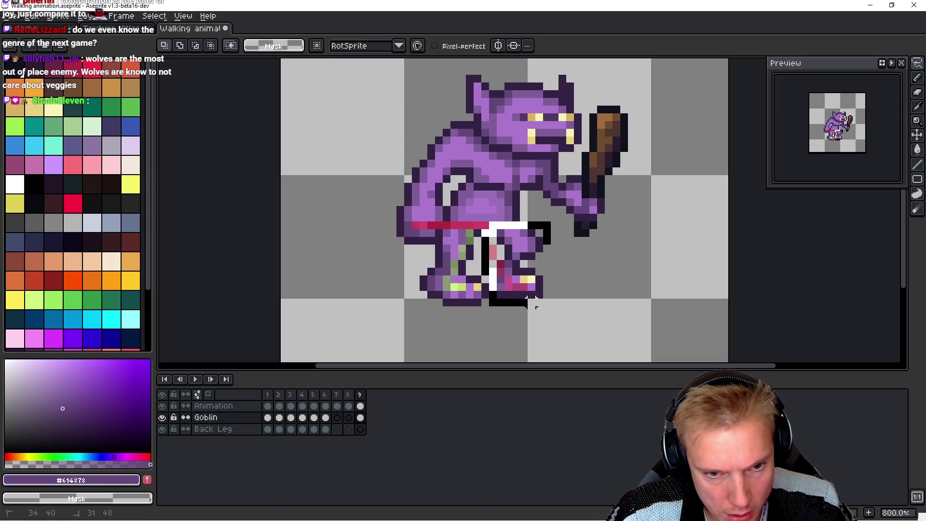
{"action": "key", "text": "ctrl+d"}
{"action": "key", "text": "space"}
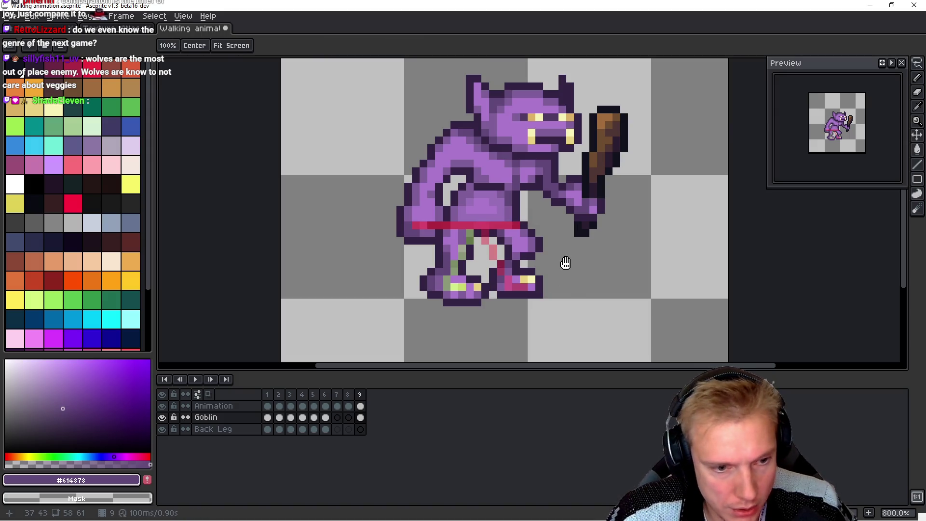
{"action": "key", "text": "comma"}
{"action": "key", "text": "comma"}
{"action": "left_click", "coordinate": [570, 264], "text": "ctrl"}
{"action": "key", "text": "ctrl+v"}
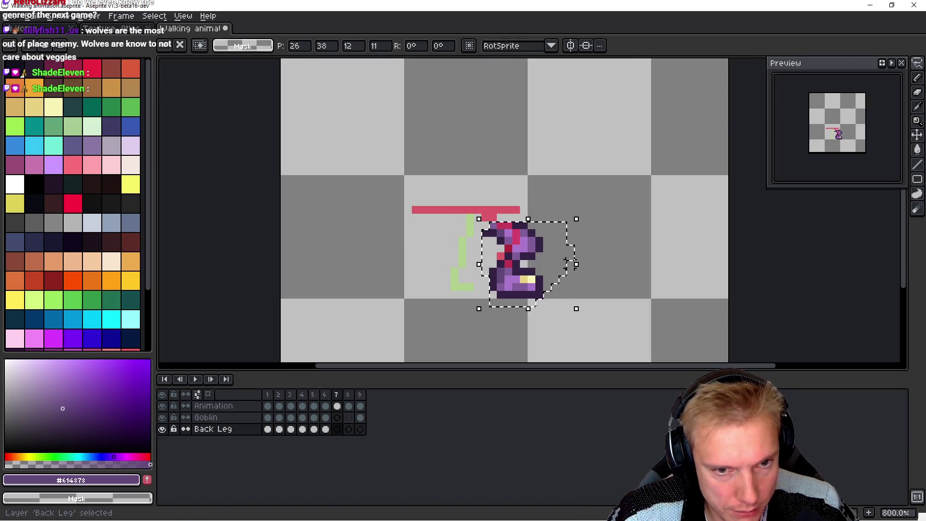
{"action": "left_click_drag", "start_coordinate": [541, 255], "coordinate": [537, 234]}
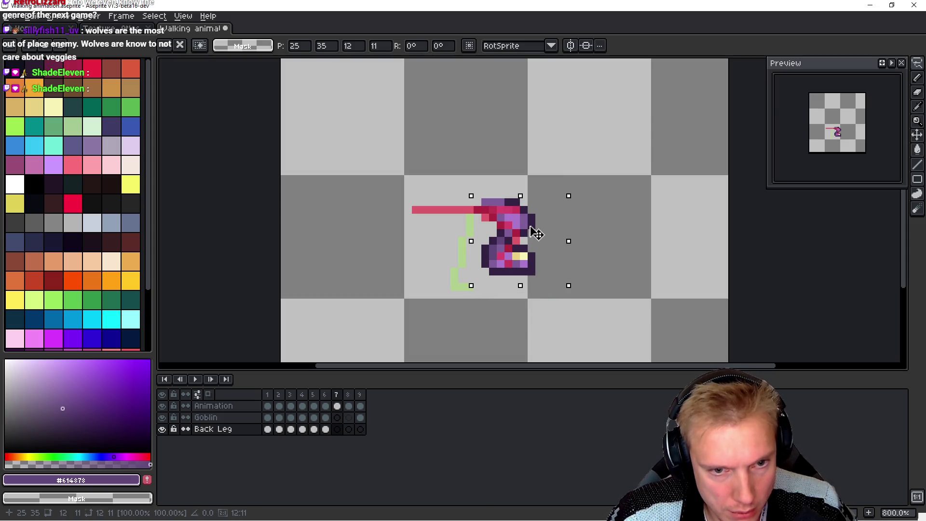
{"action": "key", "text": "Return"}
Step: Compare the placed leg between frames 6 and 7, ending on frame 6
{"action": "key", "text": "Left"}
{"action": "key", "text": "Right"}
{"action": "key", "text": "Left"}
{"action": "key", "text": "Right"}
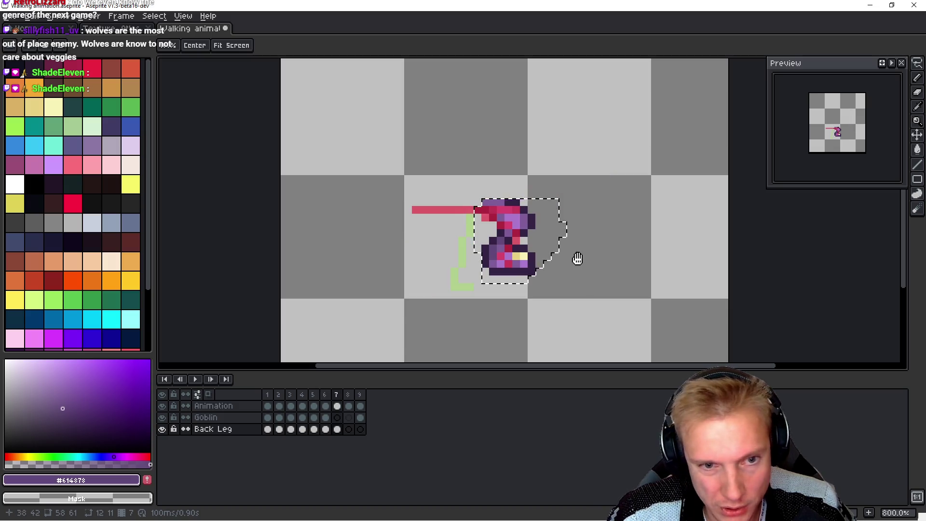
{"action": "key", "text": "Left"}
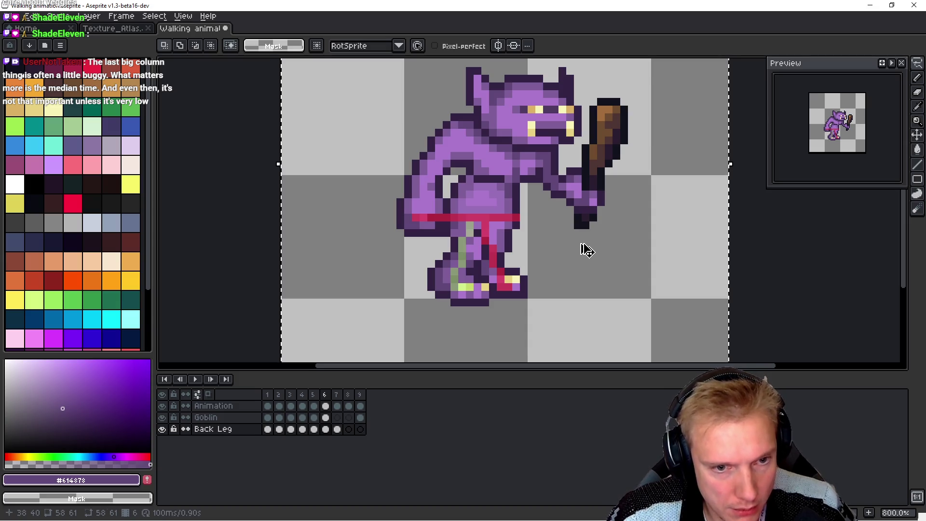
Step: Flip between frames 6 and 7 to compare the goblin's poses
{"action": "key", "text": "space"}
{"action": "key", "text": "Right"}
{"action": "key", "text": "Left"}
{"action": "key", "text": "Right"}
{"action": "key", "text": "Left"}
{"action": "key", "text": "Right"}
{"action": "key", "text": "Left"}
{"action": "key", "text": "Right"}
{"action": "key", "text": "Left"}
{"action": "key", "text": "Right"}
Step: Copy the goblin body from frame 6's Goblin layer and paste it onto frame 7
{"action": "key", "text": "ctrl+v"}
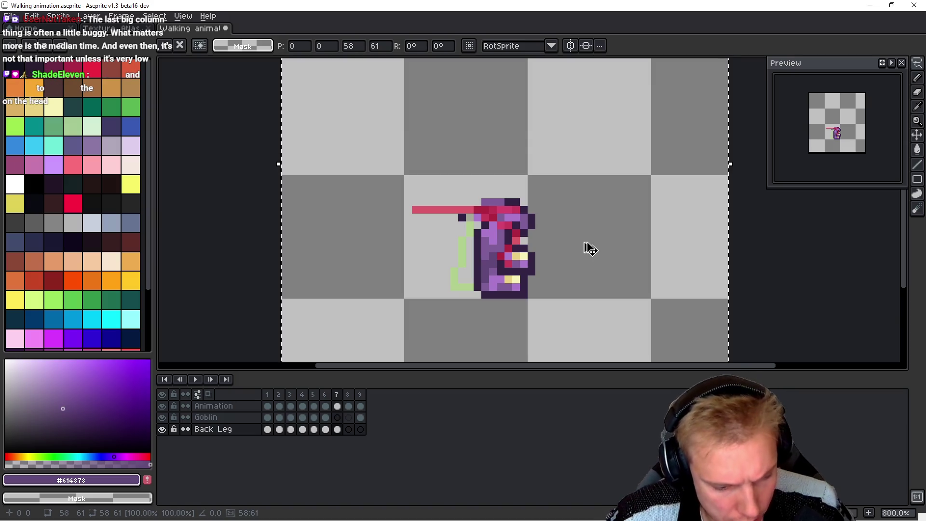
{"action": "key", "text": "ctrl+z"}
{"action": "key", "text": "h"}
{"action": "key", "text": "Left"}
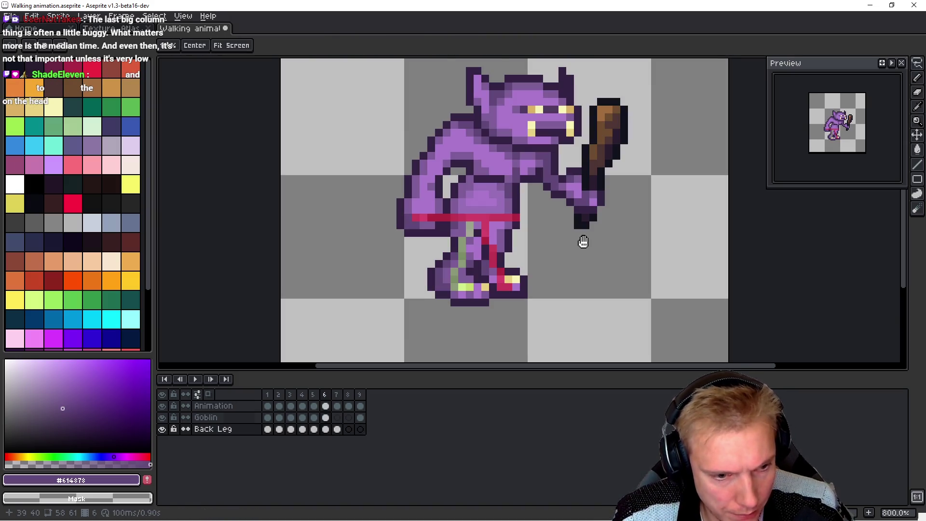
{"action": "key", "text": "Up"}
{"action": "key", "text": "m"}
{"action": "key", "text": "ctrl+d"}
{"action": "key", "text": "Right"}
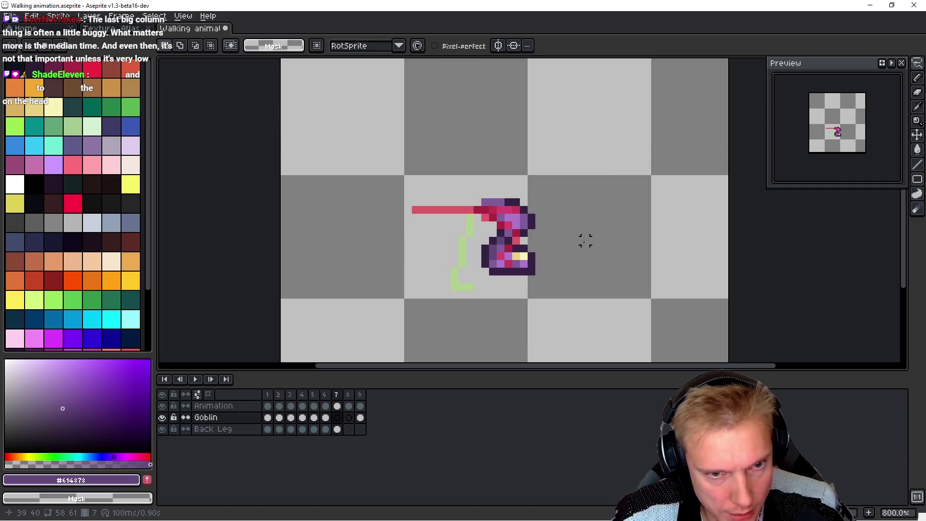
{"action": "key", "text": "ctrl+v"}
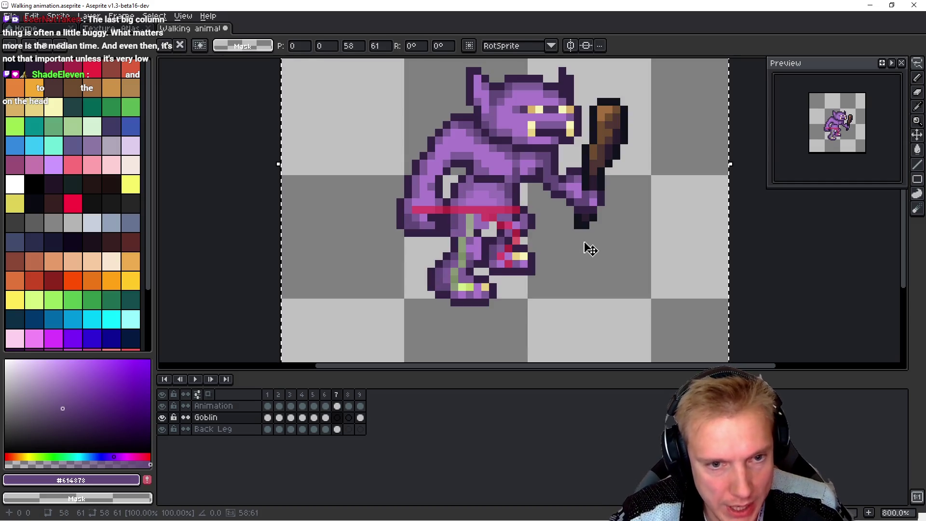
Step: Lasso the goblin's upper body, then preview the walk animation and stop on frame 7
{"action": "key", "text": "q"}
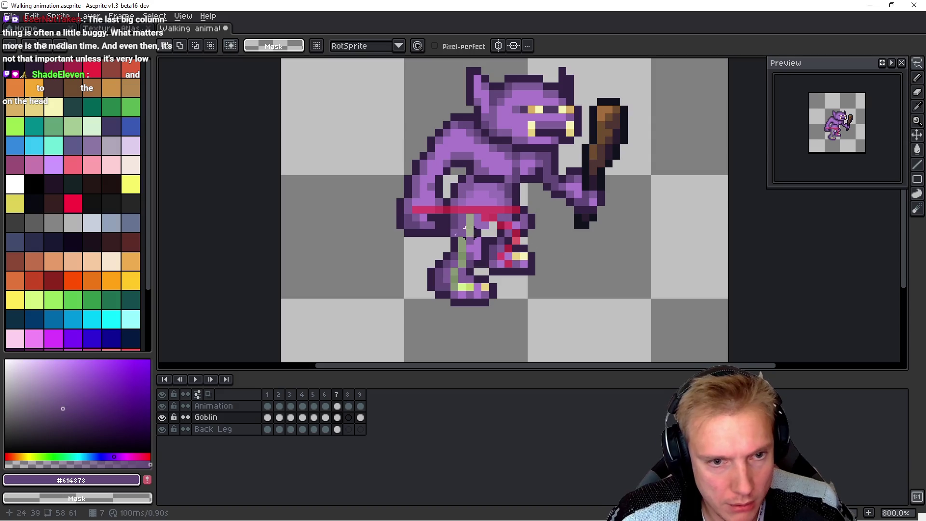
{"action": "mouse_move", "coordinate": [368, 203]}
{"action": "left_mouse_down"}
{"action": "mouse_move", "coordinate": [444, 233]}
{"action": "mouse_move", "coordinate": [662, 175]}
{"action": "mouse_move", "coordinate": [526, 60]}
{"action": "mouse_move", "coordinate": [379, 268]}
{"action": "mouse_move", "coordinate": [363, 247]}
{"action": "left_mouse_up"}
{"action": "key", "text": "ctrl+d"}
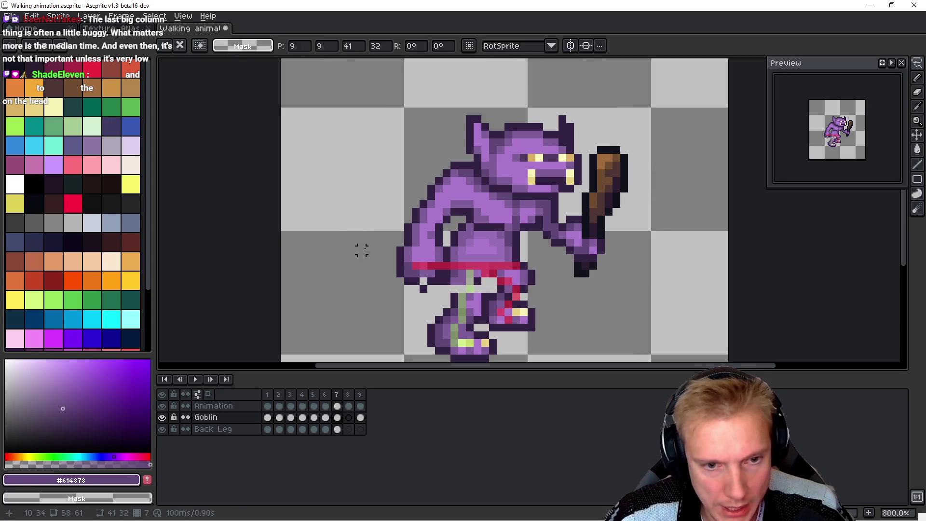
{"action": "key", "text": "Return"}
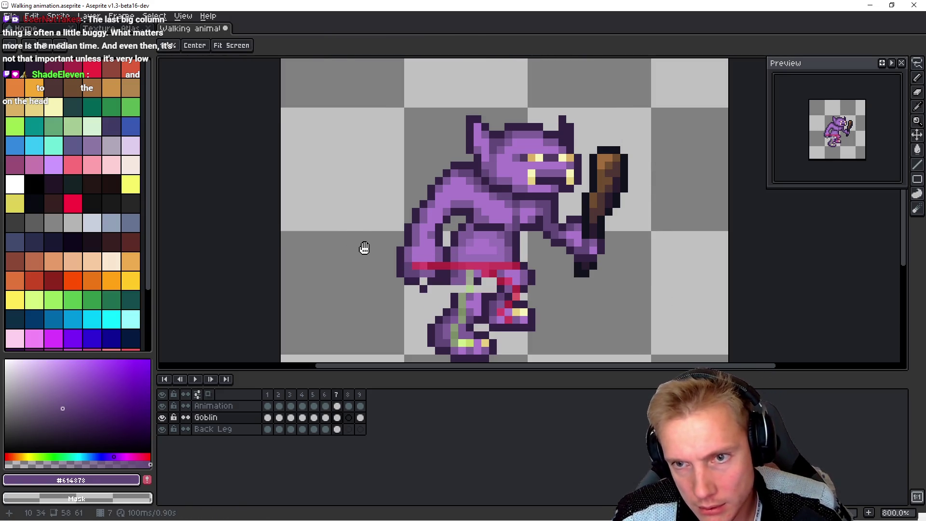
{"action": "key", "text": "Return"}
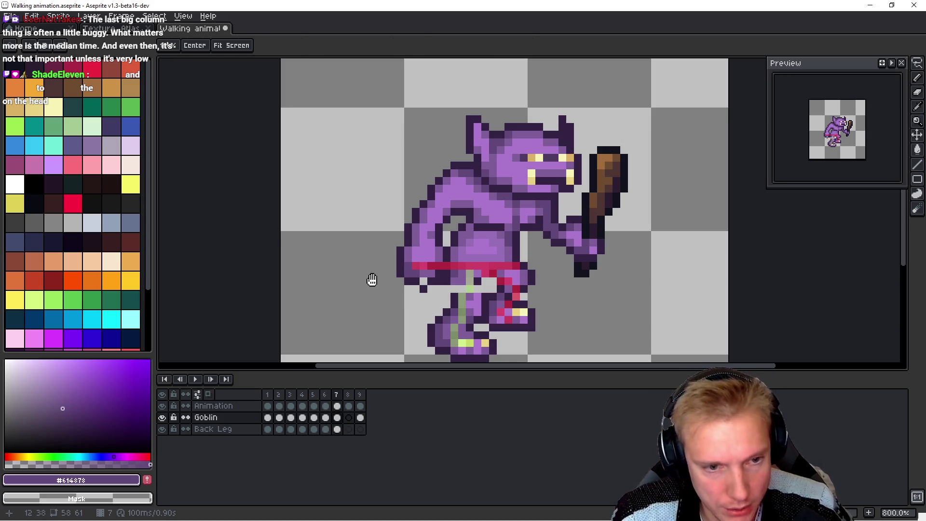
Step: Zoom in and paint the stray pixel below the waist with outline colour #342345
{"action": "key", "text": "m"}
{"action": "scroll", "coordinate": [373, 278], "scroll_direction": "up", "scroll_amount": 4}
{"action": "key", "text": "b"}
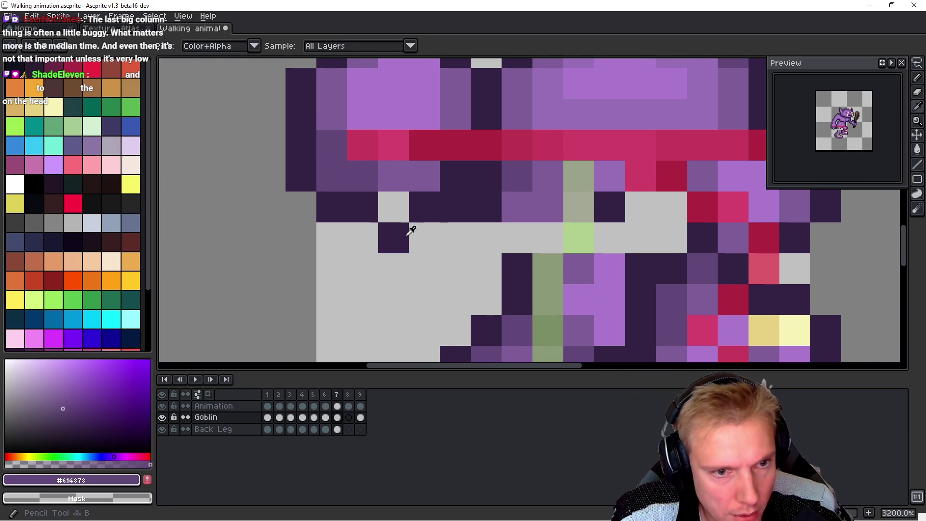
{"action": "left_click", "coordinate": [394, 238], "text": "alt"}
{"action": "left_click", "coordinate": [388, 208]}
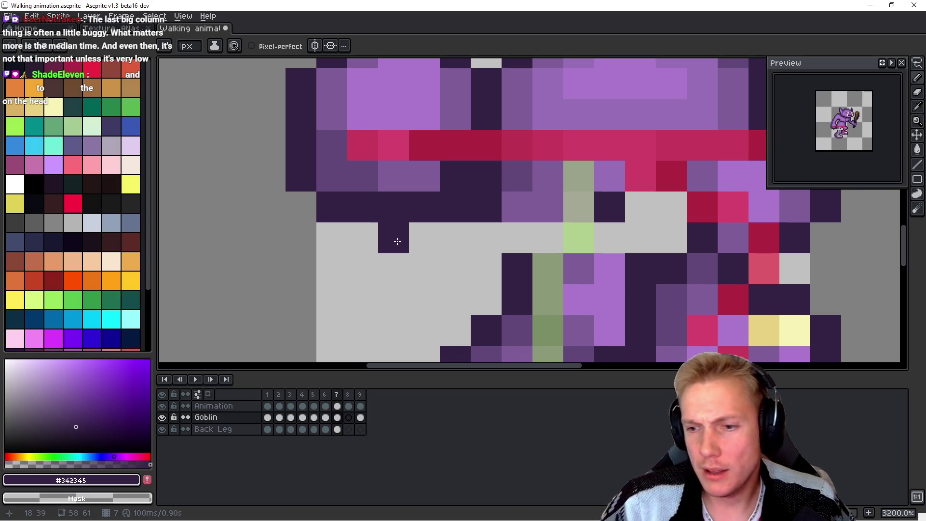
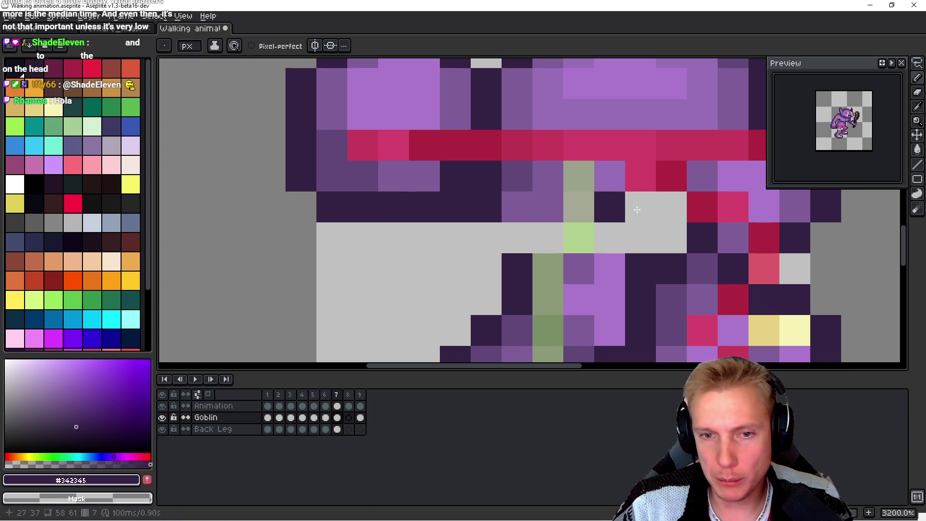
Step: Hide the Animation layer and paint a leg pixel mid-purple on frame 7
{"action": "scroll", "coordinate": [639, 220], "scroll_direction": "down", "scroll_amount": 3}
{"action": "scroll", "coordinate": [639, 219], "scroll_direction": "up", "scroll_amount": 2}
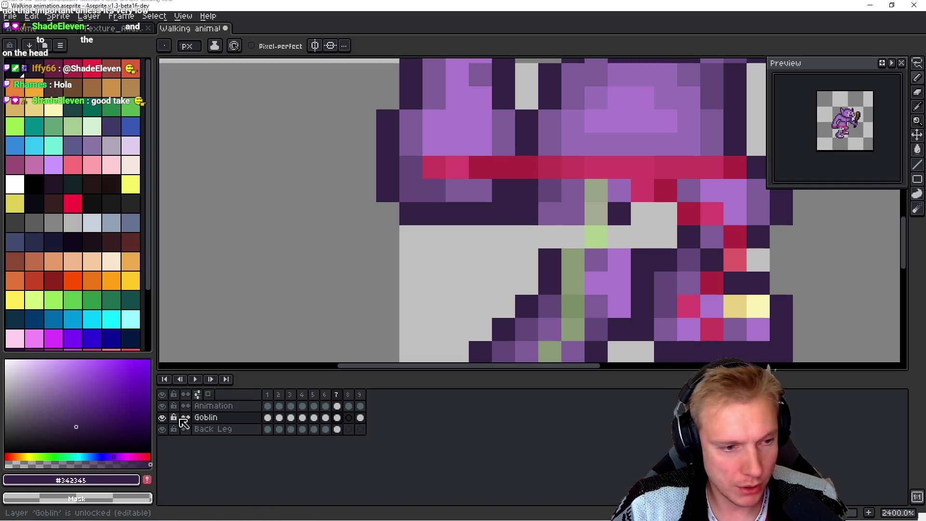
{"action": "left_click", "coordinate": [162, 406]}
{"action": "left_click_drag", "start_coordinate": [570, 258], "coordinate": [453, 249]}
{"action": "left_click", "coordinate": [454, 249], "text": "alt"}
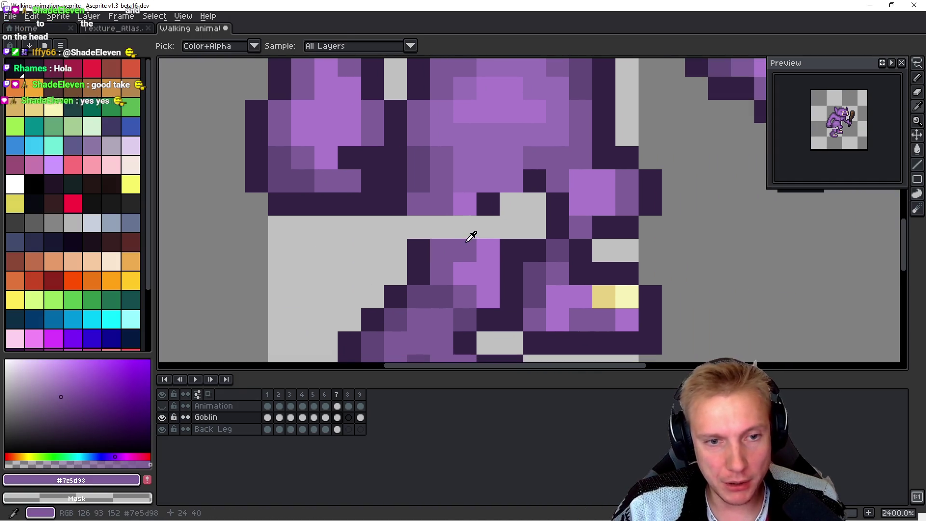
{"action": "left_click", "coordinate": [462, 226]}
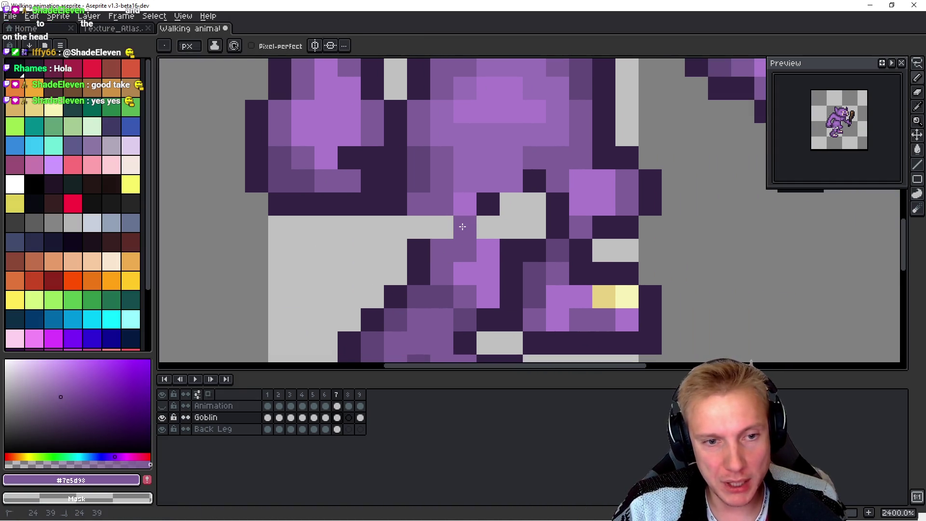
Step: Add a dark outline pixel between the legs and fill a grey leg gap purple, checking against frame 6
{"action": "left_click", "coordinate": [502, 192], "text": "alt"}
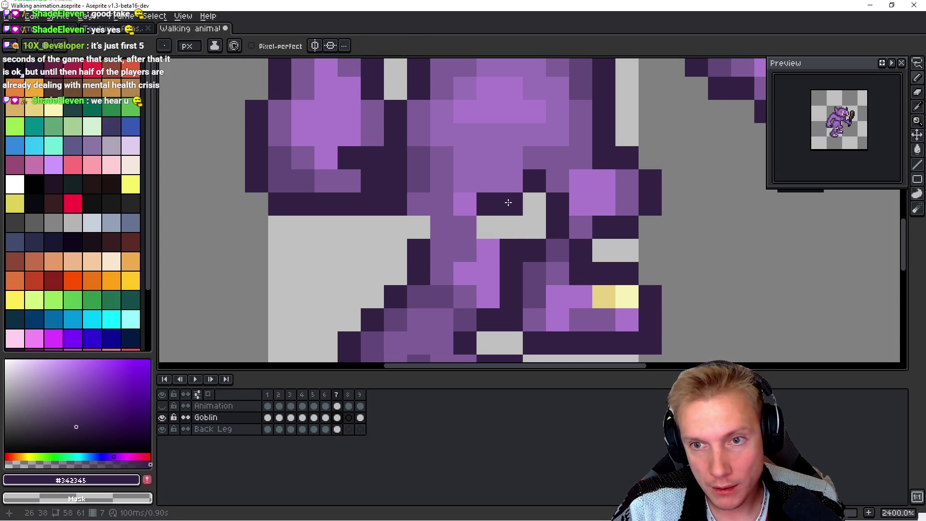
{"action": "left_click", "coordinate": [510, 181]}
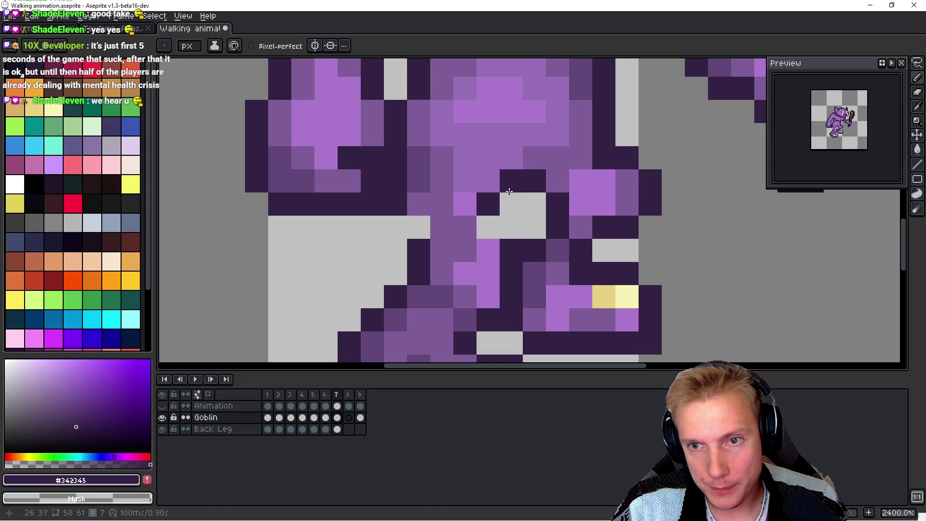
{"action": "left_click", "coordinate": [472, 236], "text": "alt"}
{"action": "left_click", "coordinate": [482, 227]}
{"action": "left_click", "coordinate": [417, 241], "text": "alt"}
{"action": "key", "text": "Left"}
{"action": "key", "text": "Right"}
{"action": "key", "text": "Left"}
{"action": "key", "text": "Left"}
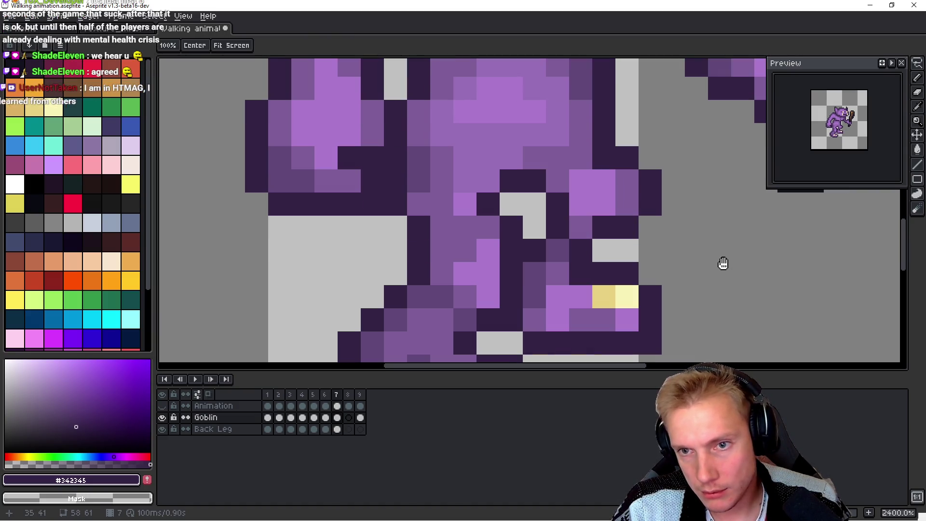
{"action": "key", "text": "Right"}
{"action": "key", "text": "Right"}
Step: Erase one outline pixel, repaint two dark pixels mid-purple and add a new dark outline pixel
{"action": "right_click", "coordinate": [516, 201]}
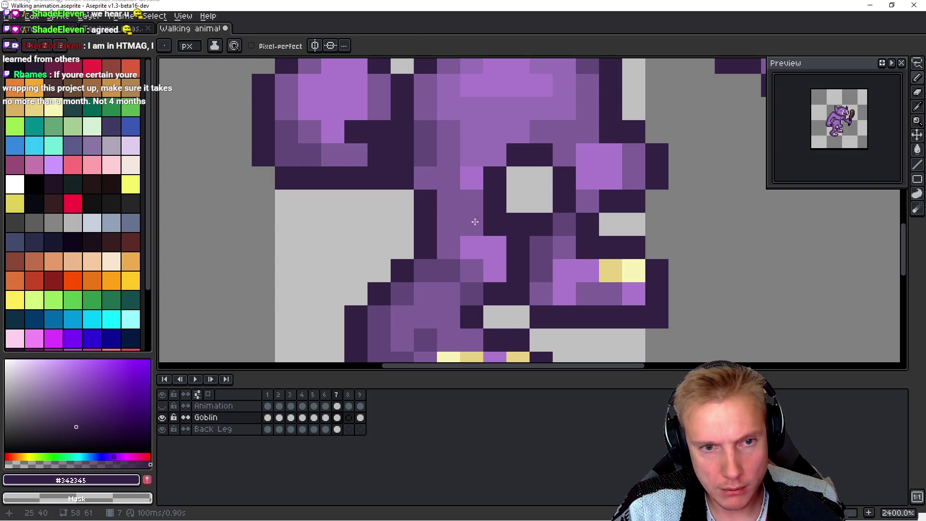
{"action": "left_click", "coordinate": [491, 219], "text": "alt"}
{"action": "left_click", "coordinate": [463, 210], "text": "alt"}
{"action": "left_click", "coordinate": [492, 205]}
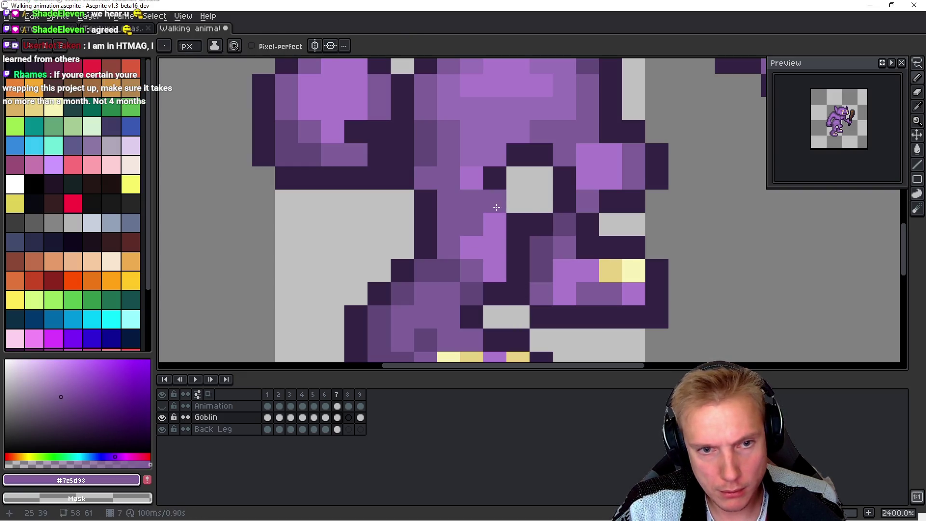
{"action": "left_click", "coordinate": [499, 180], "text": "alt"}
{"action": "left_click", "coordinate": [518, 201]}
Step: Flip between frame 7 and the next frame to check the repainted legs
{"action": "key", "text": "Right"}
{"action": "key", "text": "Left"}
{"action": "key", "text": "Right"}
{"action": "key", "text": "Left"}
{"action": "key", "text": "Right"}
{"action": "key", "text": "Left"}
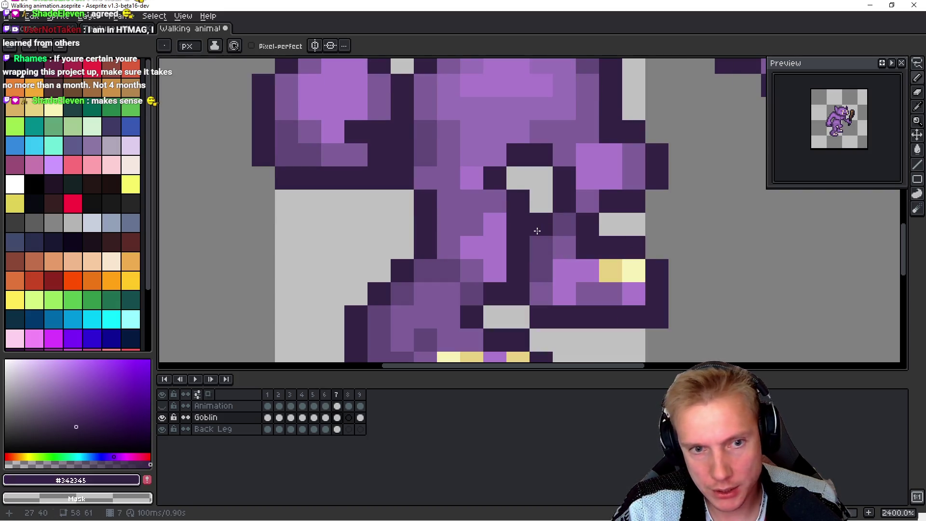
{"action": "left_click_drag", "start_coordinate": [537, 231], "coordinate": [532, 185]}
{"action": "key", "text": "m"}
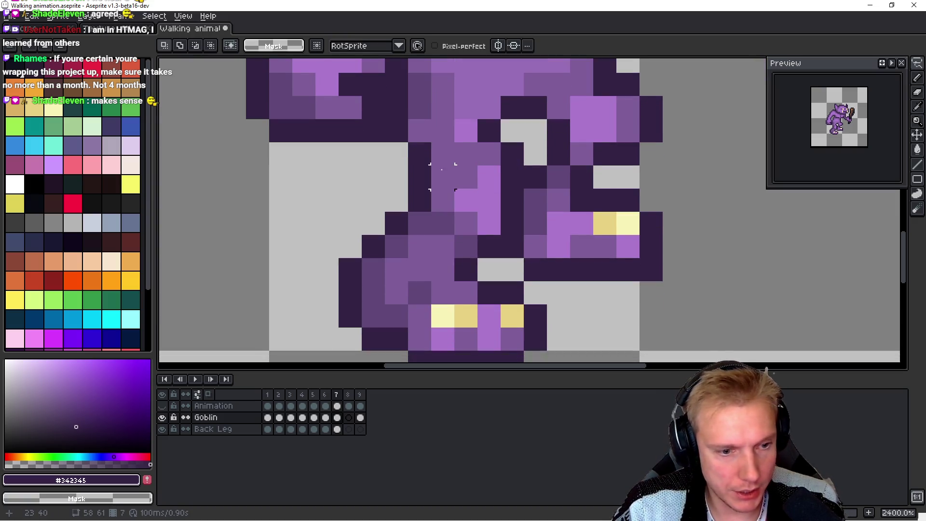
Step: Select a block of leg pixels and shift it up one pixel on frame 7
{"action": "mouse_move", "coordinate": [427, 167]}
{"action": "left_mouse_down"}
{"action": "mouse_move", "coordinate": [430, 189]}
{"action": "mouse_move", "coordinate": [491, 240]}
{"action": "left_mouse_up"}
{"action": "key", "text": "ctrl+z"}
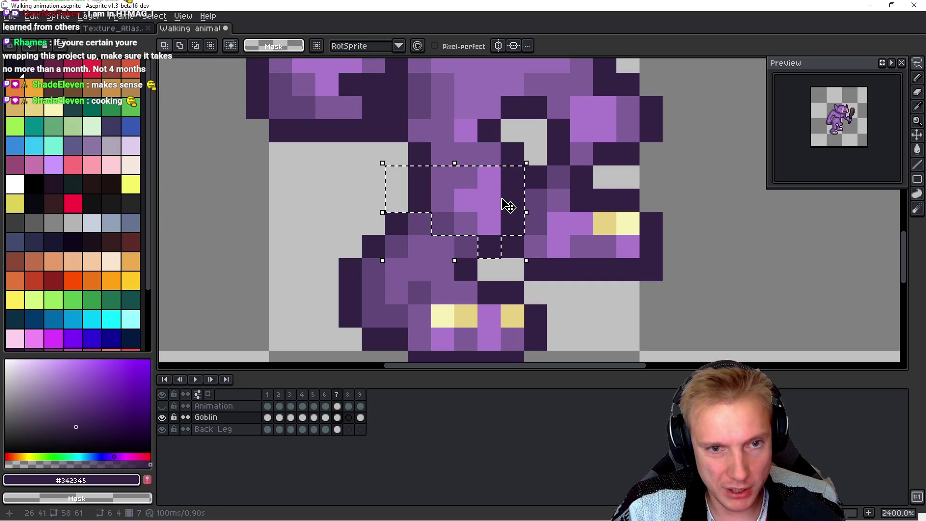
{"action": "left_click", "coordinate": [504, 176]}
{"action": "key", "text": "Up"}
{"action": "key", "text": "Return"}
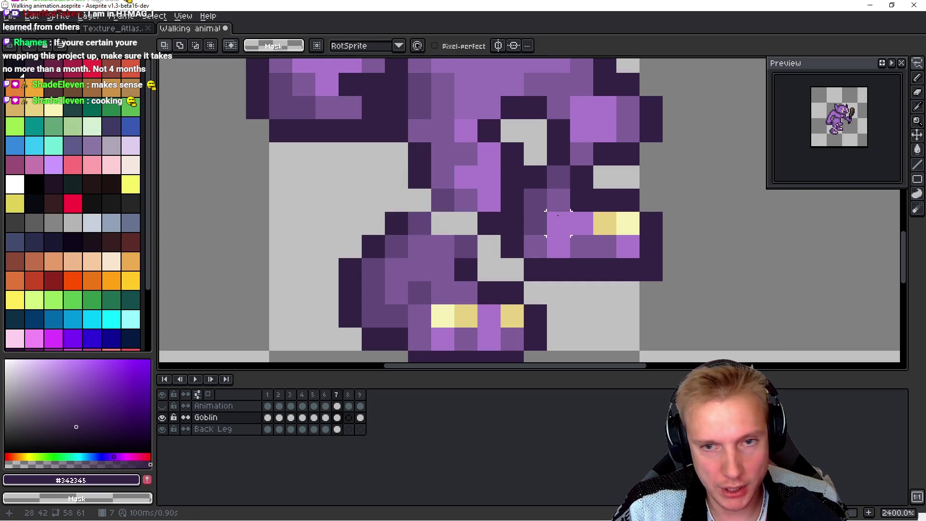
{"action": "key", "text": "Left"}
{"action": "key", "text": "Right"}
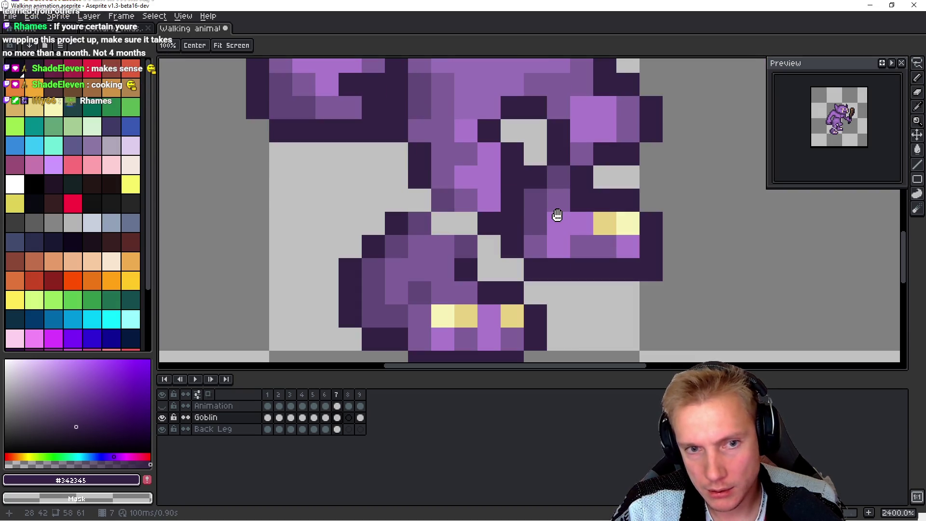
Step: Paint two dark outline pixels and fill two grey gaps in the leg with mid-purple
{"action": "key", "text": "b"}
{"action": "left_click", "coordinate": [497, 206]}
{"action": "left_click", "coordinate": [467, 196], "text": "alt"}
{"action": "left_click", "coordinate": [456, 215]}
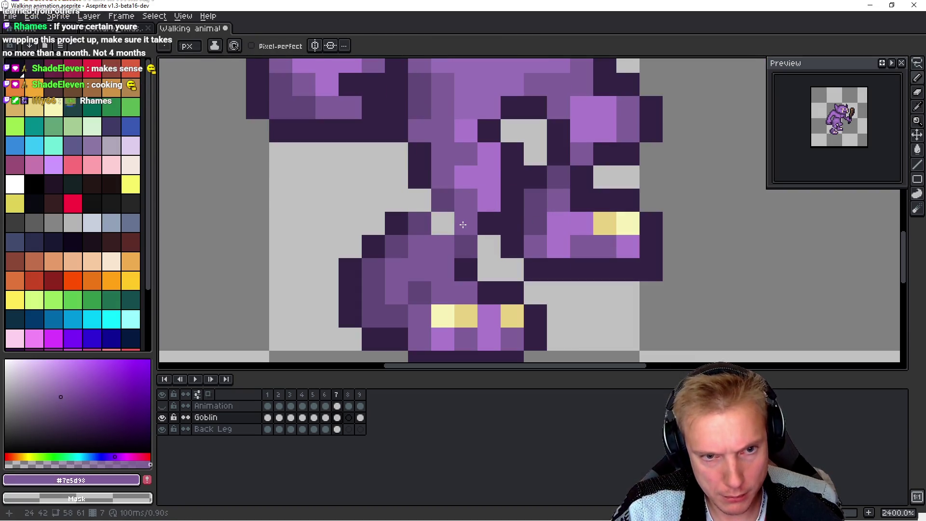
{"action": "left_click", "coordinate": [446, 221]}
{"action": "left_click", "coordinate": [422, 175], "text": "alt"}
{"action": "left_click", "coordinate": [418, 200]}
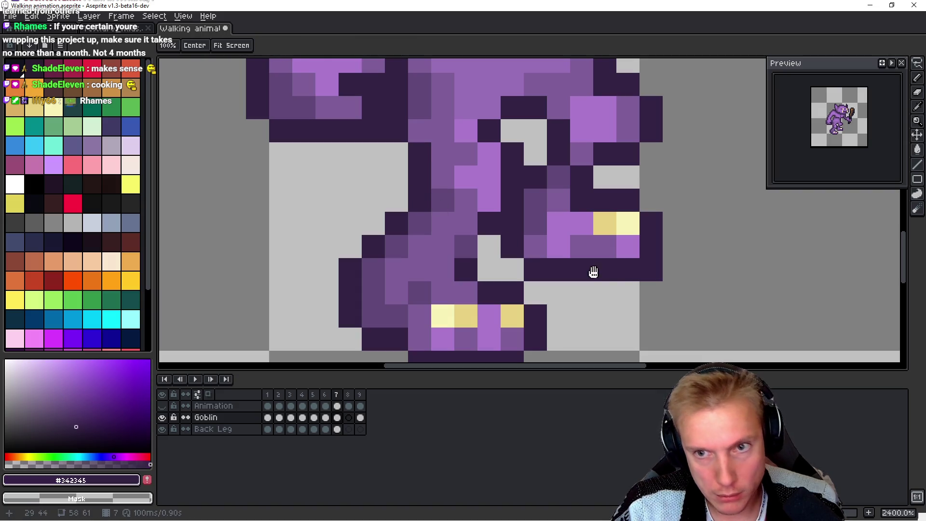
Step: Check against frame 6 and add a dark outline pixel below the leg
{"action": "key", "text": "Left"}
{"action": "key", "text": "Right"}
{"action": "key", "text": "Left"}
{"action": "key", "text": "Right"}
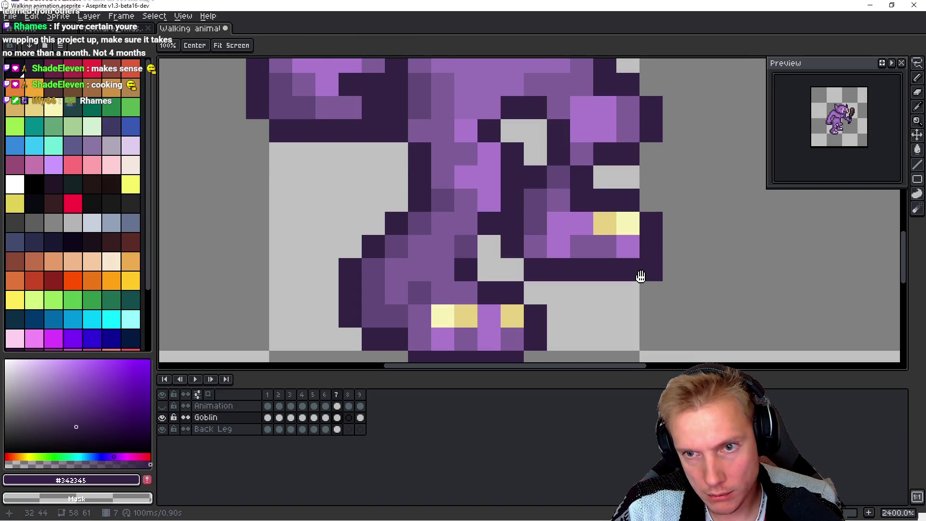
{"action": "key", "text": "b"}
{"action": "left_click", "coordinate": [482, 245]}
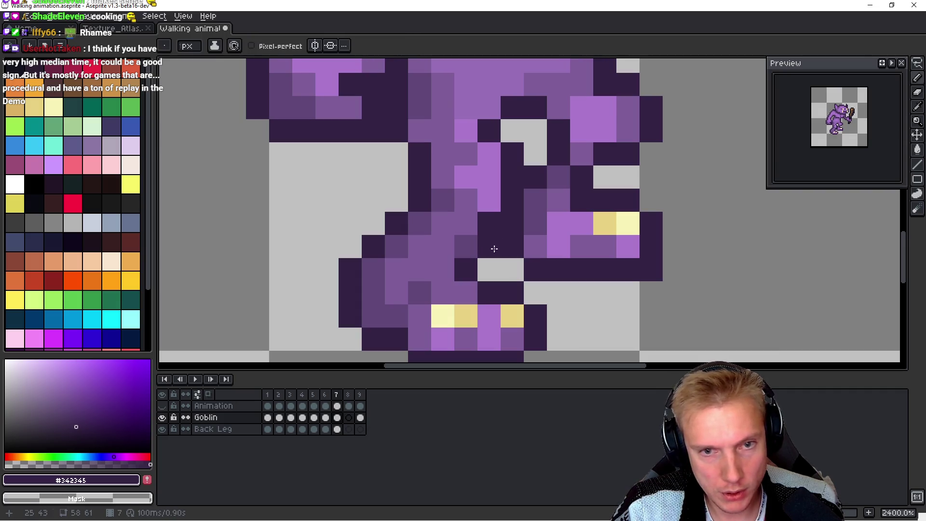
{"action": "key", "text": "h"}
{"action": "key", "text": "Left"}
{"action": "key", "text": "Right"}
{"action": "key", "text": "b"}
Step: Sample the leg's lighter purple and outline colours while comparing frames 6 and 7
{"action": "left_click", "coordinate": [449, 142], "text": "alt"}
{"action": "left_click", "coordinate": [424, 168], "text": "alt"}
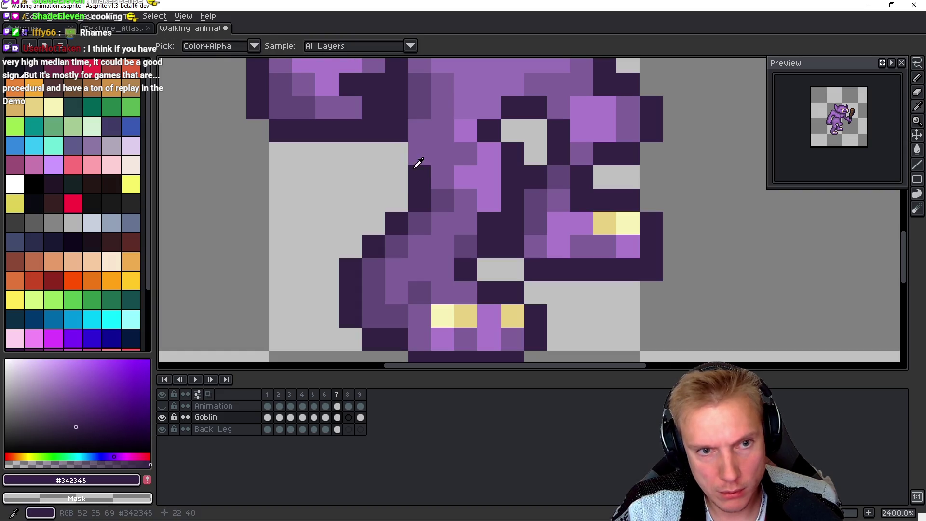
{"action": "key", "text": "h"}
{"action": "key", "text": "Left"}
{"action": "key", "text": "Right"}
{"action": "key", "text": "Left"}
{"action": "key", "text": "Right"}
{"action": "key", "text": "b"}
Step: Add dark outline pixels near the thigh, undo one, and compare with frame 6
{"action": "left_click", "coordinate": [475, 112], "text": "alt"}
{"action": "left_click", "coordinate": [506, 108], "text": "alt"}
{"action": "left_click", "coordinate": [512, 131]}
{"action": "left_click", "coordinate": [466, 108]}
{"action": "key", "text": "ctrl+z"}
{"action": "key", "text": "Left"}
{"action": "key", "text": "Right"}
{"action": "key", "text": "Left"}
{"action": "key", "text": "Right"}
Step: Paint light purple highlight pixels on the thigh and add a dark outline pixel
{"action": "left_click", "coordinate": [487, 96], "text": "alt"}
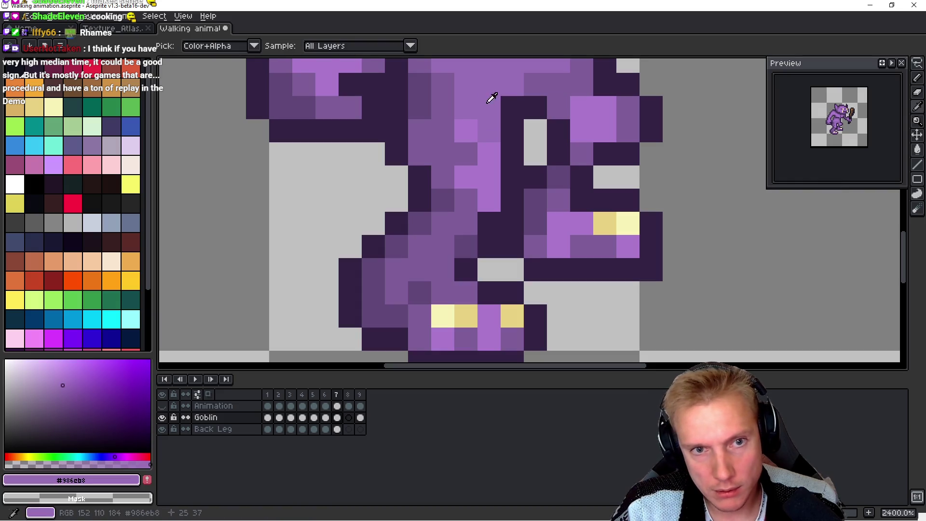
{"action": "left_click", "coordinate": [512, 107]}
{"action": "key", "text": "Left"}
{"action": "key", "text": "Right"}
{"action": "left_click", "coordinate": [575, 121]}
{"action": "left_click", "coordinate": [574, 121]}
{"action": "left_click", "coordinate": [537, 103], "text": "alt"}
{"action": "left_click", "coordinate": [558, 107]}
{"action": "key", "text": "Left"}
{"action": "key", "text": "Right"}
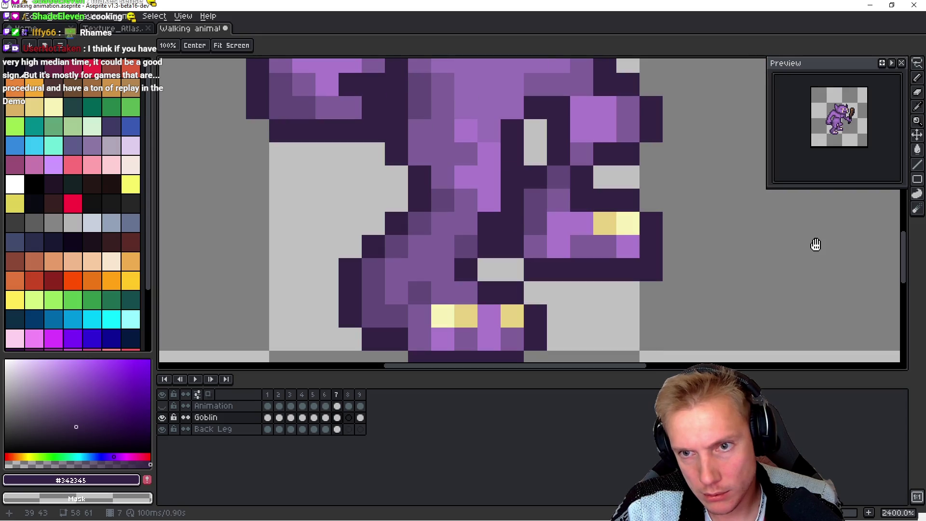
Step: Repaint three outline pixels mid-purple and extend the leg's outer outline with two dark pixels
{"action": "scroll", "coordinate": [599, 207], "scroll_direction": "down", "scroll_amount": 3}
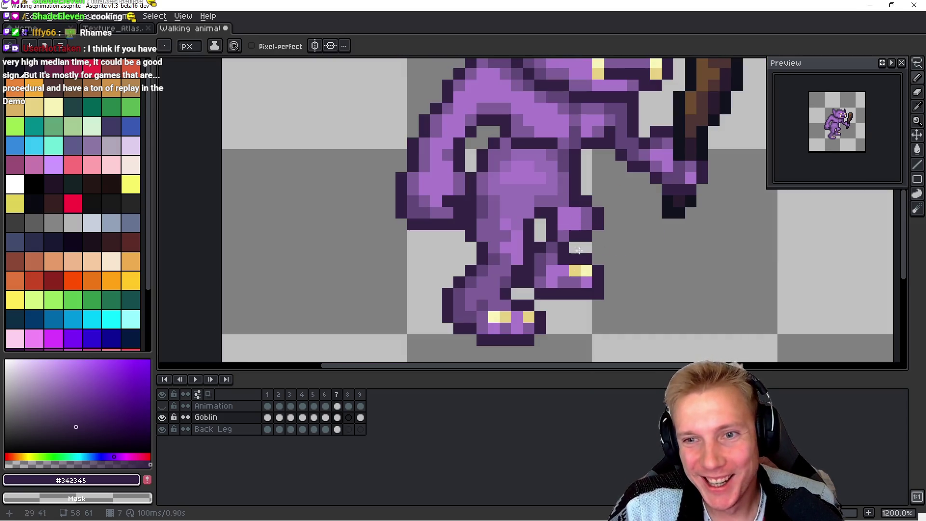
{"action": "scroll", "coordinate": [559, 257], "scroll_direction": "up", "scroll_amount": 3}
{"action": "left_click", "coordinate": [502, 182], "text": "alt"}
{"action": "left_click", "coordinate": [486, 156]}
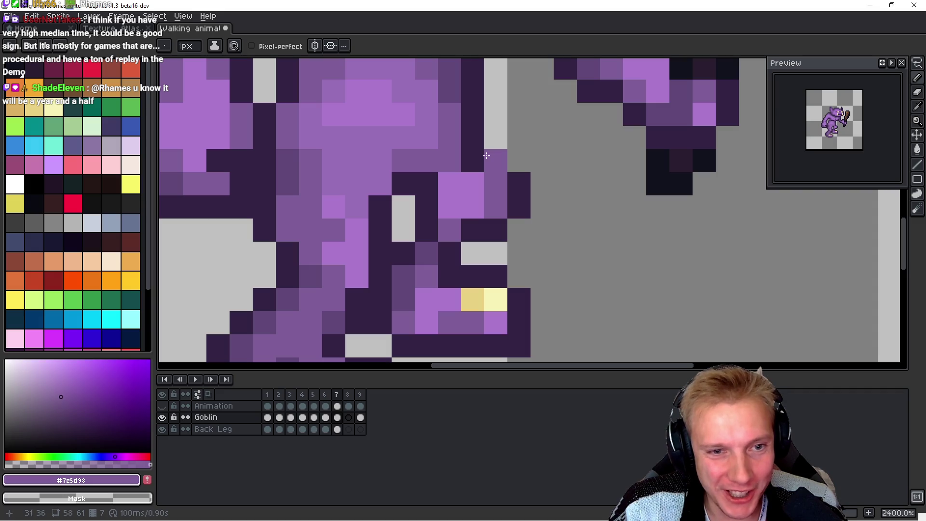
{"action": "left_click", "coordinate": [479, 159]}
{"action": "left_click", "coordinate": [479, 139]}
{"action": "left_click", "coordinate": [477, 118], "text": "alt"}
{"action": "left_click", "coordinate": [488, 130]}
{"action": "left_click", "coordinate": [518, 164]}
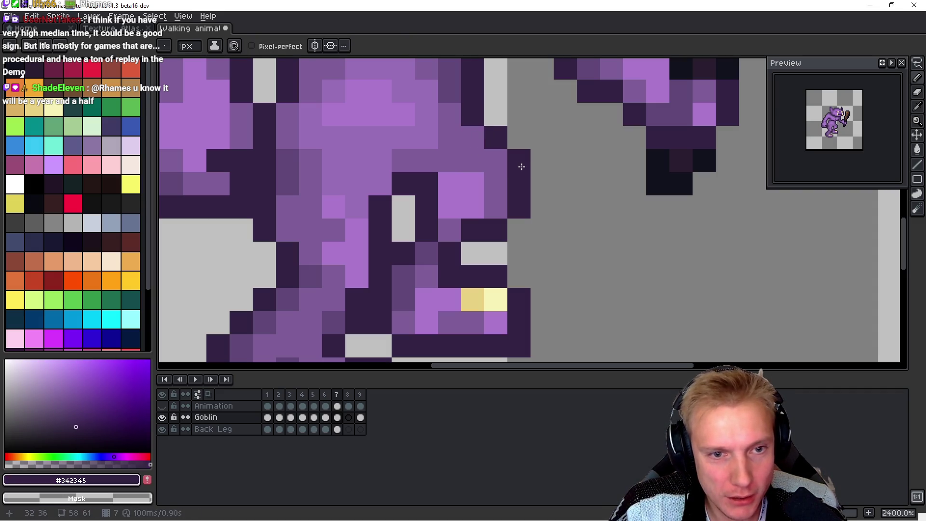
Step: Check the touched-up leg against the neighbouring frame
{"action": "key", "text": "space"}
{"action": "key", "text": "Left"}
{"action": "key", "text": "Right"}
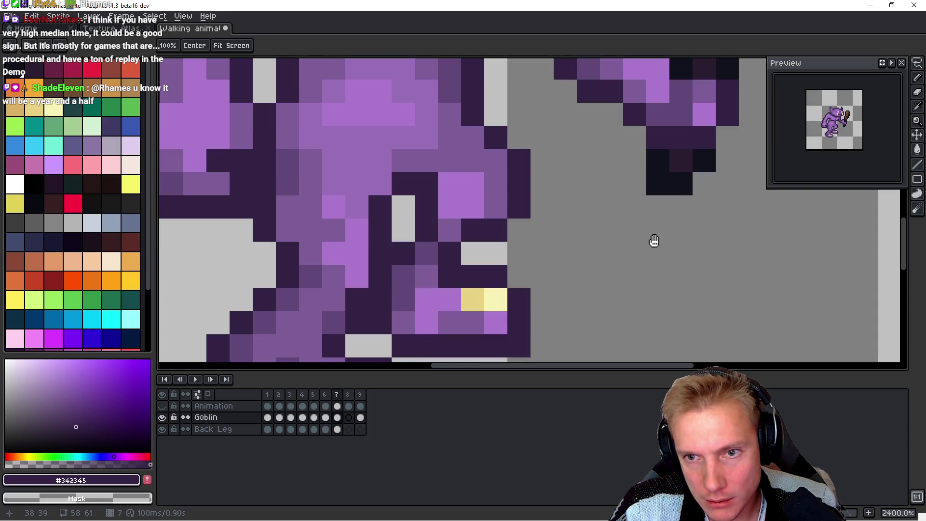
{"action": "key", "text": "v"}
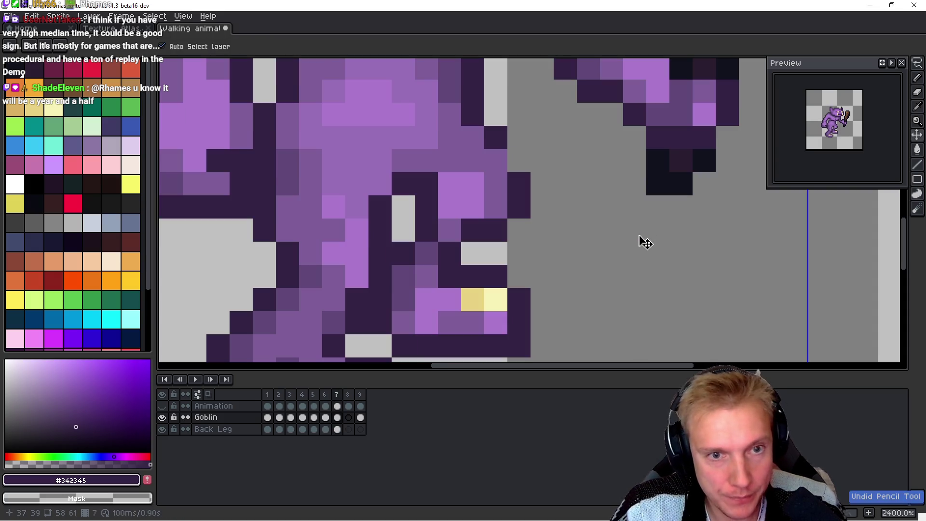
{"action": "scroll", "coordinate": [570, 250], "scroll_direction": "down", "scroll_amount": 2}
{"action": "scroll", "coordinate": [570, 250], "scroll_direction": "left", "scroll_amount": 1}
Step: Move a 5x3 block of knee pixels on the Back Leg layer down one pixel
{"action": "key", "text": "q"}
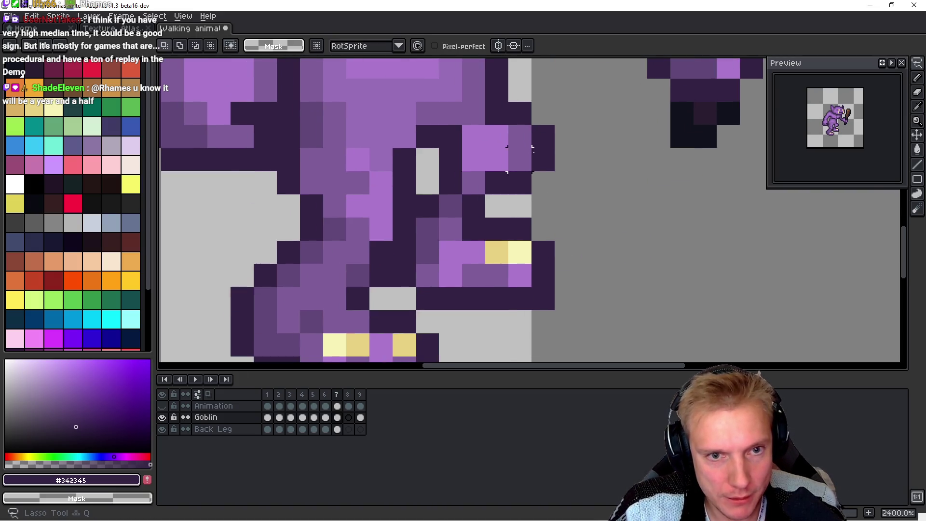
{"action": "mouse_move", "coordinate": [543, 137]}
{"action": "left_mouse_down"}
{"action": "mouse_move", "coordinate": [439, 147]}
{"action": "mouse_move", "coordinate": [554, 195]}
{"action": "mouse_move", "coordinate": [516, 155]}
{"action": "left_mouse_up"}
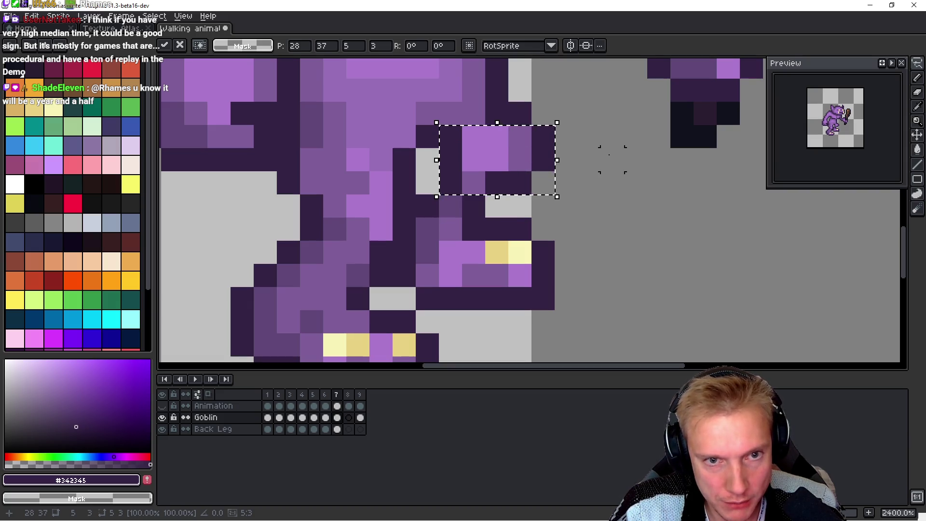
{"action": "left_click", "coordinate": [213, 428]}
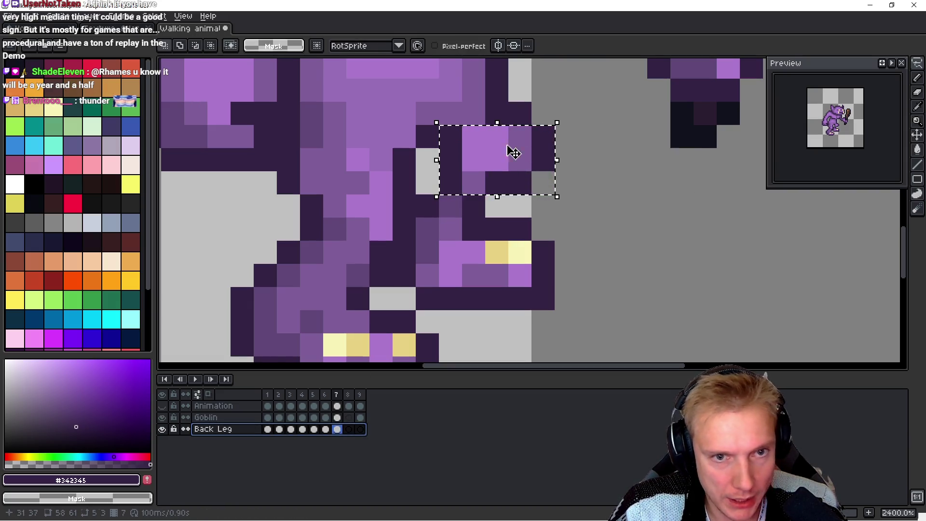
{"action": "left_click_drag", "start_coordinate": [489, 165], "coordinate": [489, 183]}
{"action": "key", "text": "Return"}
{"action": "key", "text": "ctrl+d"}
{"action": "key", "text": "b"}
{"action": "key", "text": "alt"}
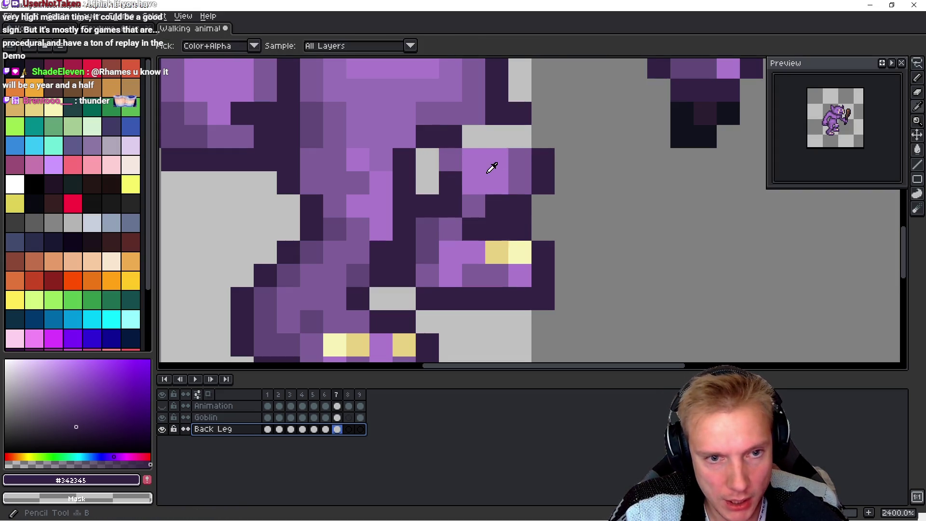
Step: Paint back-leg pixels light and mid purple and add a dark outline pixel
{"action": "left_click", "coordinate": [489, 170], "text": "alt"}
{"action": "left_click", "coordinate": [520, 159]}
{"action": "left_click", "coordinate": [520, 183]}
{"action": "left_click", "coordinate": [450, 161], "text": "alt"}
{"action": "left_click", "coordinate": [469, 162]}
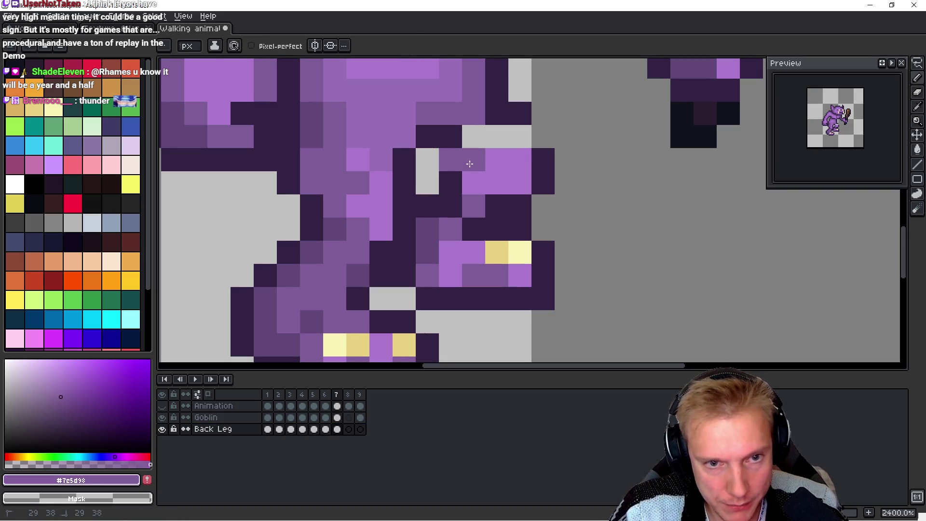
{"action": "left_click", "coordinate": [446, 195], "text": "alt"}
{"action": "left_click", "coordinate": [444, 161]}
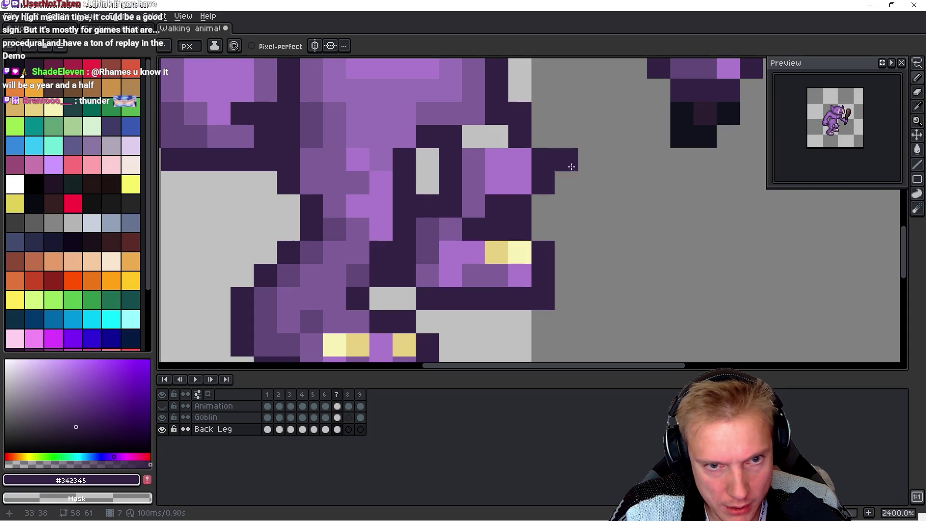
Step: Erase a stray pixel, fill the leg's light gap mid purple and add a light highlight
{"action": "right_click", "coordinate": [521, 112]}
{"action": "left_click", "coordinate": [470, 120], "text": "alt"}
{"action": "left_click_drag", "start_coordinate": [471, 134], "coordinate": [492, 129]}
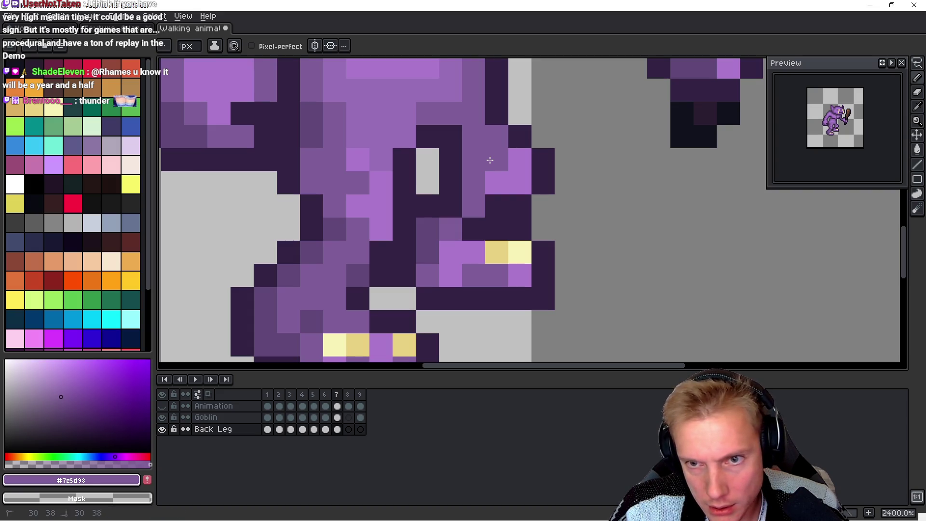
{"action": "left_click", "coordinate": [504, 182], "text": "alt"}
{"action": "left_click", "coordinate": [495, 203]}
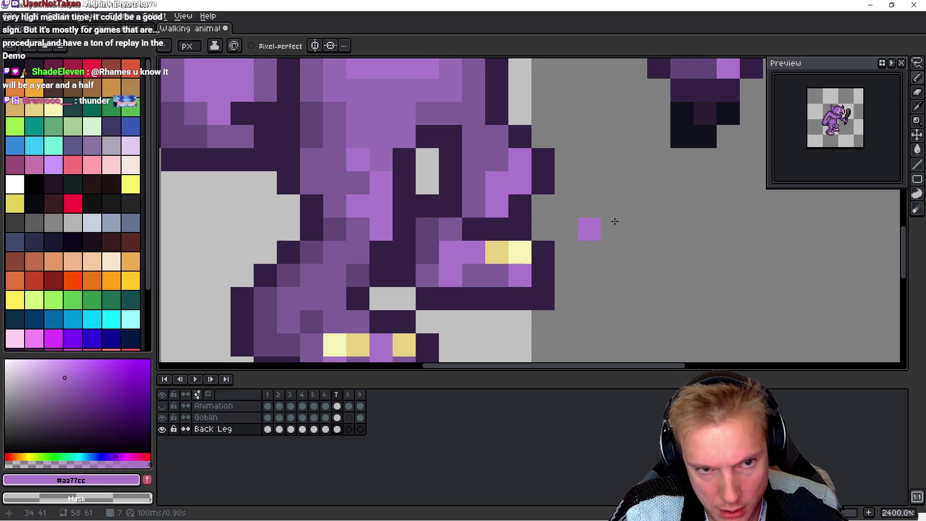
Step: Compare the repaired pose with the neighbouring frame and end on frame 6
{"action": "key", "text": "space"}
{"action": "key", "text": "Left"}
{"action": "key", "text": "Right"}
{"action": "key", "text": "Left"}
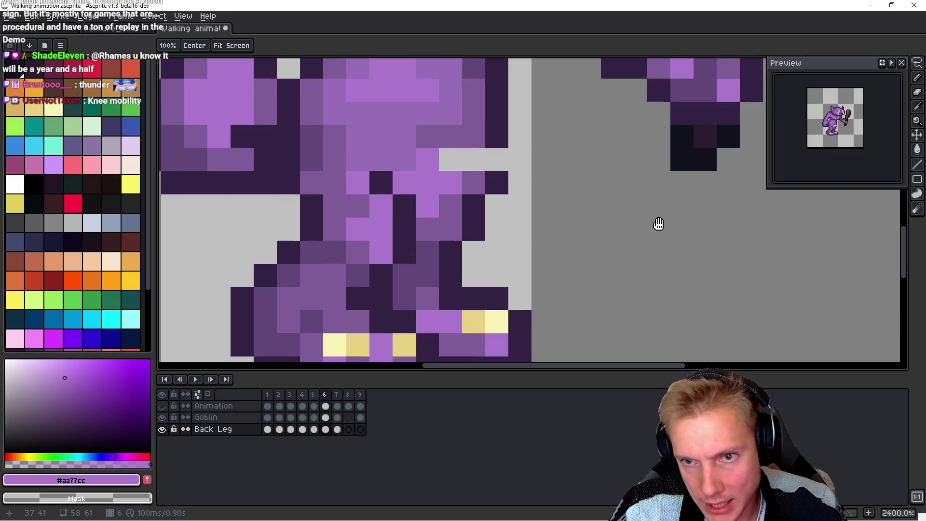
Step: Step through walk frames 5 to 9, flipping between frames 8 and 9
{"action": "scroll", "coordinate": [615, 223], "scroll_direction": "down", "scroll_amount": 5}
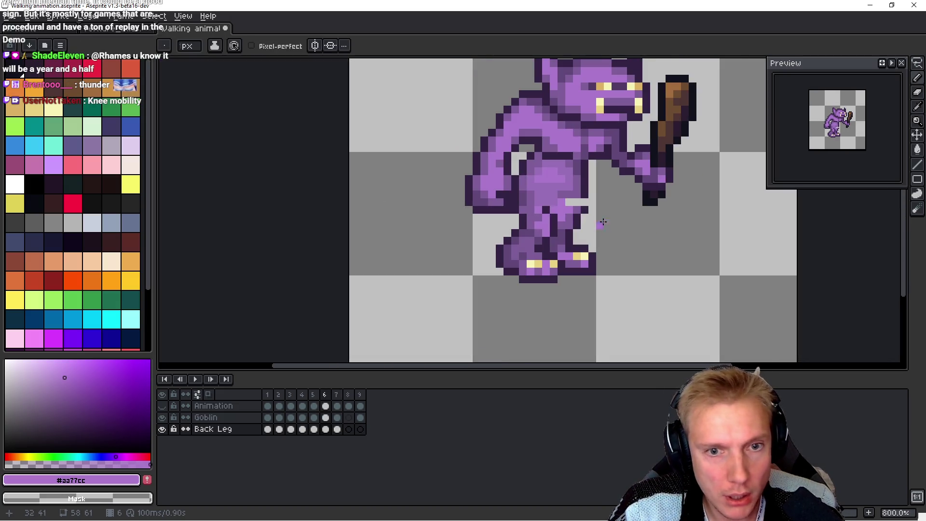
{"action": "scroll", "coordinate": [603, 223], "scroll_direction": "up", "scroll_amount": 4}
{"action": "scroll", "coordinate": [612, 183], "scroll_direction": "up", "scroll_amount": 1}
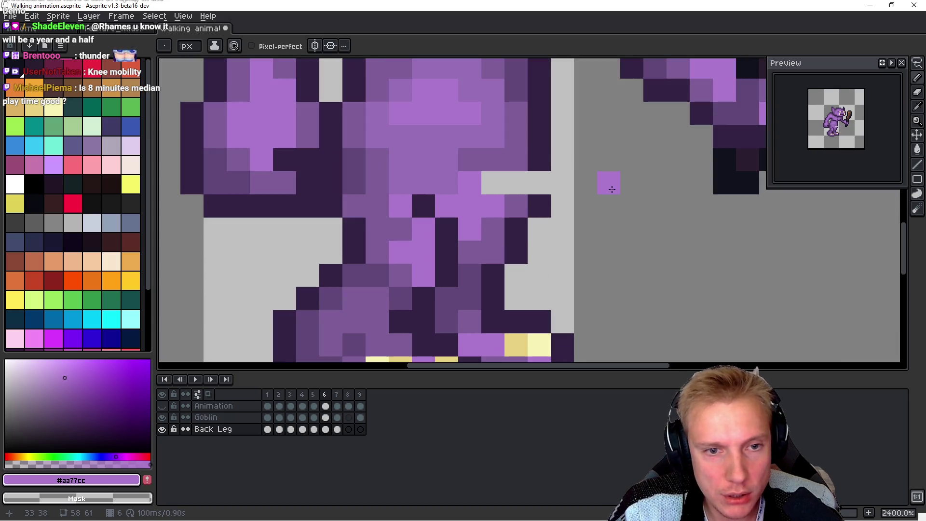
{"action": "key", "text": "Left"}
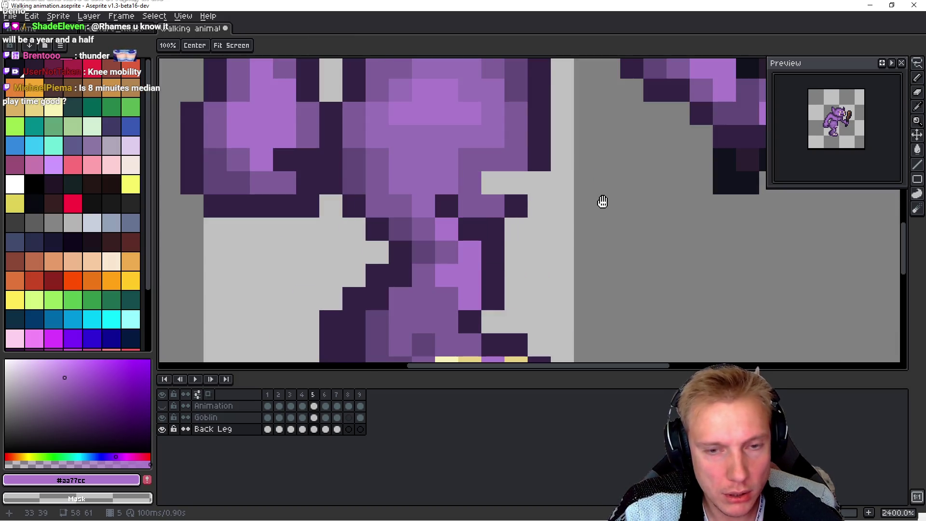
{"action": "key", "text": "Right"}
{"action": "key", "text": "Right"}
{"action": "key", "text": "Right"}
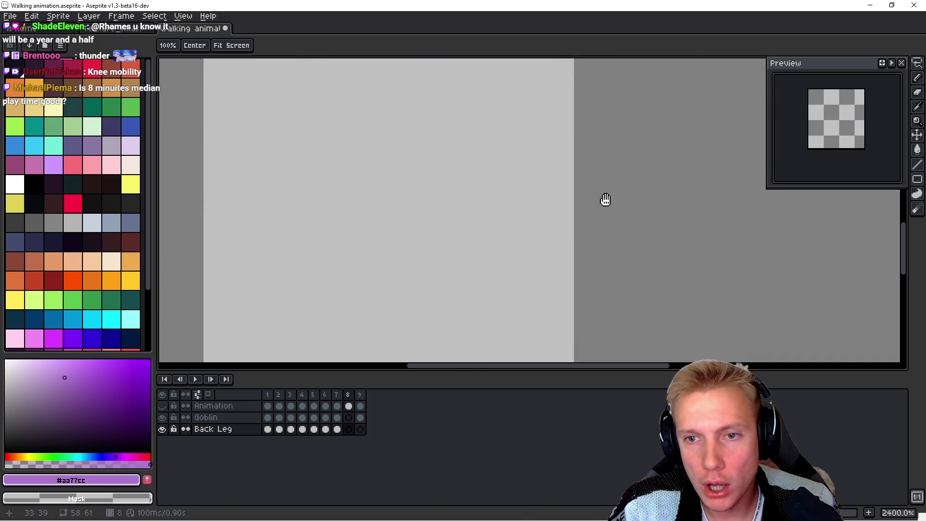
{"action": "key", "text": "Right"}
{"action": "key", "text": "Right"}
{"action": "key", "text": "Right"}
{"action": "key", "text": "Left"}
{"action": "key", "text": "Left"}
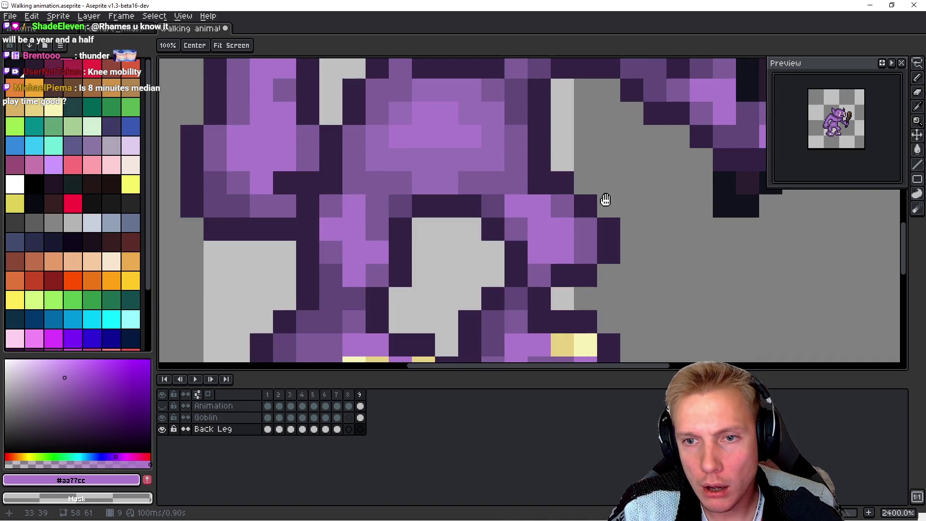
{"action": "key", "text": "Left"}
{"action": "key", "text": "Right"}
{"action": "key", "text": "Left"}
{"action": "key", "text": "Right"}
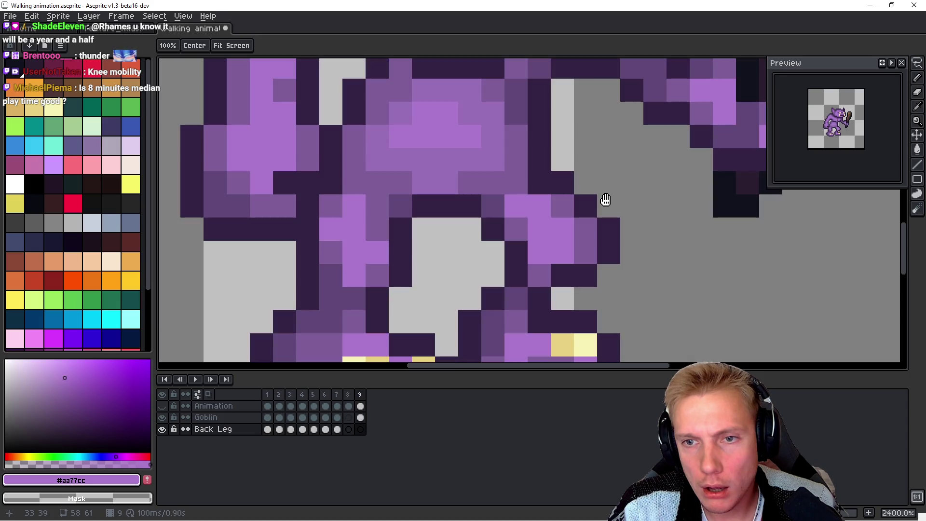
Step: Switch to the browser showing the Steam demo's lifetime playtime stats
{"action": "scroll", "coordinate": [622, 221], "scroll_direction": "down", "scroll_amount": 6}
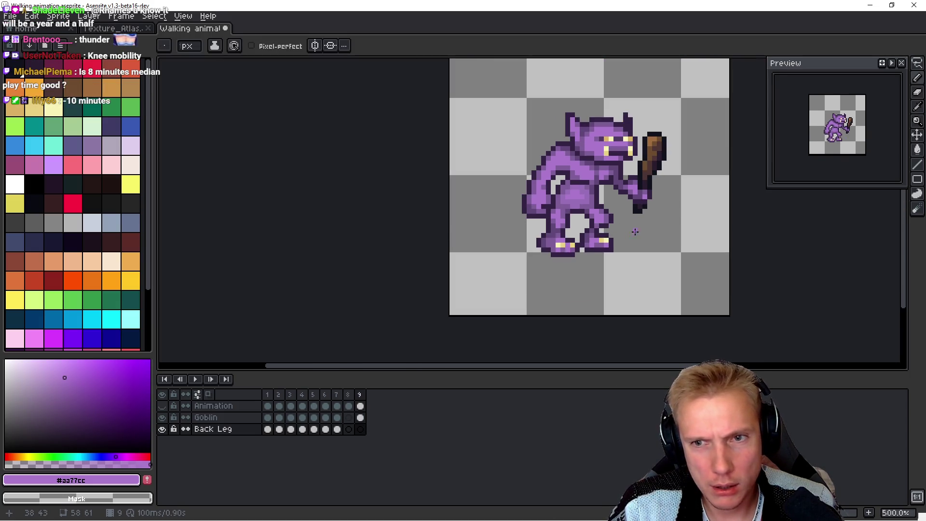
{"action": "scroll", "coordinate": [635, 229], "scroll_direction": "up", "scroll_amount": 2}
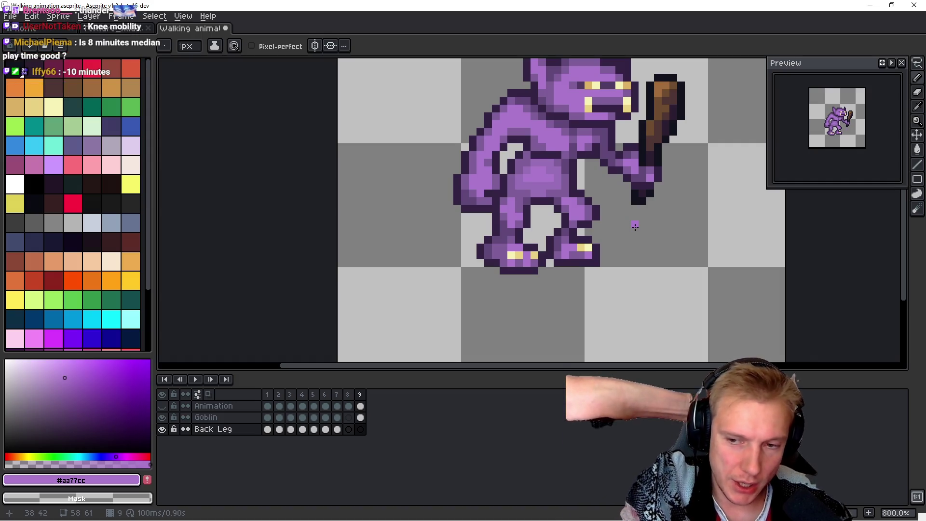
{"action": "key", "text": "i"}
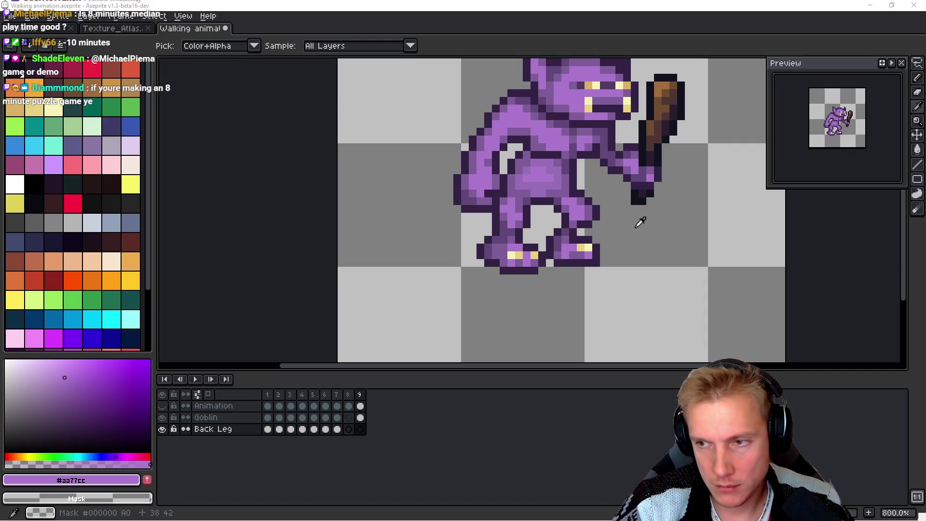
{"action": "key", "text": "alt+Tab"}
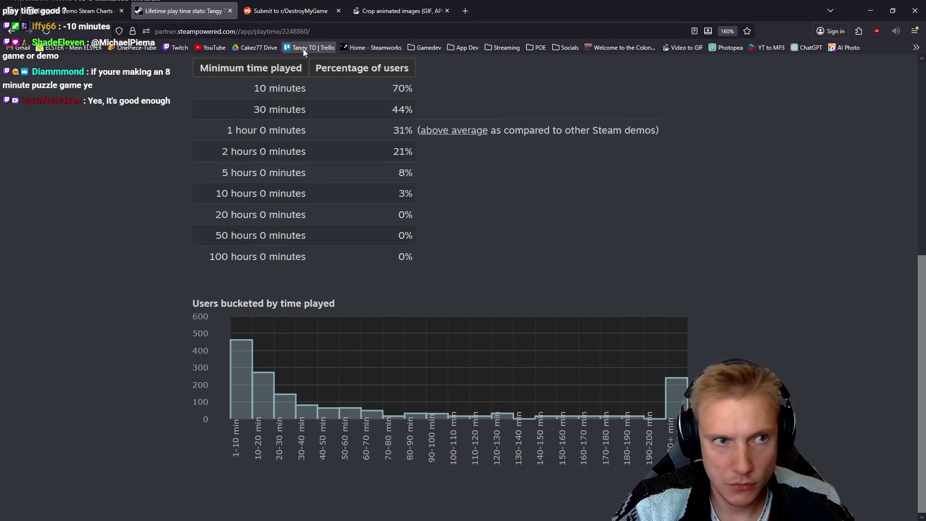
Step: Show Tangy TD's SteamDB player chart at max zoom, with the range extended to the latest data
{"action": "scroll", "coordinate": [450, 271], "scroll_direction": "up", "scroll_amount": 5}
{"action": "left_click", "coordinate": [87, 11]}
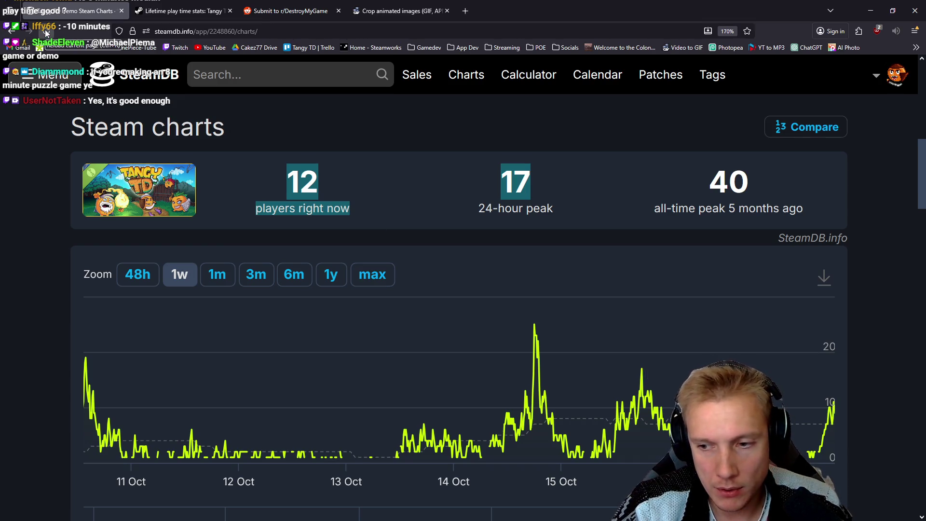
{"action": "left_click", "coordinate": [368, 274]}
{"action": "scroll", "coordinate": [480, 380], "scroll_direction": "down", "scroll_amount": 2}
{"action": "left_click_drag", "start_coordinate": [198, 374], "coordinate": [523, 360]}
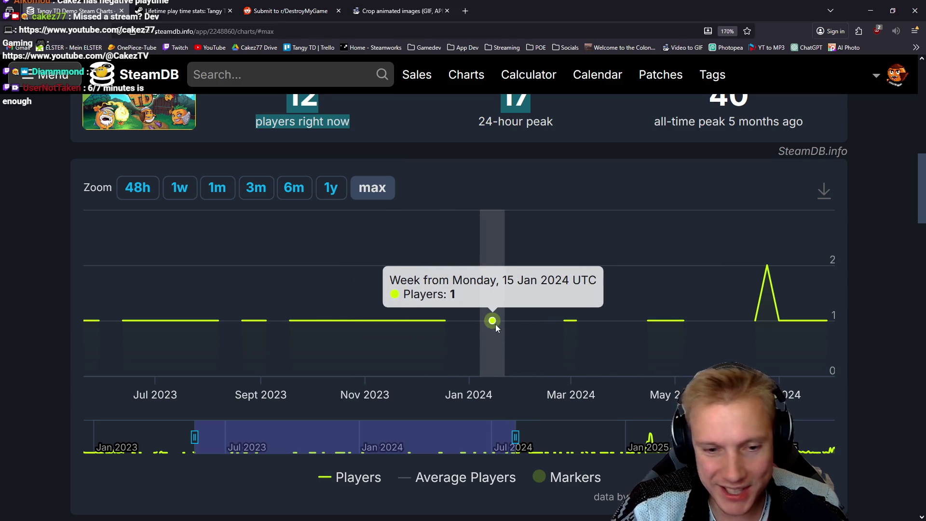
{"action": "mouse_move", "coordinate": [500, 434]}
{"action": "left_mouse_down"}
{"action": "mouse_move", "coordinate": [859, 424]}
{"action": "mouse_move", "coordinate": [838, 431]}
{"action": "left_mouse_up"}
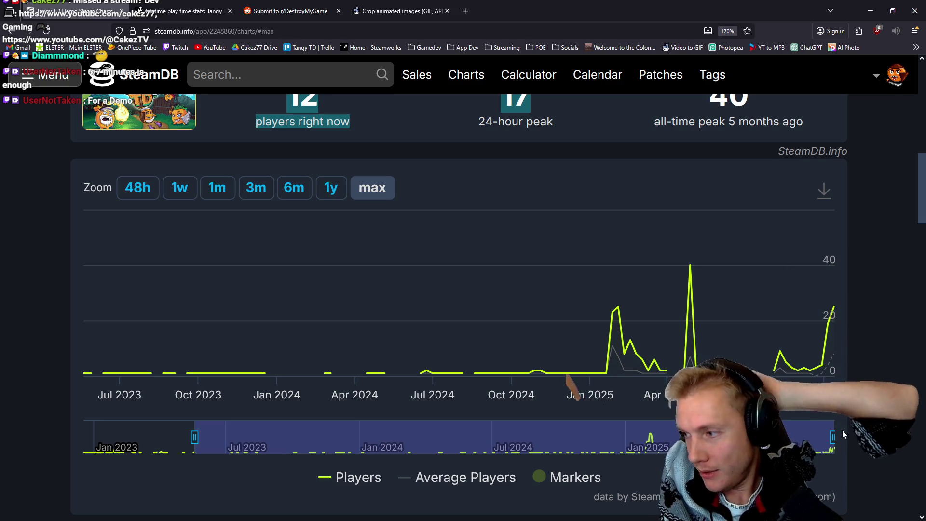
{"action": "mouse_move", "coordinate": [301, 351]}
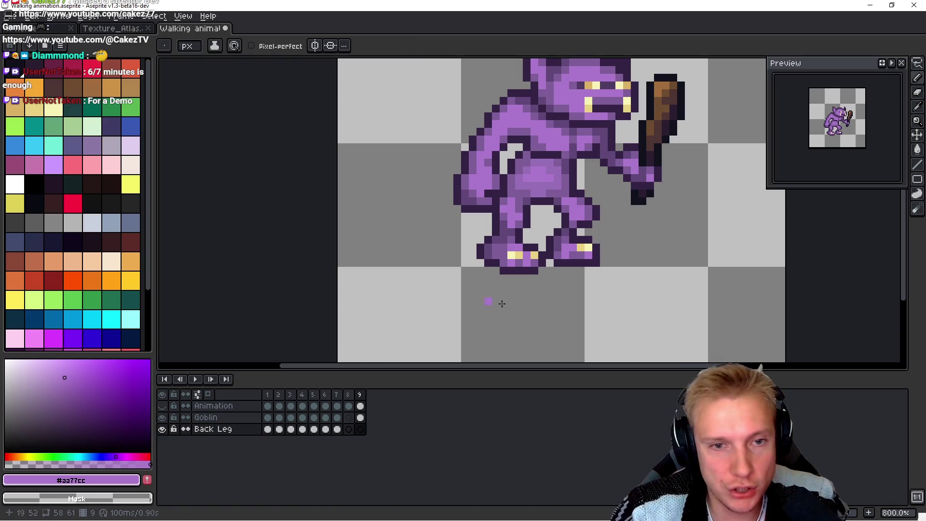
Step: Pan across the goblin's frame 9 pose, then switch to Demo TODO List.txt in Notepad++
{"action": "left_click_drag", "start_coordinate": [552, 253], "coordinate": [486, 257]}
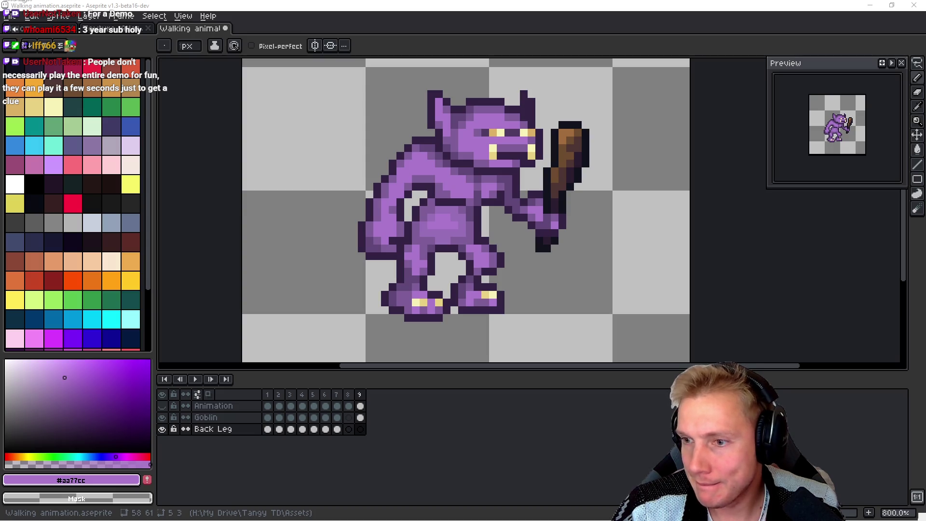
{"action": "key", "text": "alt+Tab"}
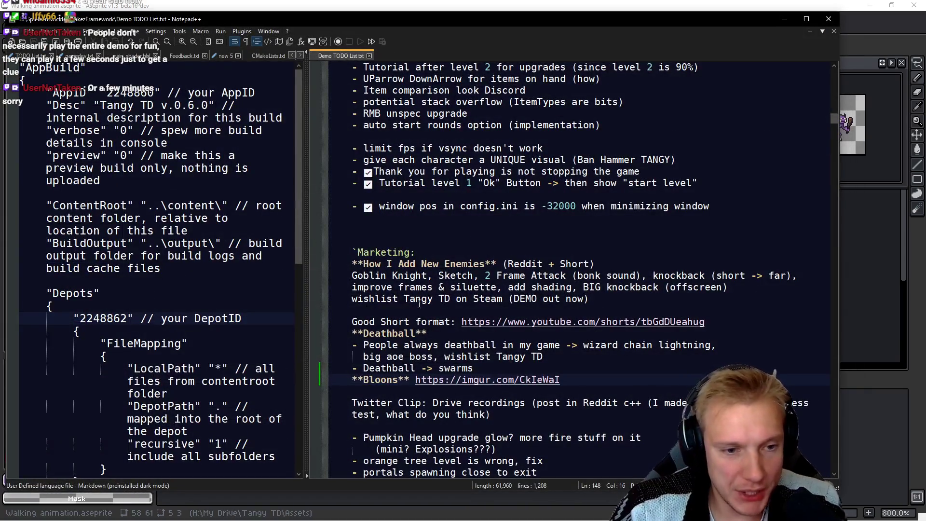
Step: Under How I Add New Enemies, add 'Make sure to get the vod from twitch & download it (walking animation)'
{"action": "scroll", "coordinate": [401, 288], "scroll_direction": "up", "scroll_amount": 8}
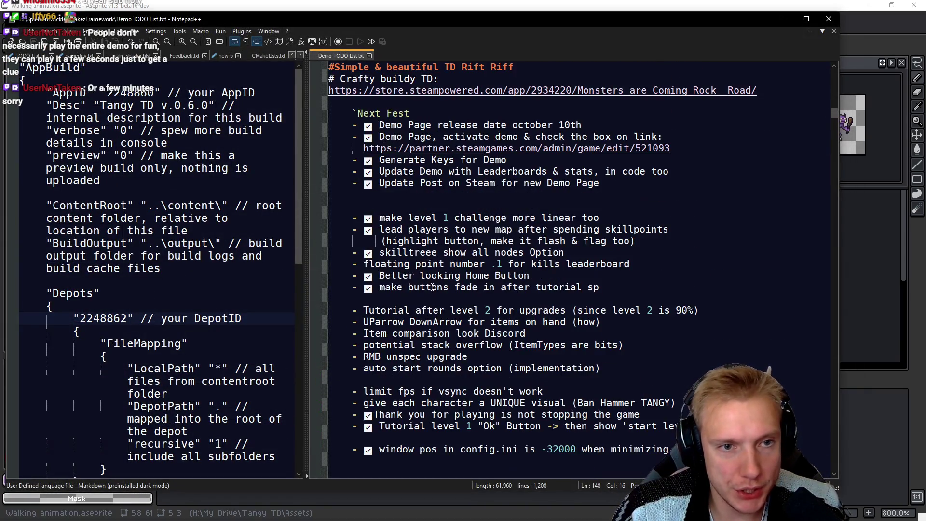
{"action": "scroll", "coordinate": [437, 279], "scroll_direction": "down", "scroll_amount": 10}
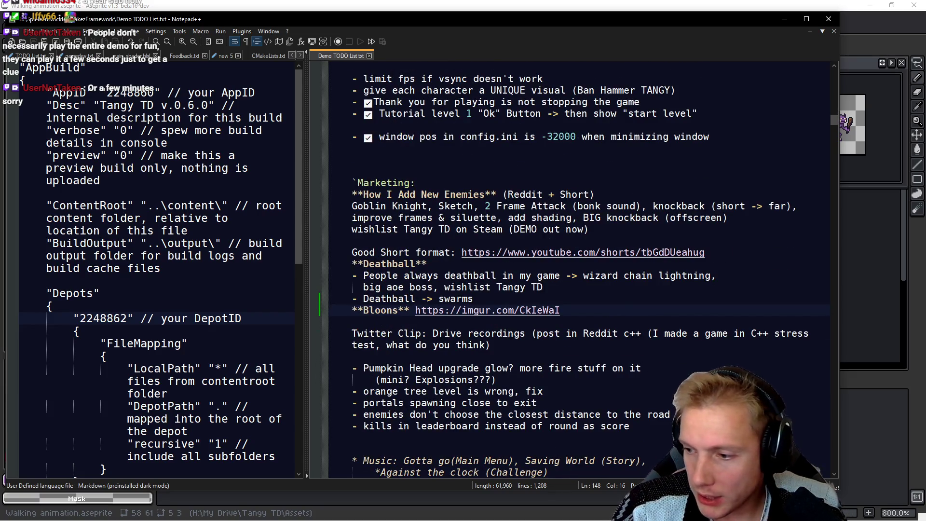
{"action": "key", "text": "alt+Tab"}
{"action": "key", "text": "alt+Tab"}
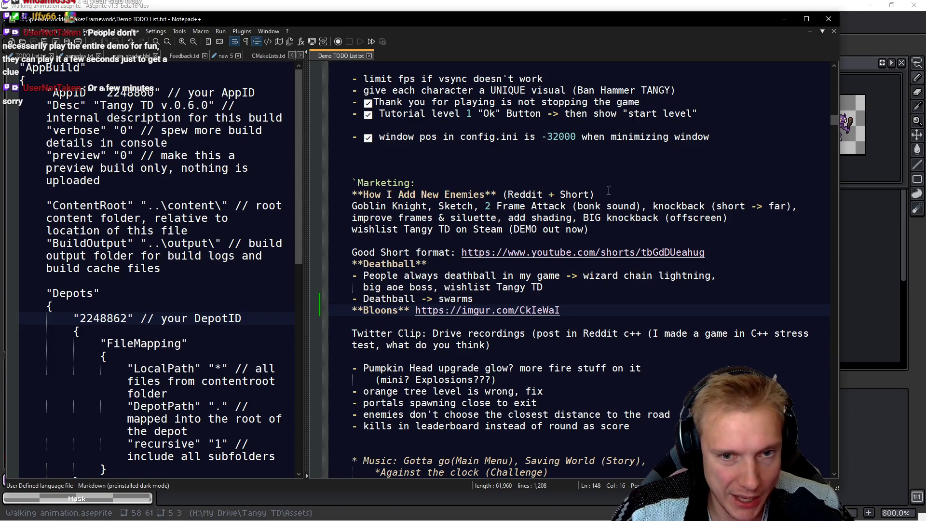
{"action": "key", "text": "Return"}
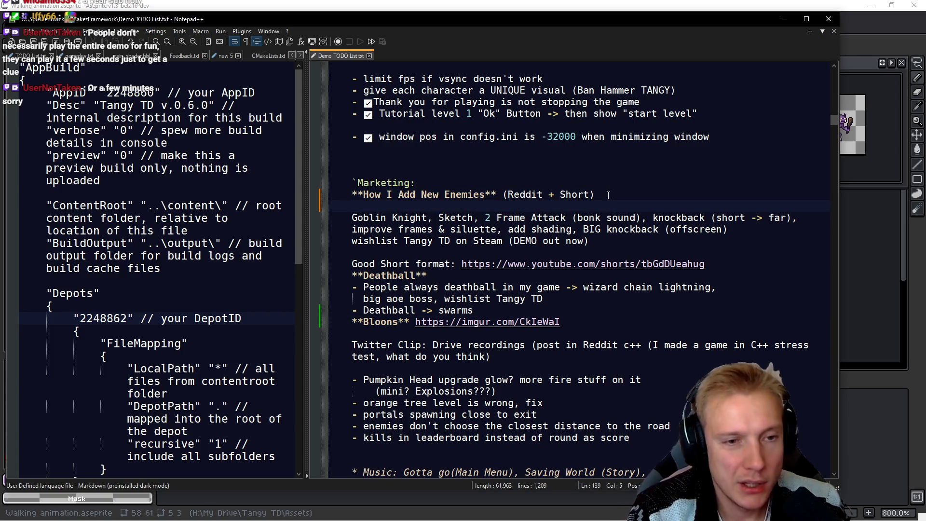
{"action": "type", "text": "Make sure "}
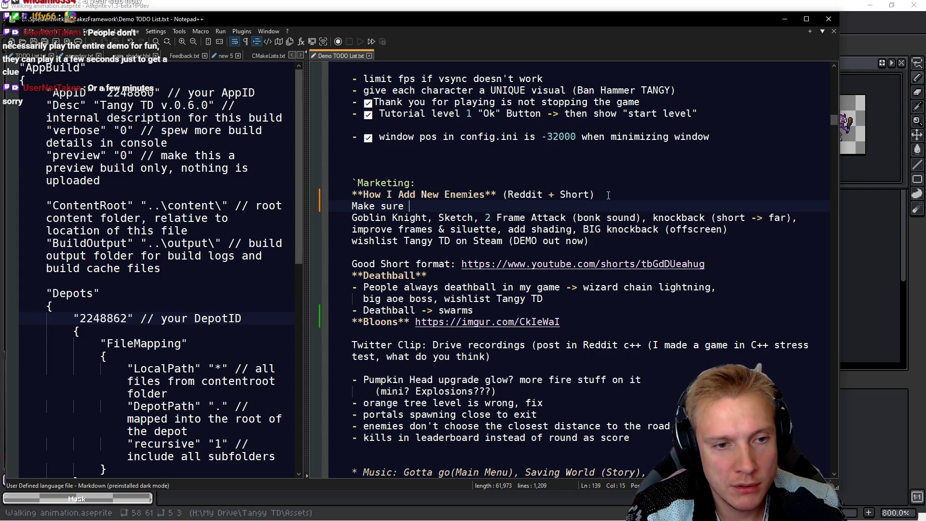
{"action": "type", "text": "to "}
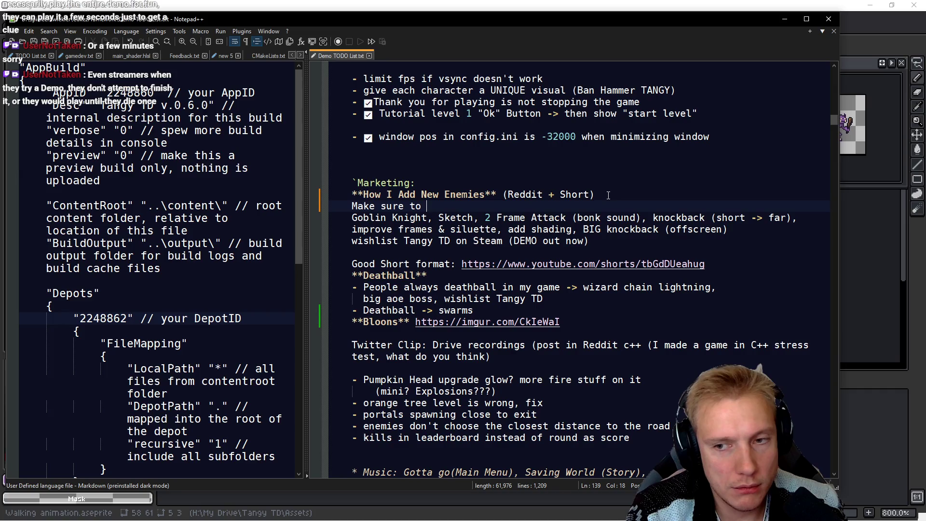
{"action": "type", "text": "get the vod"}
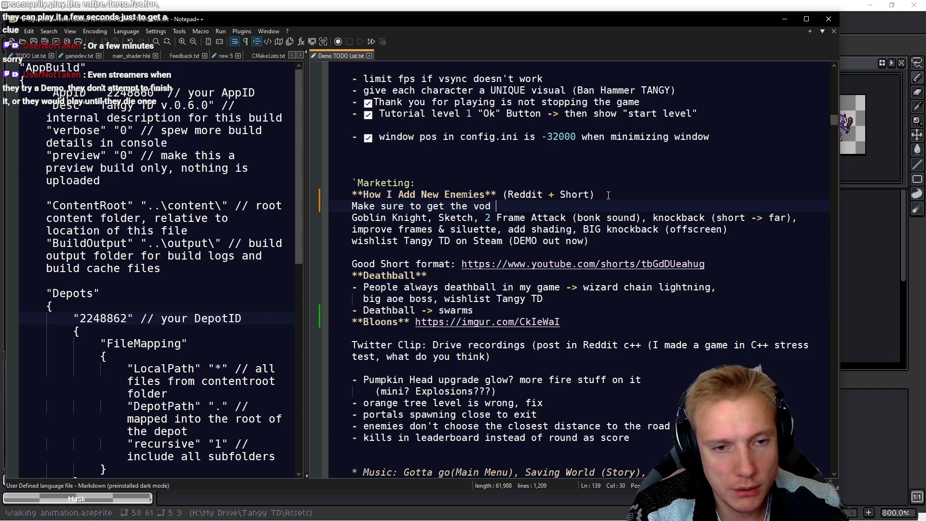
{"action": "type", "text": " from twitc"}
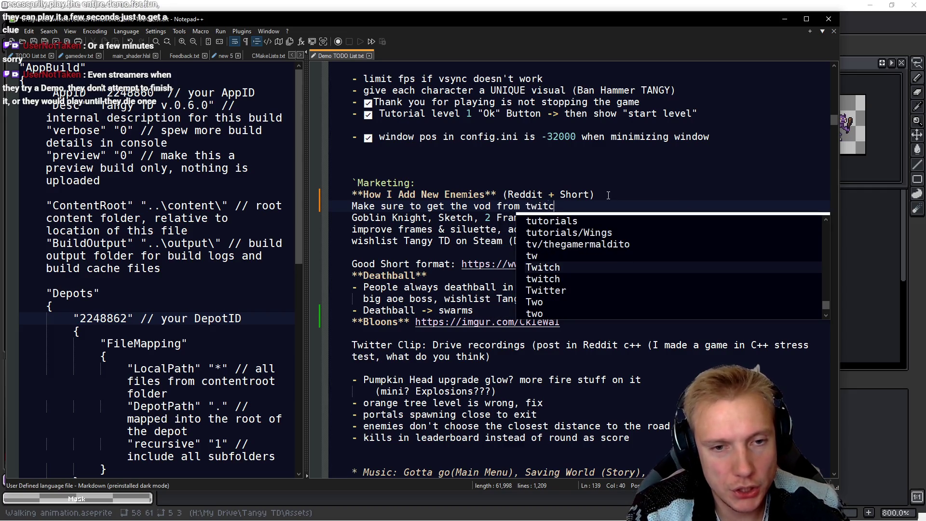
{"action": "type", "text": "h & downl"}
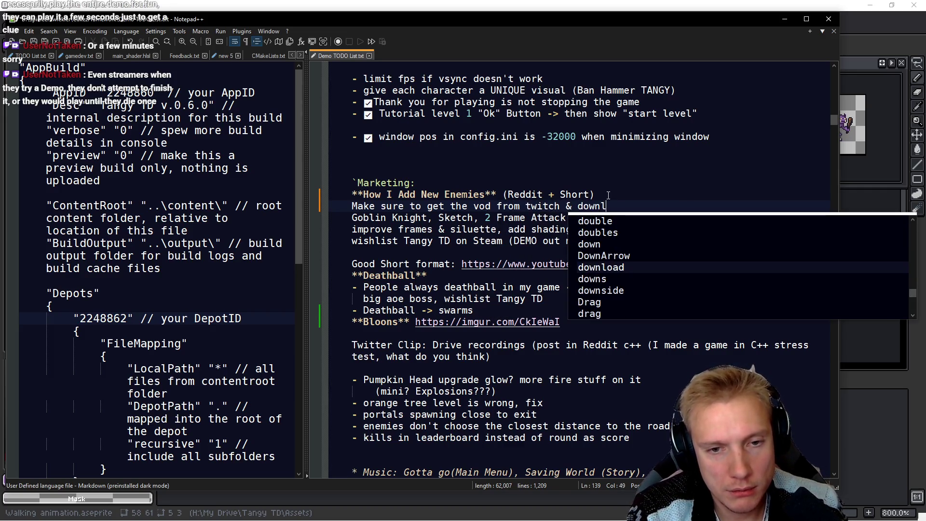
{"action": "type", "text": "oad it (walking animation)"}
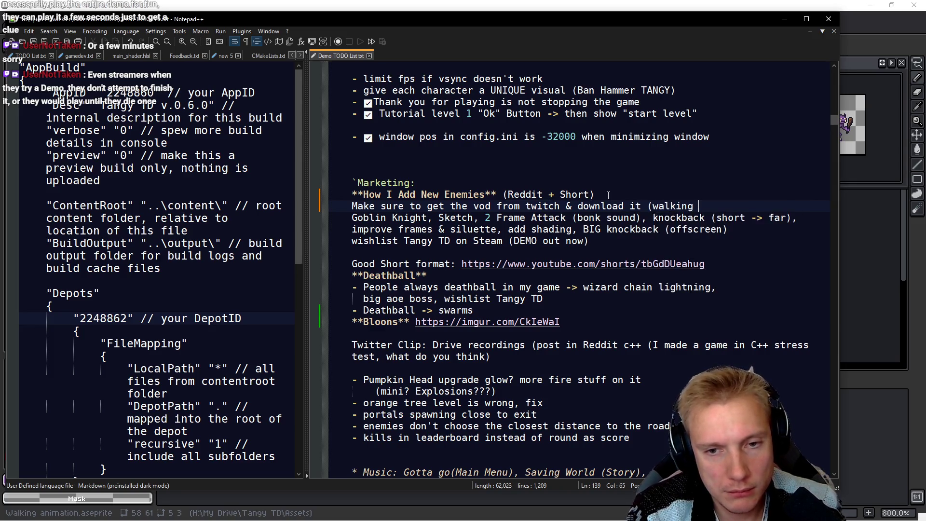
{"action": "left_click", "coordinate": [622, 4]}
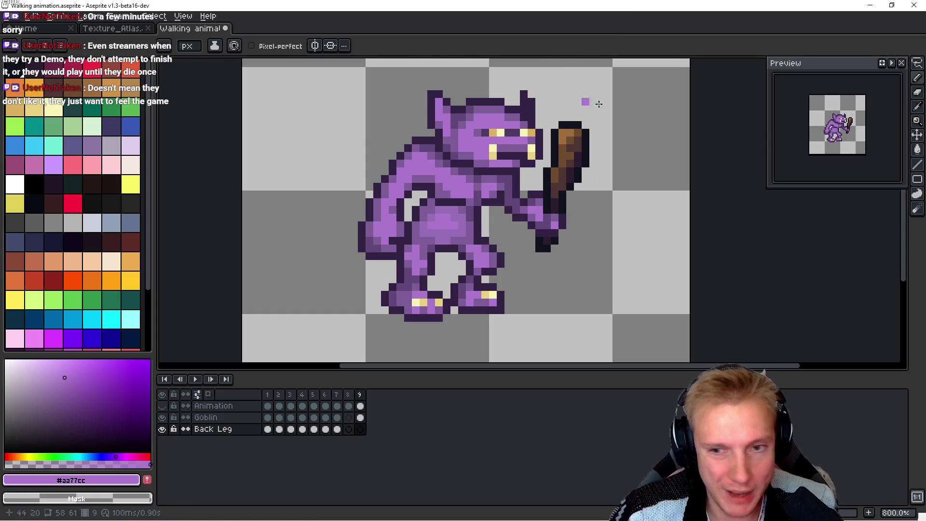
Step: On frame 6, repaint the back leg's edge in shadow purple and add a dark outline pixel
{"action": "key", "text": "h"}
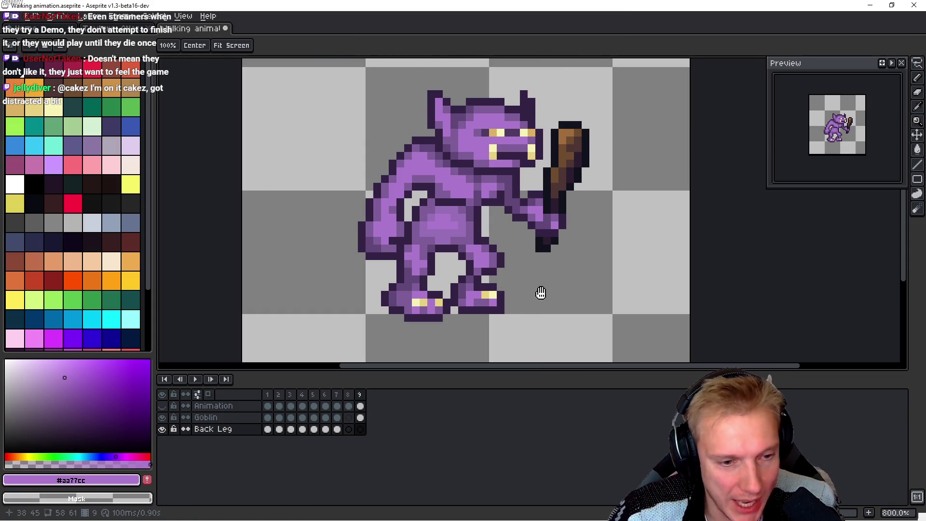
{"action": "key", "text": "Left"}
{"action": "key", "text": "Left"}
{"action": "key", "text": "Left"}
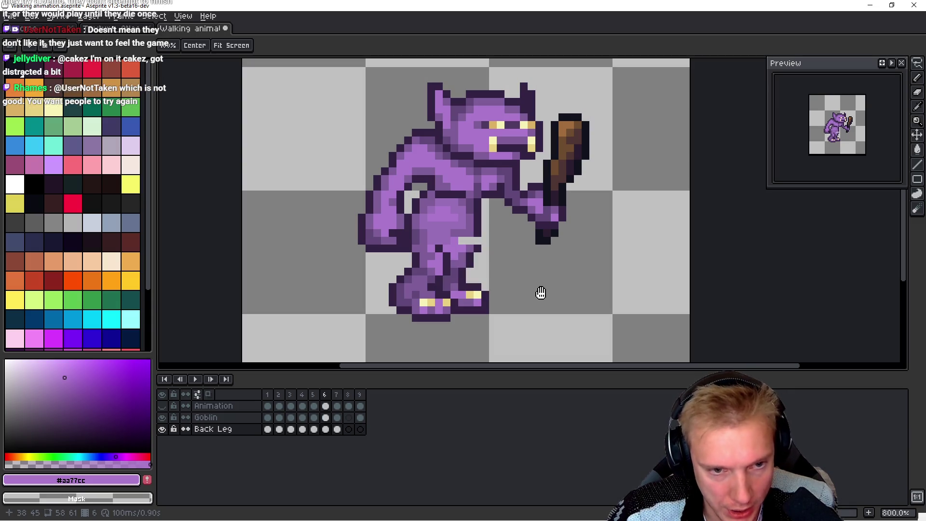
{"action": "scroll", "coordinate": [541, 293], "scroll_direction": "up", "scroll_amount": 4}
{"action": "key", "text": "i"}
{"action": "left_click", "coordinate": [423, 202]}
{"action": "left_click", "coordinate": [431, 170]}
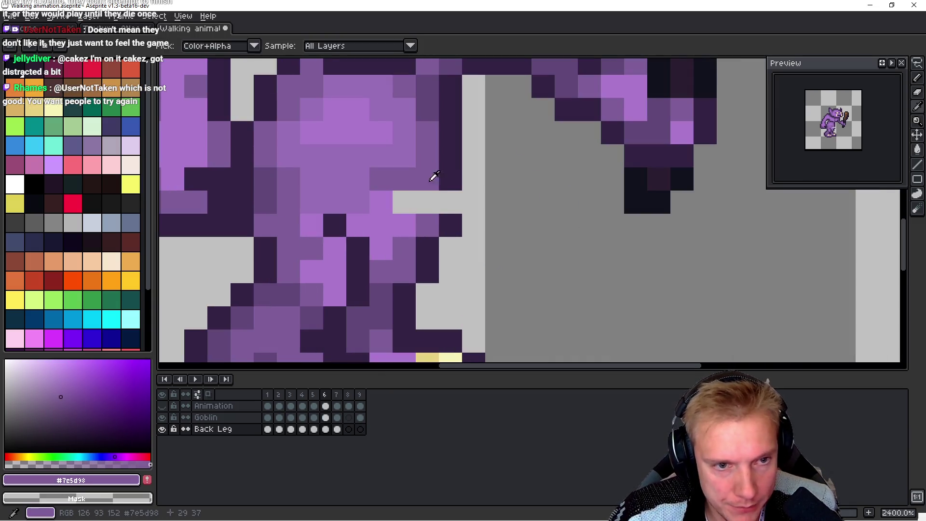
{"action": "key", "text": "b"}
{"action": "left_click_drag", "start_coordinate": [427, 202], "coordinate": [409, 201]}
{"action": "key", "text": "i"}
{"action": "left_click", "coordinate": [458, 178]}
{"action": "key", "text": "b"}
{"action": "left_click", "coordinate": [449, 202]}
{"action": "key", "text": "h"}
Step: On frame 5, fill the back leg's gap with mid purple and outline it, undoing the last stroke
{"action": "key", "text": "Left"}
{"action": "key", "text": "Right"}
{"action": "key", "text": "Left"}
{"action": "key", "text": "b"}
{"action": "left_click", "coordinate": [391, 205]}
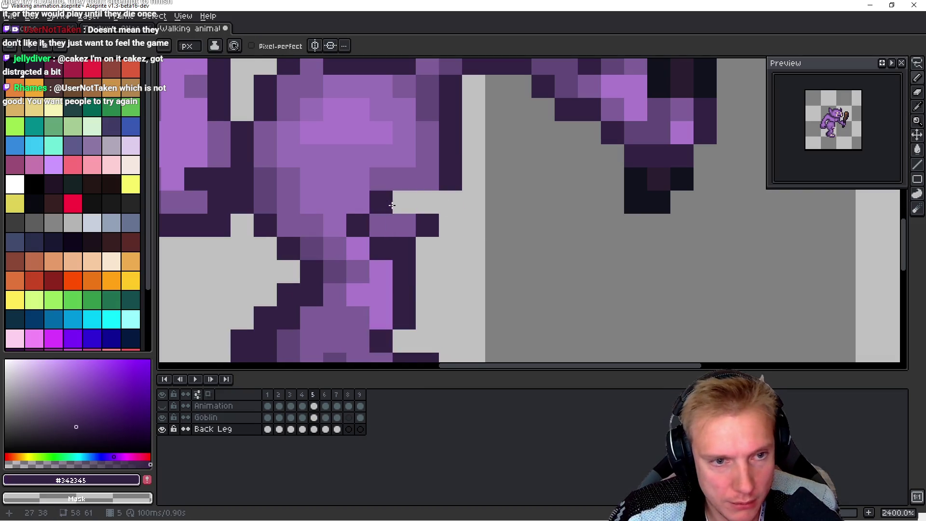
{"action": "left_click", "coordinate": [384, 197], "text": "alt"}
{"action": "left_click_drag", "start_coordinate": [385, 198], "coordinate": [422, 197]}
{"action": "left_click", "coordinate": [450, 183], "text": "alt"}
{"action": "left_click", "coordinate": [443, 202]}
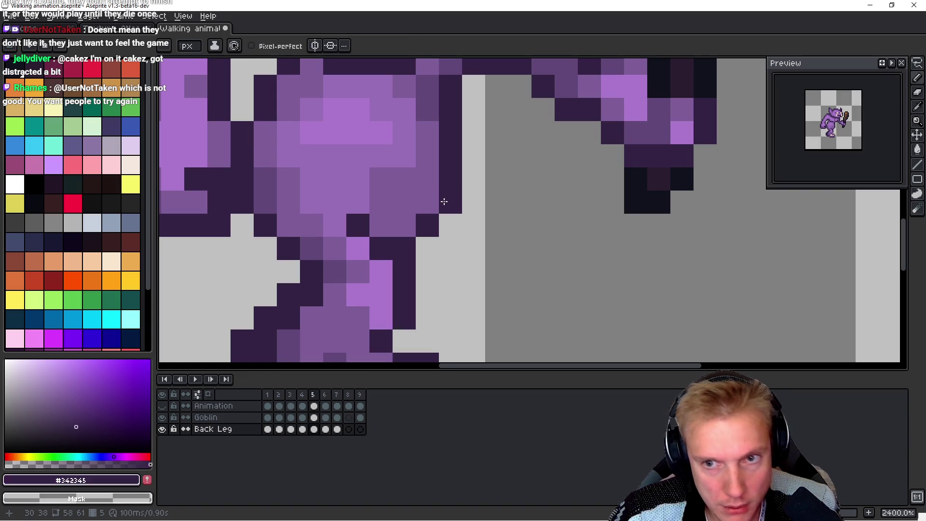
{"action": "key", "text": "ctrl+z"}
Step: Compare frames 5 and 6 and undo the stray dark pixel
{"action": "key", "text": "h"}
{"action": "key", "text": "Right"}
{"action": "key", "text": "Left"}
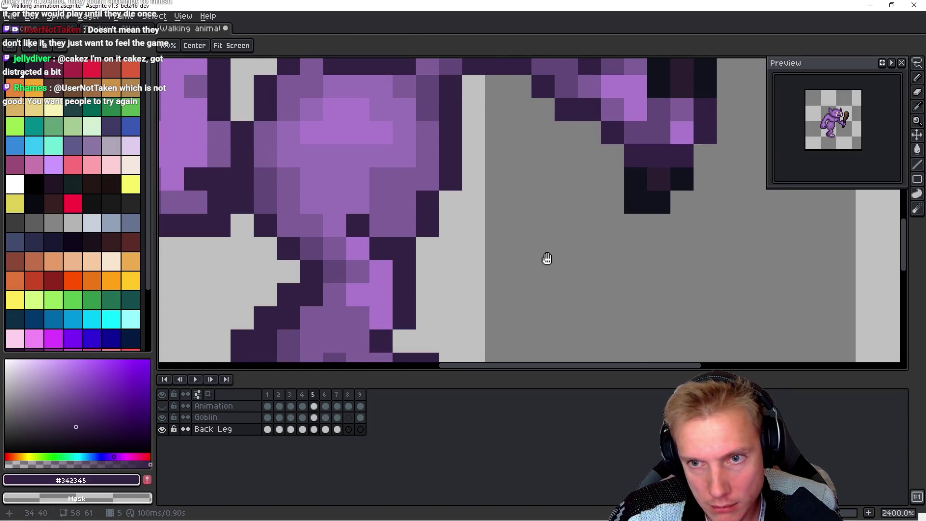
{"action": "key", "text": "Right"}
{"action": "key", "text": "b"}
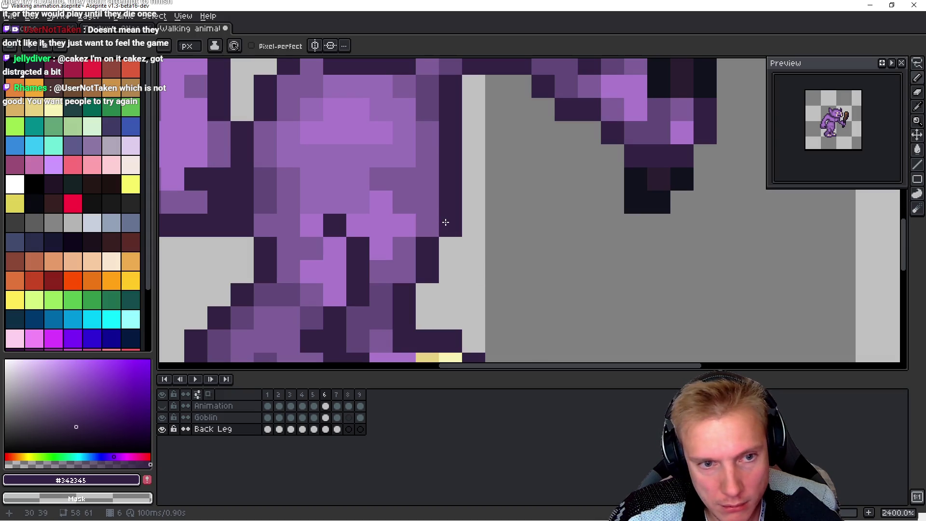
{"action": "key", "text": "ctrl+z"}
{"action": "key", "text": "h"}
{"action": "key", "text": "Left"}
Step: Move to frame 7 and compare it against the neighbouring walk frames
{"action": "key", "text": "Right"}
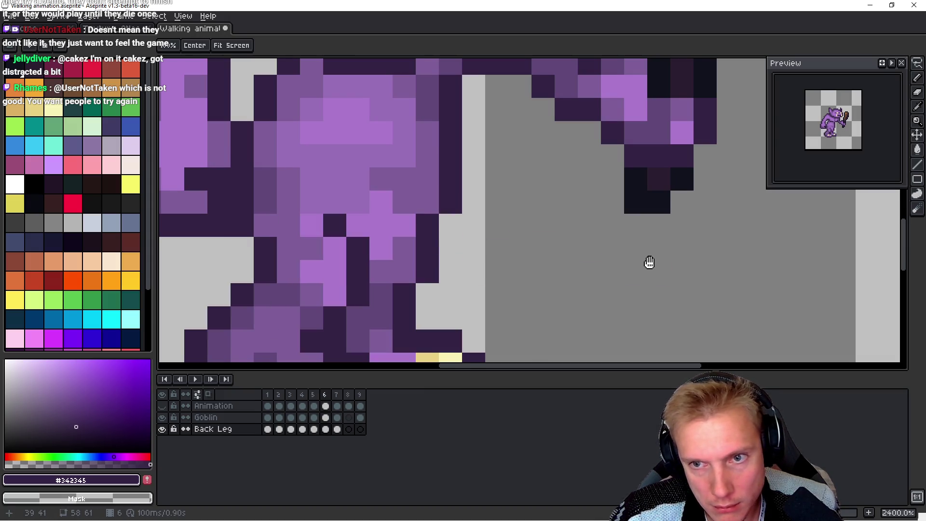
{"action": "key", "text": "Right"}
{"action": "key", "text": "Right"}
{"action": "key", "text": "Left"}
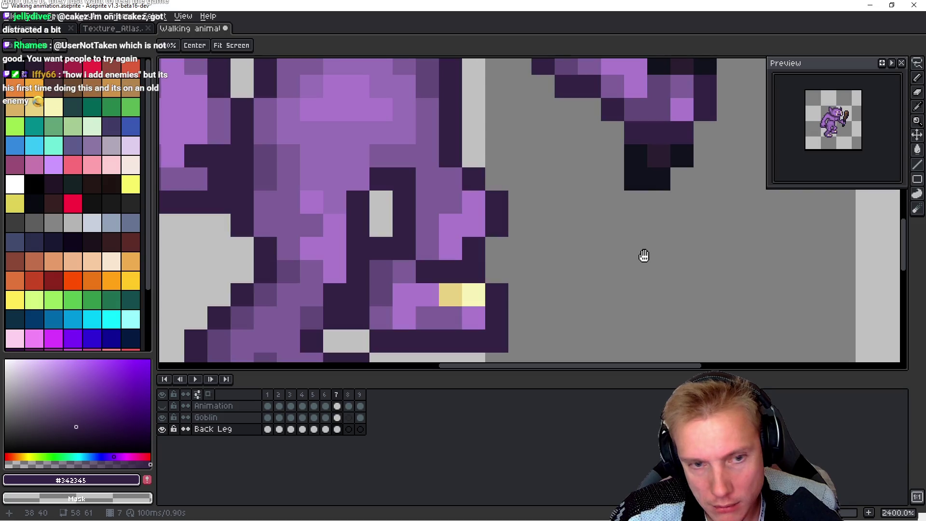
{"action": "key", "text": "b"}
{"action": "scroll", "coordinate": [635, 249], "scroll_direction": "down", "scroll_amount": 3}
{"action": "scroll", "coordinate": [637, 249], "scroll_direction": "down", "scroll_amount": 2}
{"action": "key", "text": "h"}
{"action": "key", "text": "Left"}
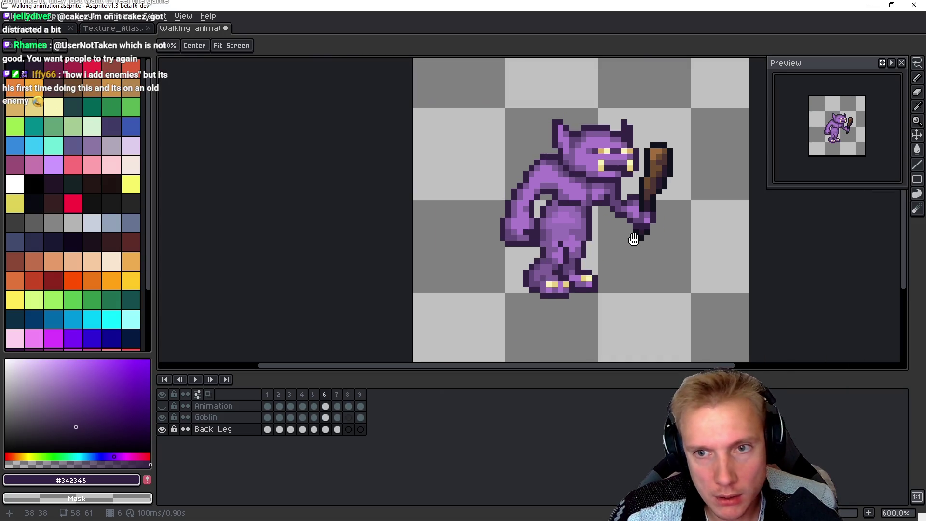
{"action": "key", "text": "Right"}
Step: On frame 7, recolour back-leg pixels from dark to light purple, then to mid purple
{"action": "key", "text": "b"}
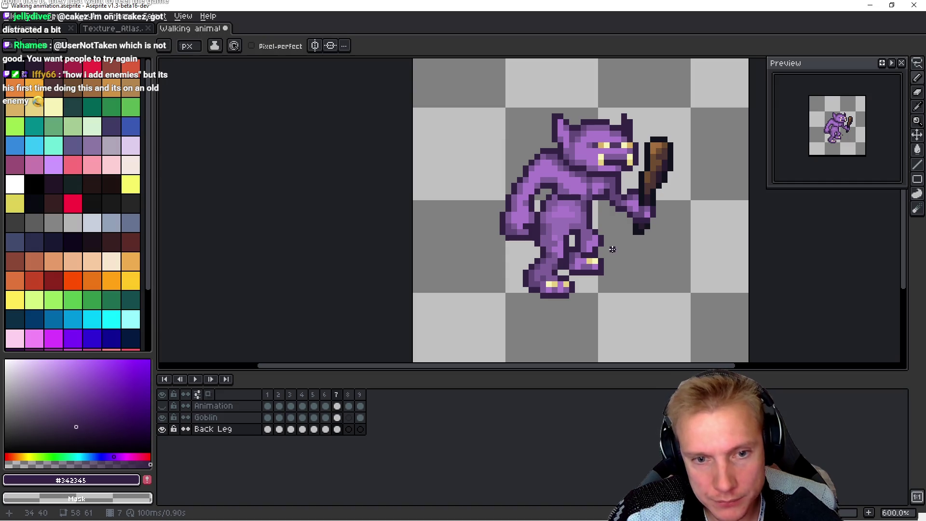
{"action": "scroll", "coordinate": [611, 249], "scroll_direction": "up", "scroll_amount": 2}
{"action": "left_click", "coordinate": [473, 265], "text": "alt"}
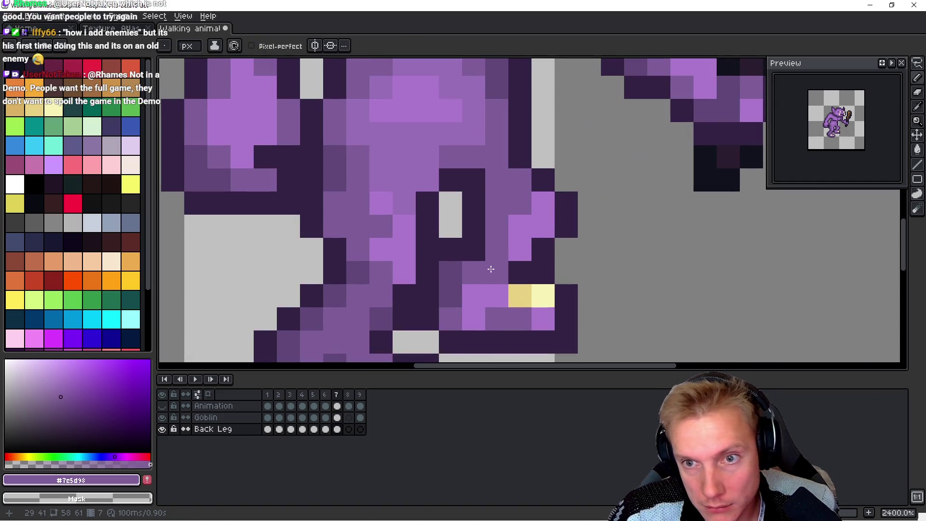
{"action": "left_click", "coordinate": [544, 202], "text": "alt"}
{"action": "left_click", "coordinate": [527, 186]}
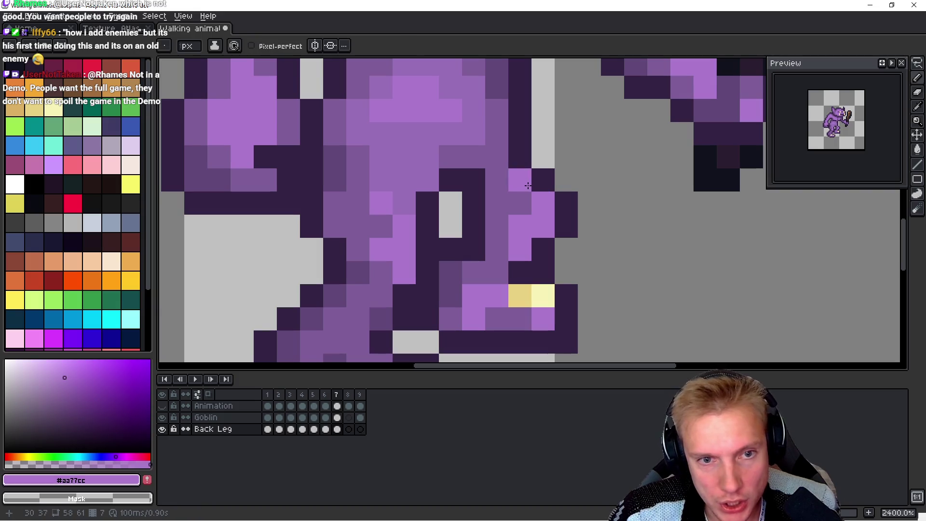
{"action": "key", "text": "h"}
{"action": "key", "text": "b"}
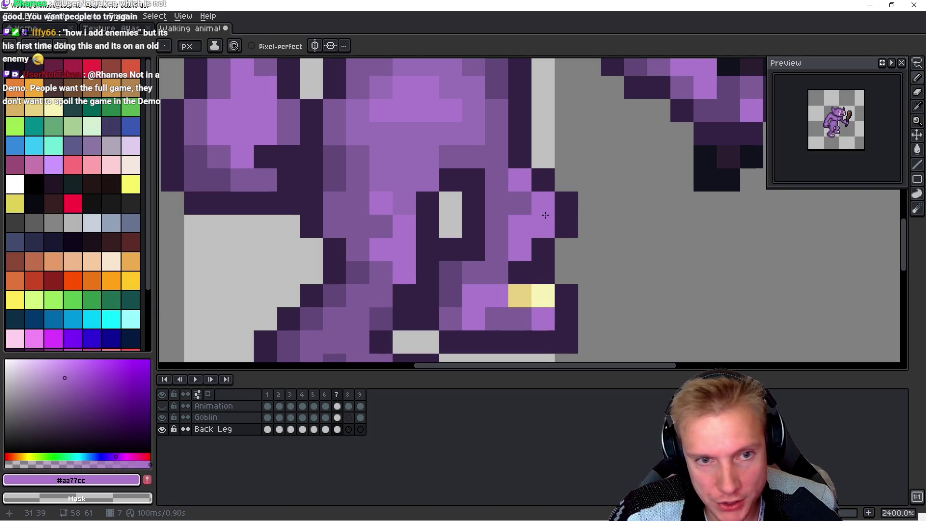
{"action": "left_click", "coordinate": [448, 124], "text": "alt"}
{"action": "left_click", "coordinate": [520, 182]}
{"action": "key", "text": "h"}
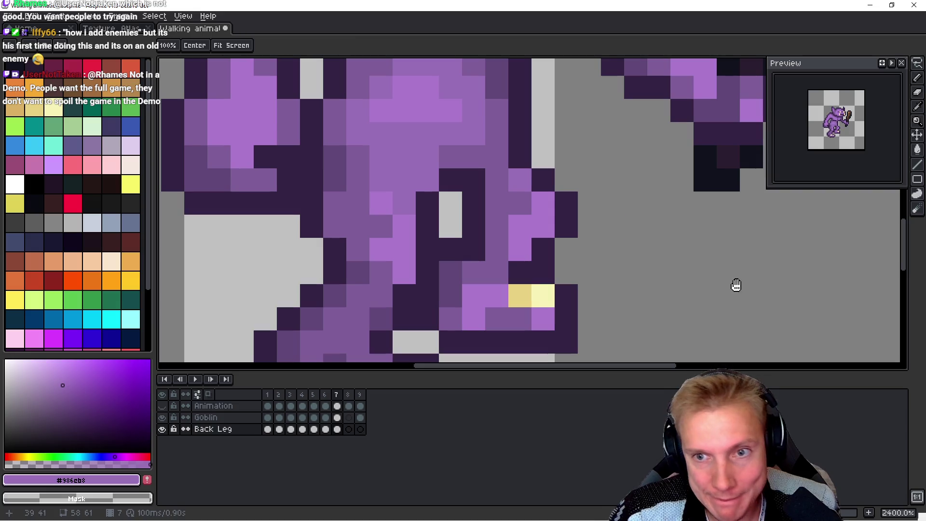
{"action": "key", "text": "b"}
Step: Zoom out to the whole goblin, reselect the Back Leg layer, and show the Animation layer
{"action": "scroll", "coordinate": [563, 181], "scroll_direction": "down", "scroll_amount": 6}
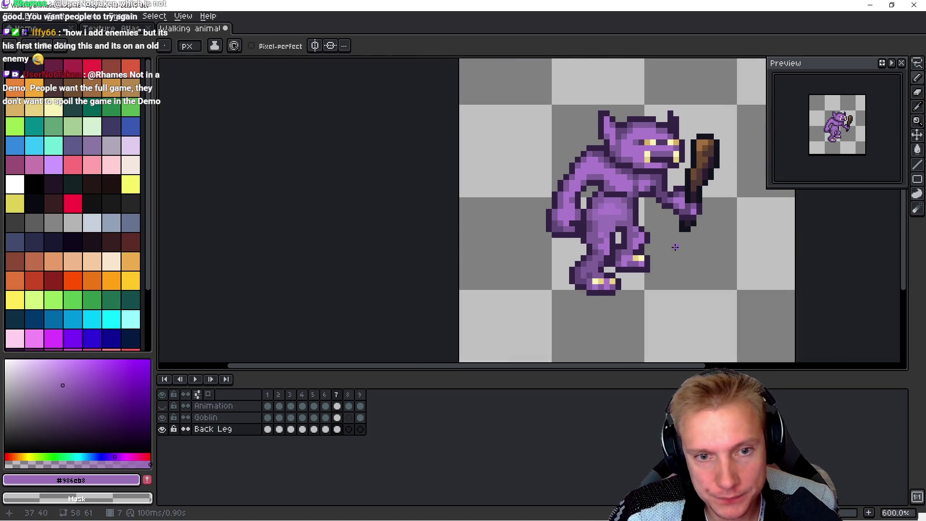
{"action": "key", "text": "h"}
{"action": "key", "text": "Down"}
{"action": "key", "text": "Up"}
{"action": "key", "text": "Up"}
{"action": "key", "text": "Return"}
{"action": "left_click", "coordinate": [162, 406]}
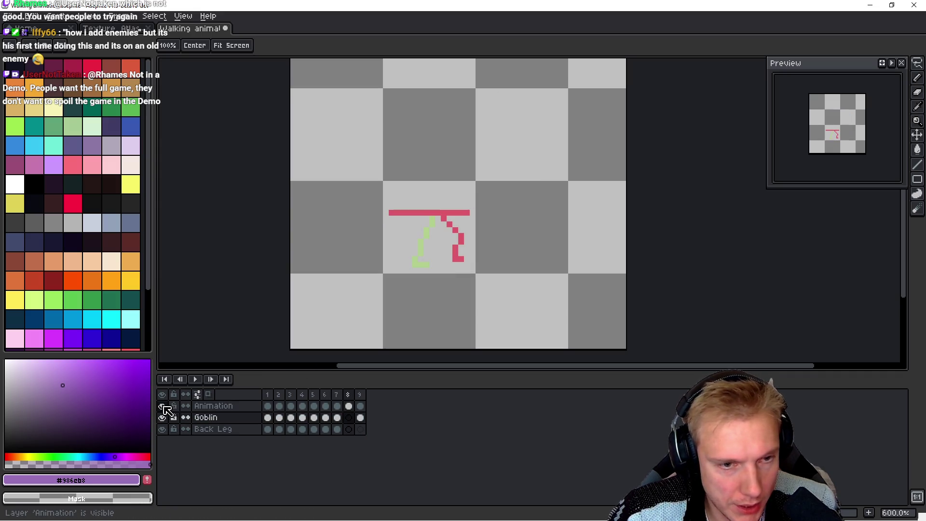
Step: Step through the frames comparing poses with the sketch, then hide the Animation layer
{"action": "key", "text": "Left"}
{"action": "key", "text": "Return"}
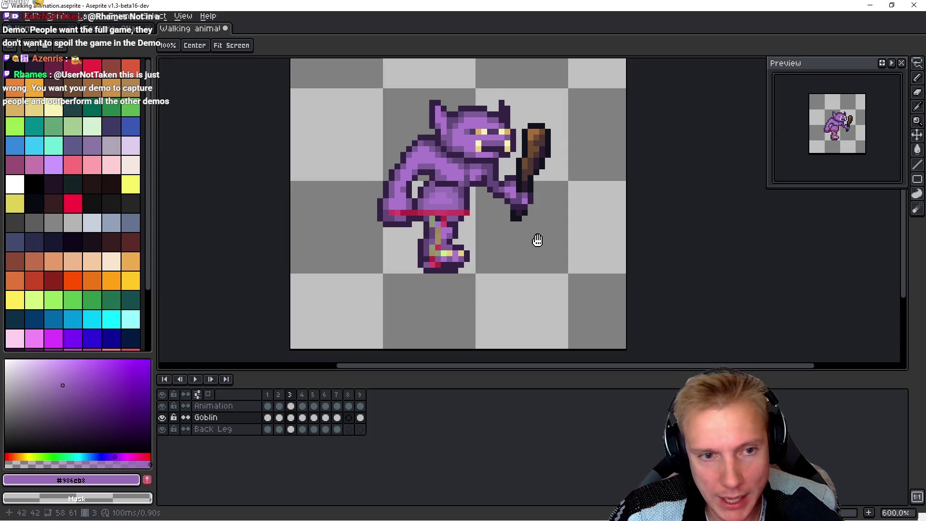
{"action": "scroll", "coordinate": [513, 244], "scroll_direction": "up", "scroll_amount": 6}
{"action": "scroll", "coordinate": [513, 244], "scroll_direction": "up", "scroll_amount": 1}
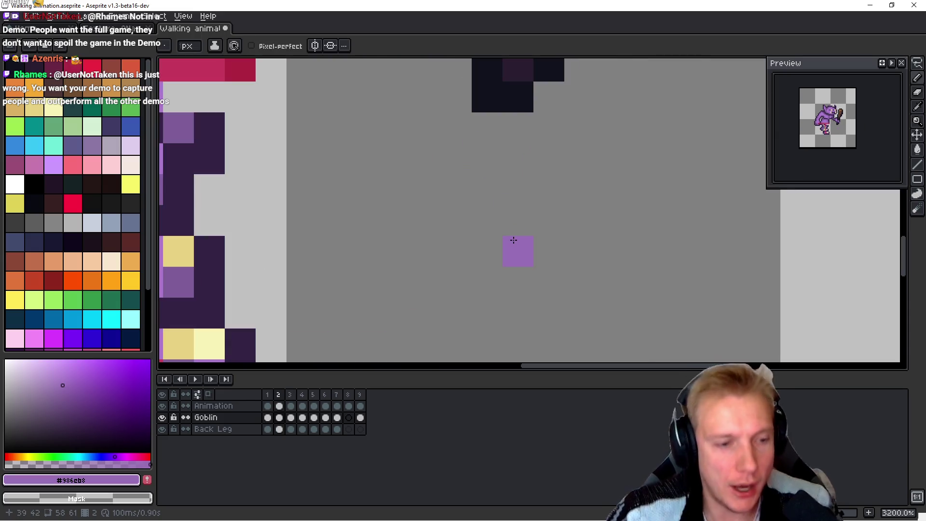
{"action": "scroll", "coordinate": [479, 230], "scroll_direction": "down", "scroll_amount": 2}
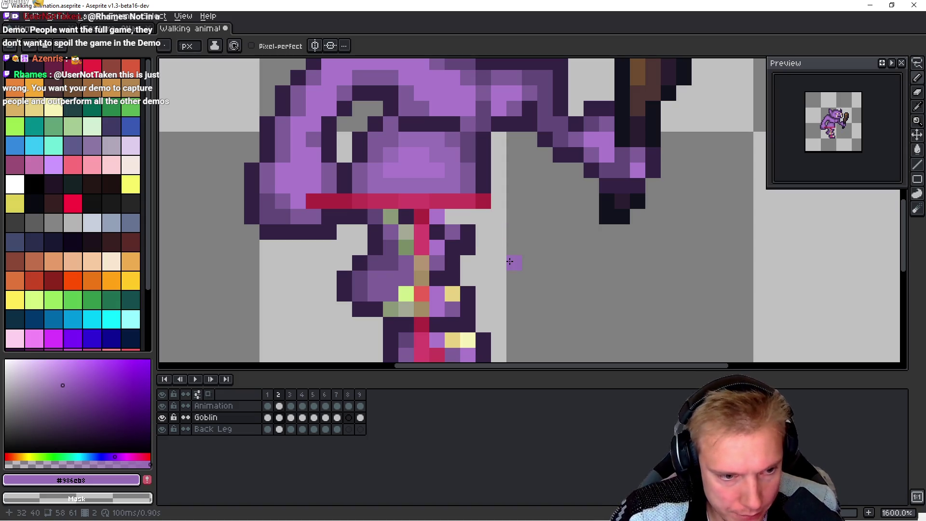
{"action": "left_click", "coordinate": [162, 406]}
Step: Paint a shadow pixel on the leg and a dark outline pixel at the hip, checking frames 1–2
{"action": "key", "text": "alt"}
{"action": "left_click", "coordinate": [445, 208], "text": "alt"}
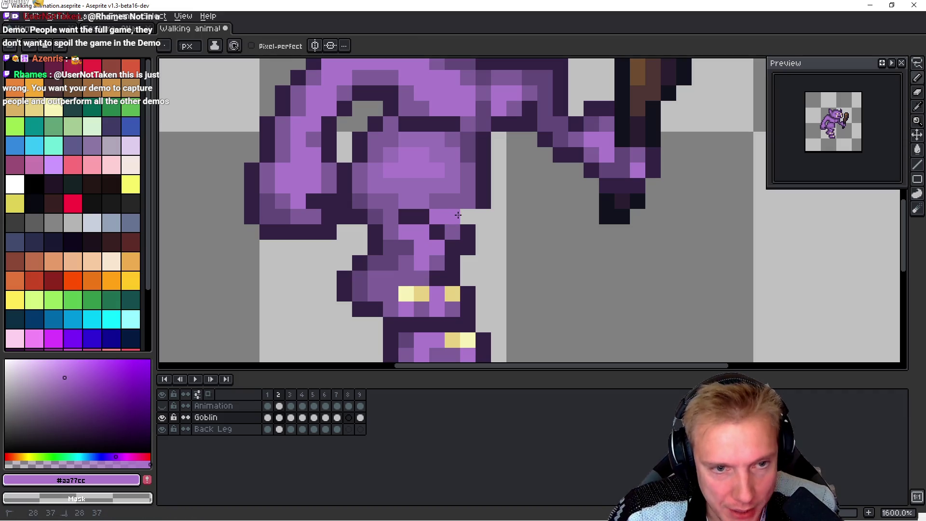
{"action": "left_click", "coordinate": [472, 197], "text": "alt"}
{"action": "left_click", "coordinate": [465, 211]}
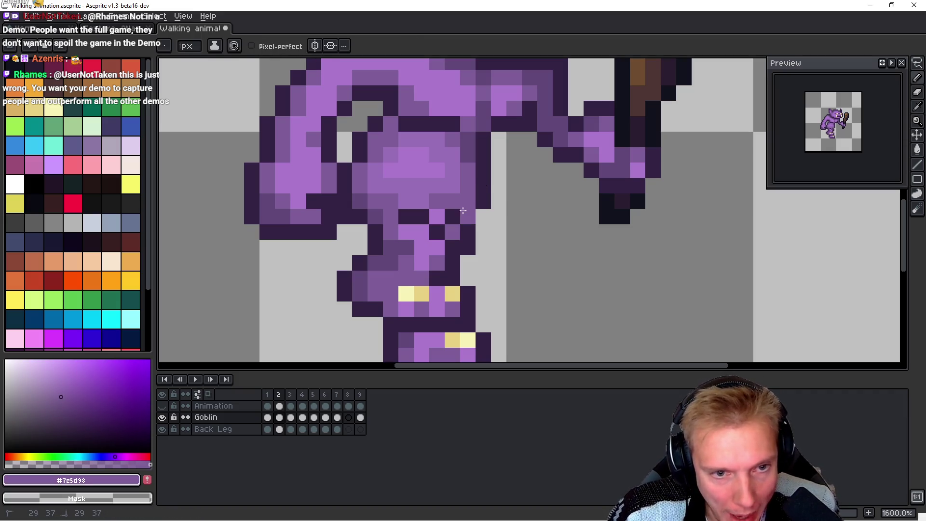
{"action": "left_click", "coordinate": [481, 217], "text": "alt"}
{"action": "left_click", "coordinate": [594, 256]}
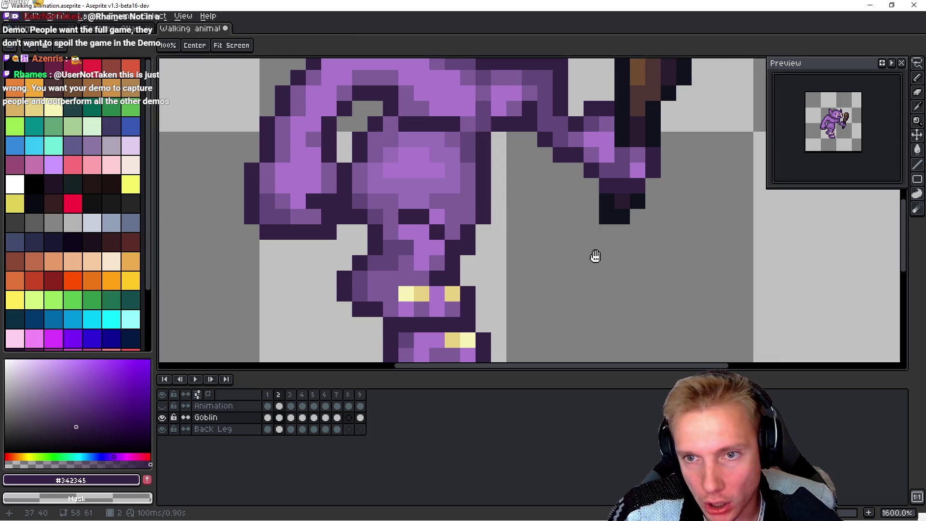
{"action": "key", "text": "Left"}
{"action": "key", "text": "Right"}
{"action": "key", "text": "Left"}
{"action": "key", "text": "Left"}
{"action": "key", "text": "Right"}
{"action": "key", "text": "space"}
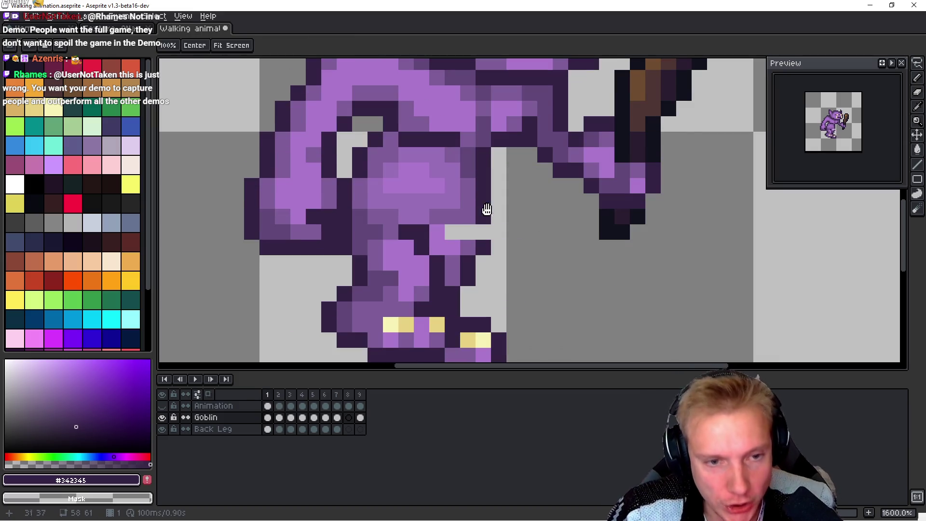
Step: On frame 1, shade leg pixels in medium purple and the lighter purple
{"action": "left_click", "coordinate": [440, 231], "text": "alt"}
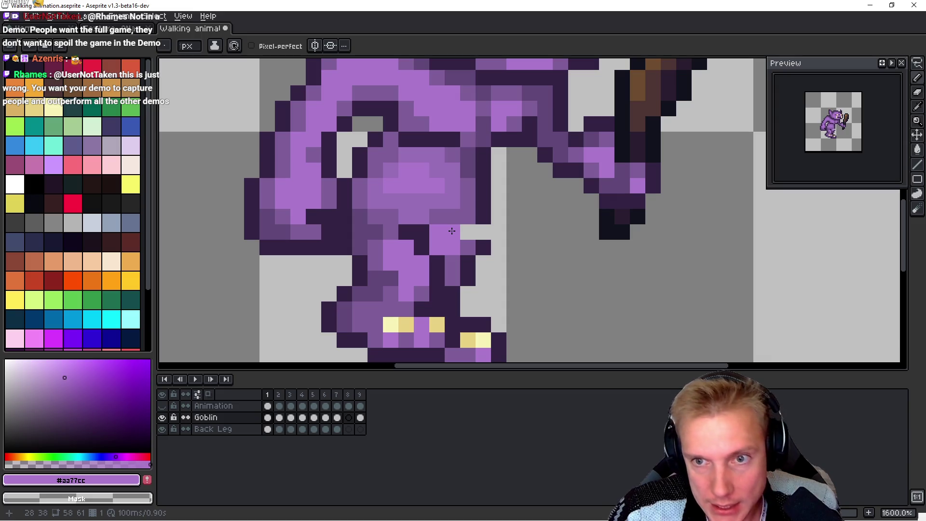
{"action": "left_click", "coordinate": [451, 253], "text": "alt"}
{"action": "left_click_drag", "start_coordinate": [436, 247], "coordinate": [439, 226]}
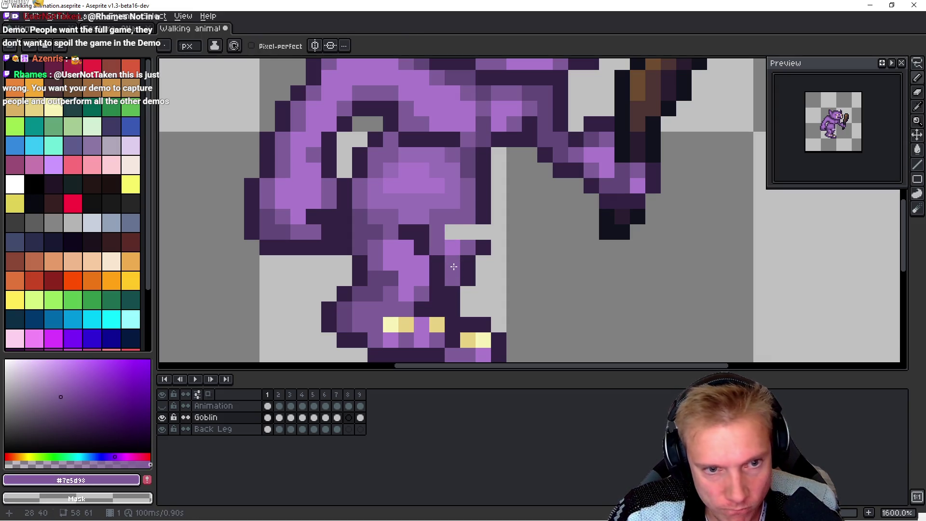
{"action": "left_click", "coordinate": [430, 215], "text": "alt"}
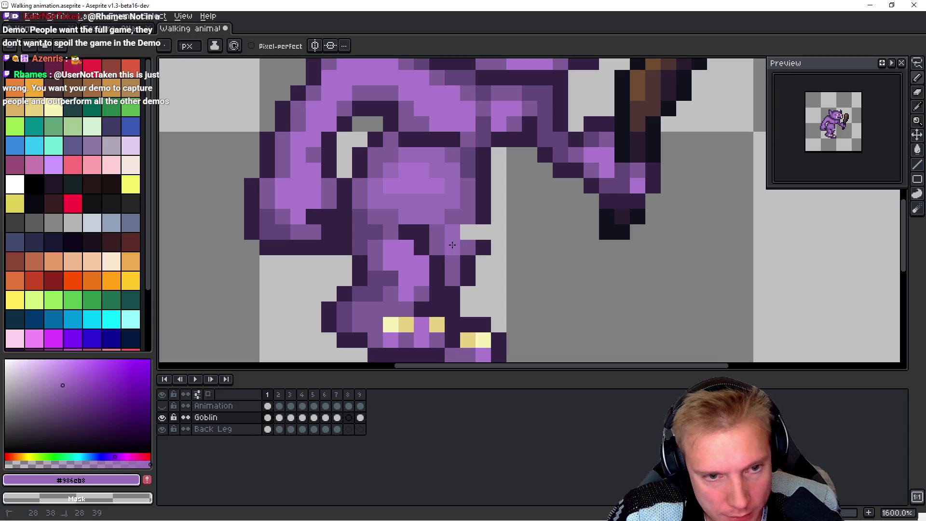
{"action": "left_click", "coordinate": [467, 241], "text": "alt"}
{"action": "left_click", "coordinate": [451, 235], "text": "alt"}
{"action": "left_click", "coordinate": [436, 232]}
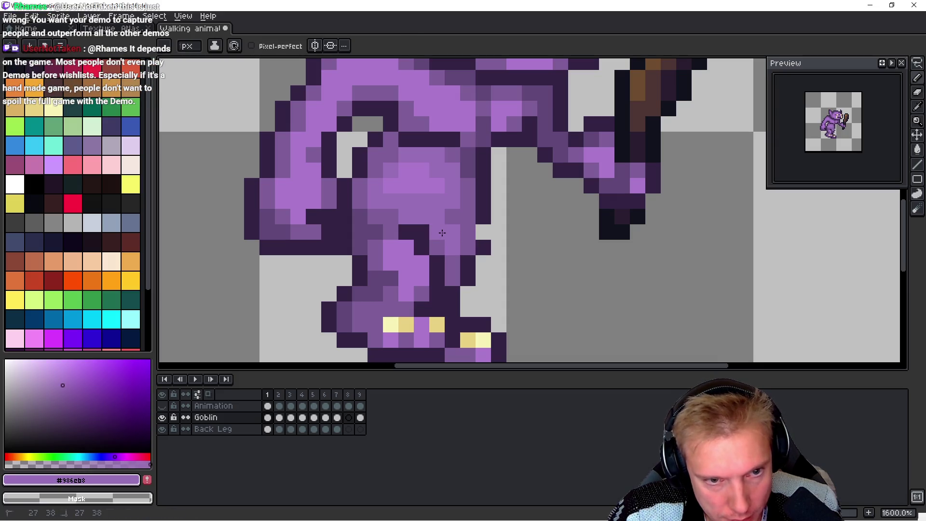
{"action": "left_click", "coordinate": [484, 246]}
{"action": "left_click", "coordinate": [496, 242], "text": "alt"}
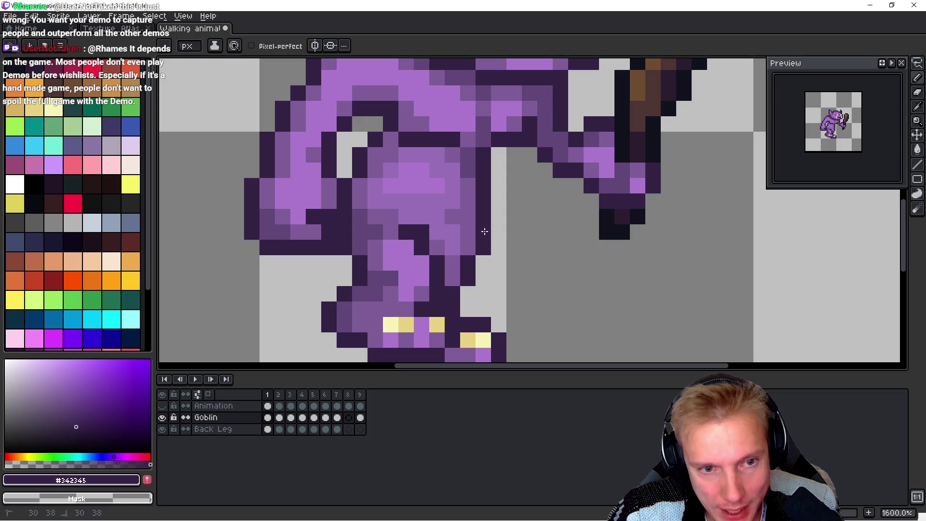
Step: Switch to the Back Leg layer, step through frames 5–7, and zoom out
{"action": "key", "text": "Left"}
{"action": "key", "text": "Left"}
{"action": "key", "text": "Left"}
{"action": "key", "text": "Left"}
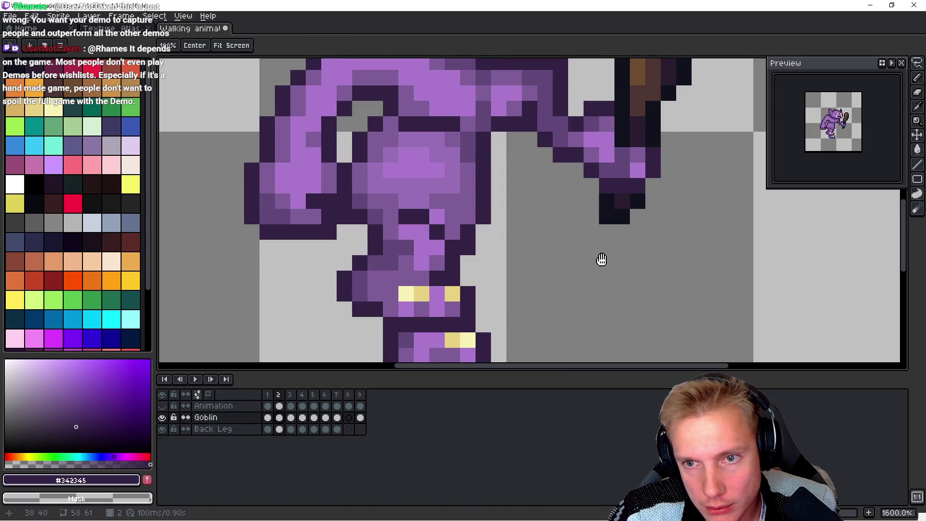
{"action": "key", "text": "b"}
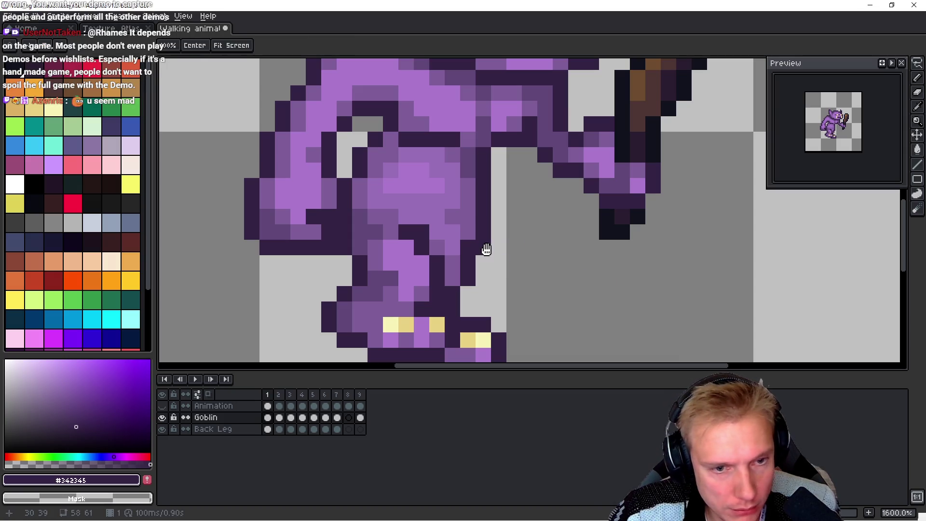
{"action": "key", "text": "Down"}
{"action": "key", "text": "h"}
{"action": "key", "text": "Right"}
{"action": "key", "text": "Left"}
{"action": "key", "text": "Right"}
{"action": "key", "text": "Right"}
{"action": "key", "text": "Right"}
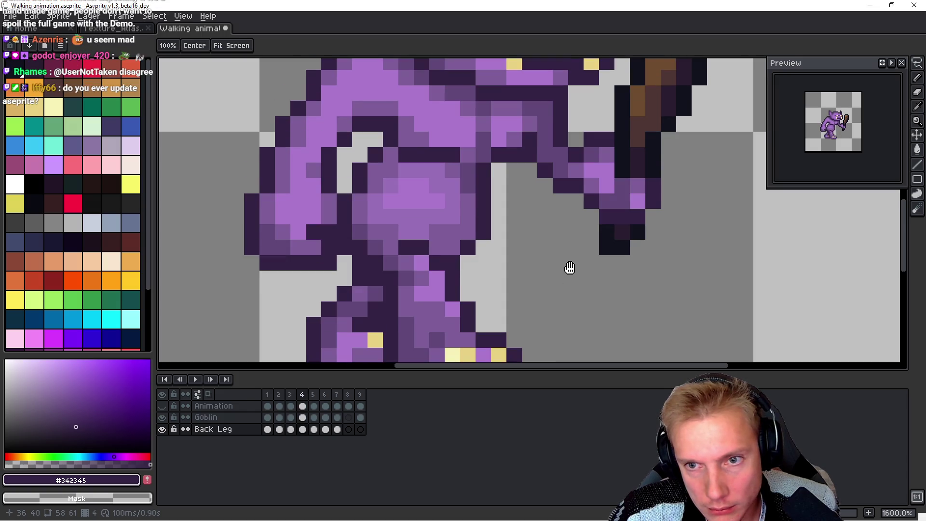
{"action": "key", "text": "Right"}
{"action": "key", "text": "Right"}
{"action": "key", "text": "Right"}
{"action": "key", "text": "Left"}
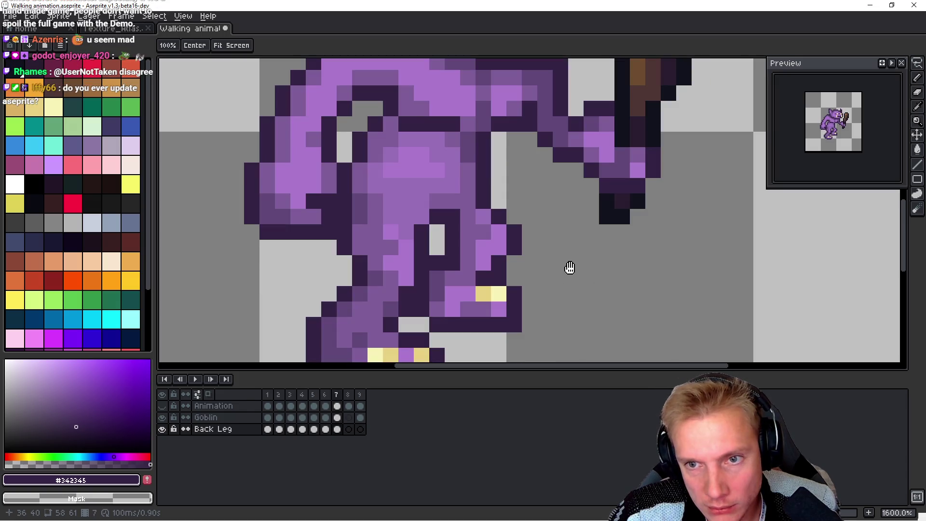
{"action": "key", "text": "b"}
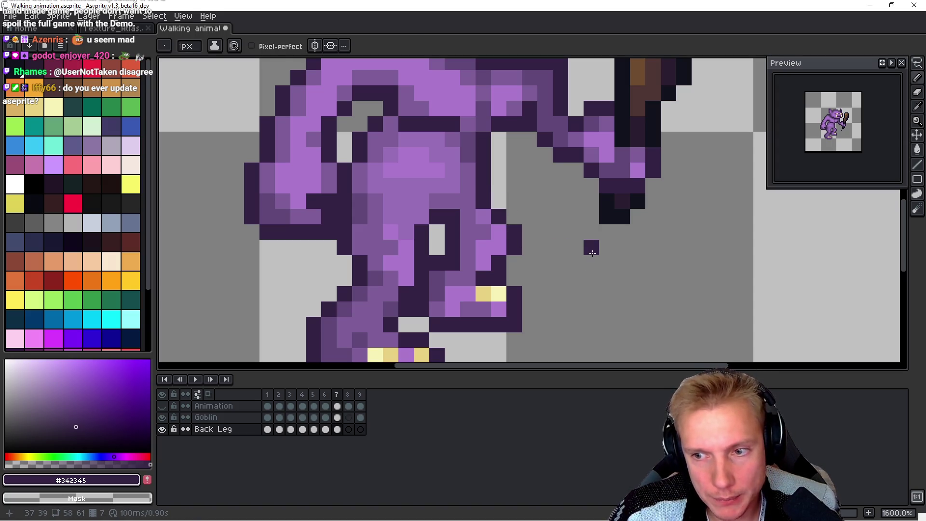
{"action": "scroll", "coordinate": [592, 253], "scroll_direction": "down", "scroll_amount": 2}
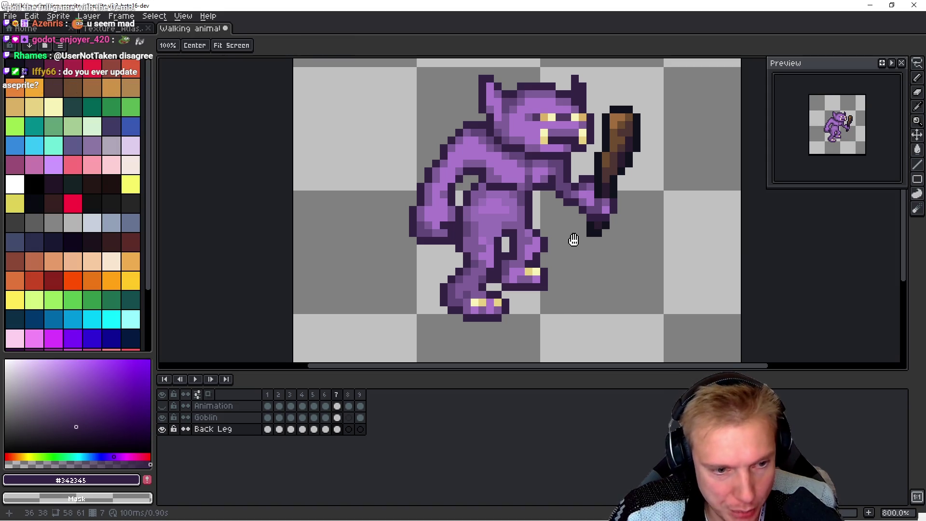
Step: Copy the Goblin layer's frame 7 body into frame 8 and show the walk-cycle guide lines
{"action": "key", "text": "alt+Up"}
{"action": "key", "text": "v"}
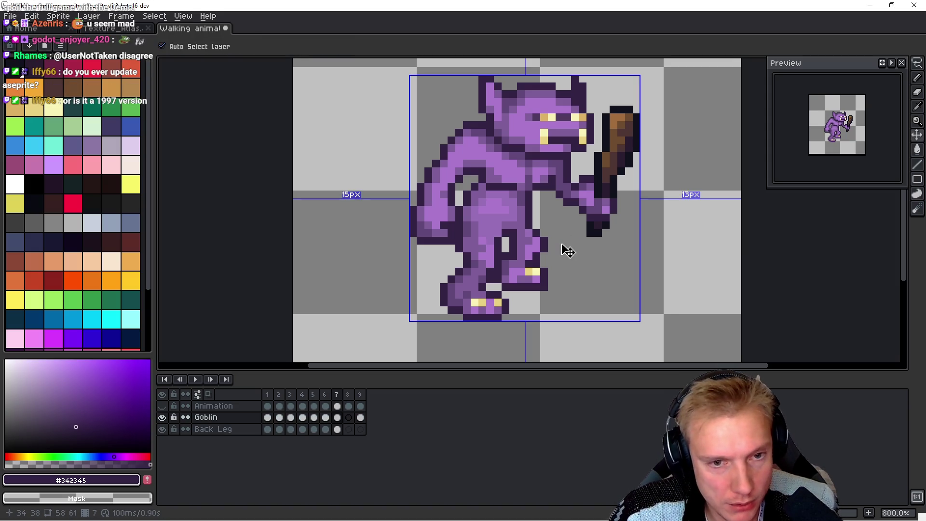
{"action": "key", "text": "ctrl+c"}
{"action": "key", "text": "Right"}
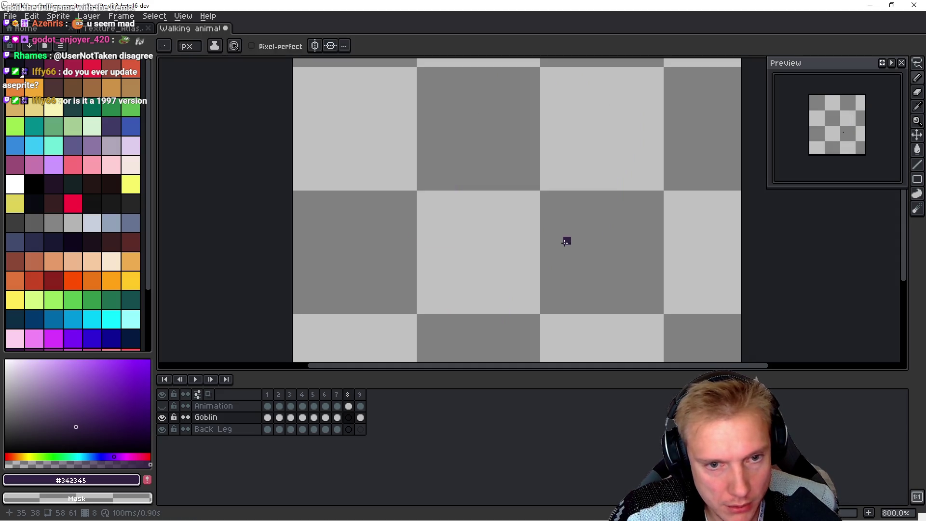
{"action": "key", "text": "ctrl+v"}
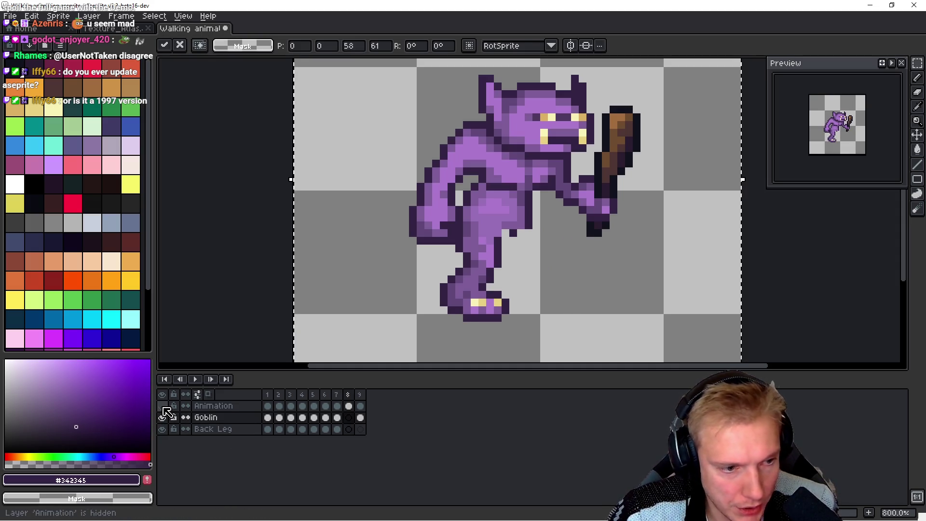
{"action": "left_click", "coordinate": [162, 405]}
{"action": "key", "text": "space"}
{"action": "key", "text": "Return"}
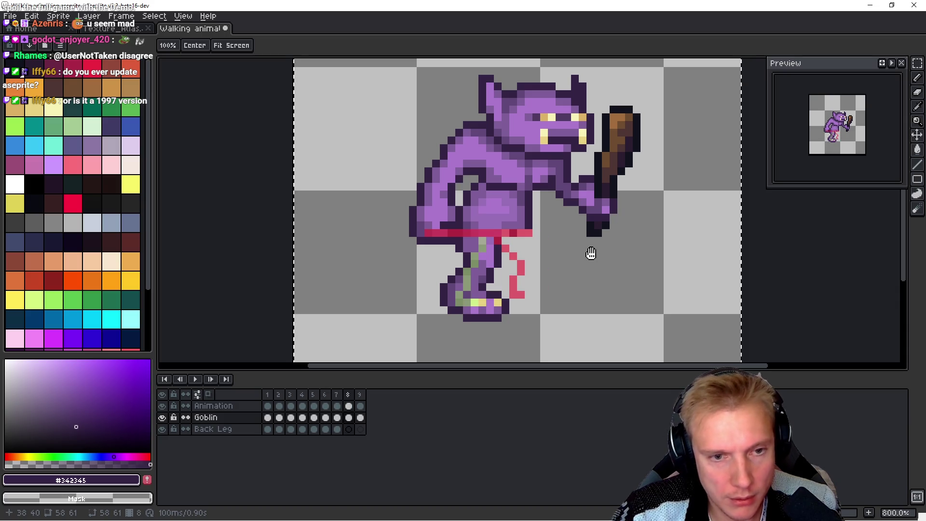
Step: Lasso the goblin's body and club in frame 8, reposition it against the guides, and commit
{"action": "key", "text": "q"}
{"action": "mouse_move", "coordinate": [415, 154]}
{"action": "left_mouse_down"}
{"action": "mouse_move", "coordinate": [407, 157]}
{"action": "mouse_move", "coordinate": [425, 249]}
{"action": "left_mouse_up"}
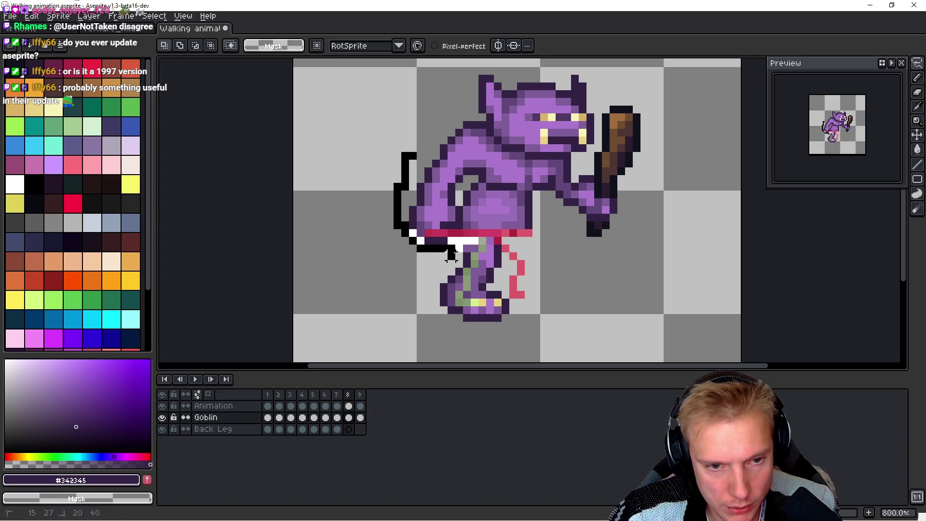
{"action": "mouse_move", "coordinate": [527, 264]}
{"action": "left_mouse_down"}
{"action": "mouse_move", "coordinate": [603, 238]}
{"action": "mouse_move", "coordinate": [571, 68]}
{"action": "mouse_move", "coordinate": [405, 155]}
{"action": "mouse_move", "coordinate": [416, 170]}
{"action": "left_mouse_up"}
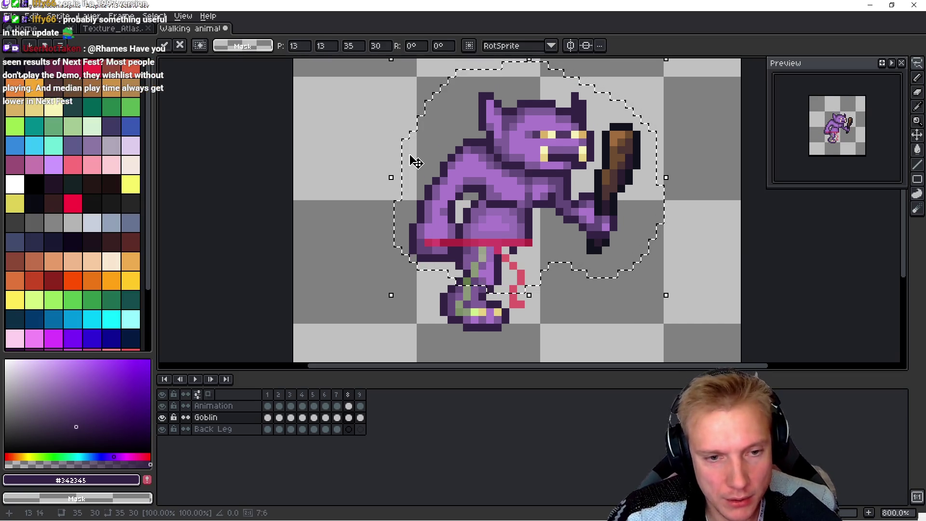
{"action": "key", "text": "Return"}
{"action": "key", "text": "Return"}
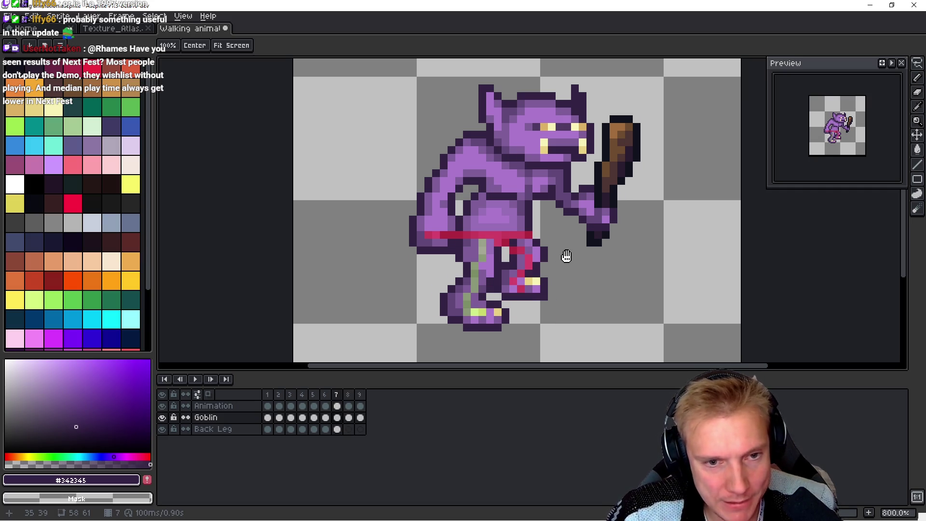
{"action": "key", "text": "Down"}
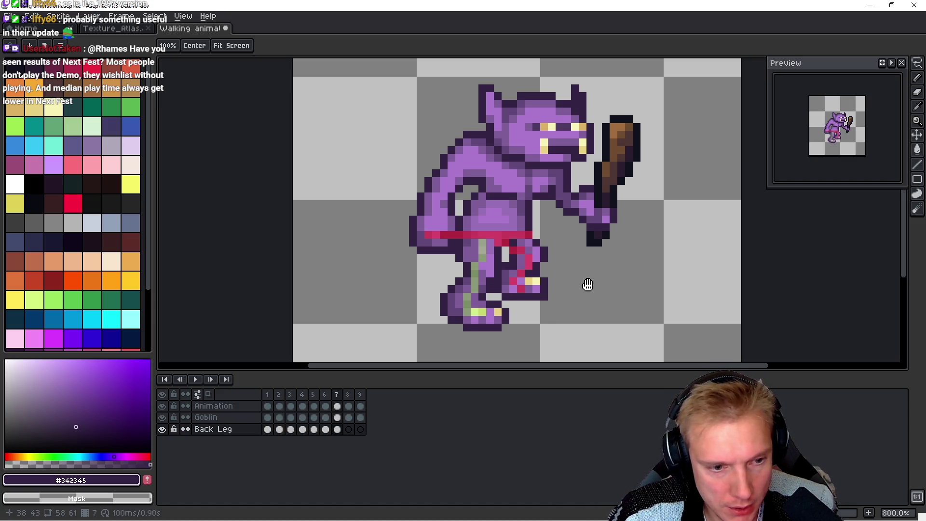
Step: Paste the frame 7 back leg into frame 8 and compare it with frame 9
{"action": "key", "text": "m"}
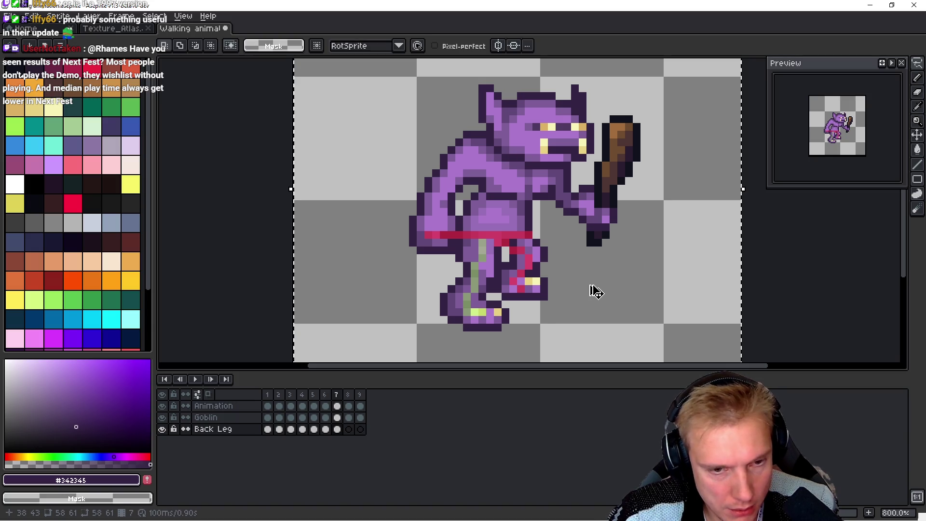
{"action": "key", "text": "Right"}
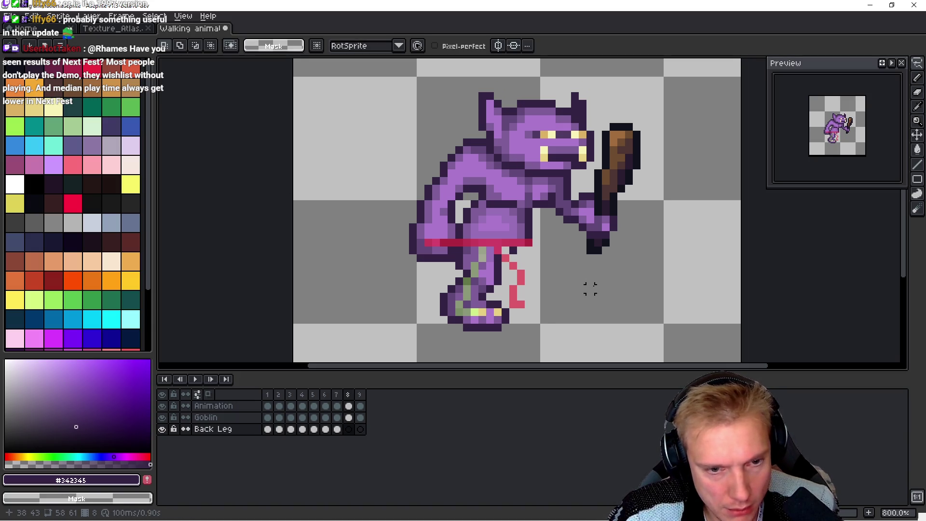
{"action": "key", "text": "ctrl+v"}
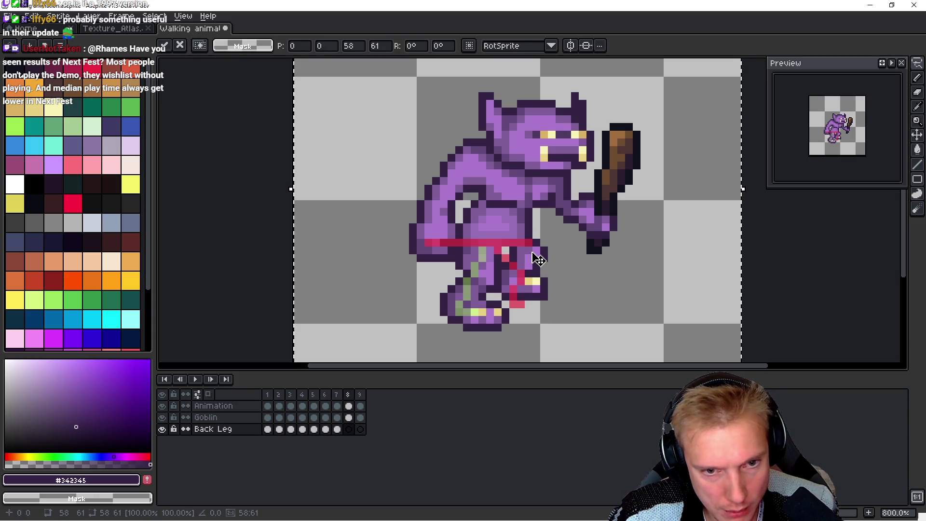
{"action": "key", "text": "Return"}
{"action": "key", "text": "Return"}
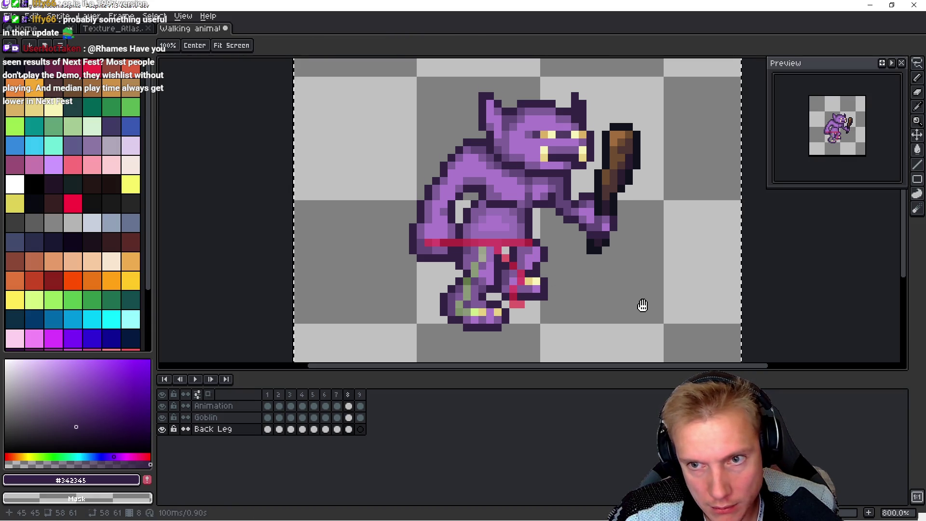
{"action": "key", "text": "Right"}
Step: Nudge frame 8's back leg one pixel left, then one pixel down, previewing the loop
{"action": "key", "text": "Left"}
{"action": "key", "text": "ctrl+a"}
{"action": "key", "text": "Left"}
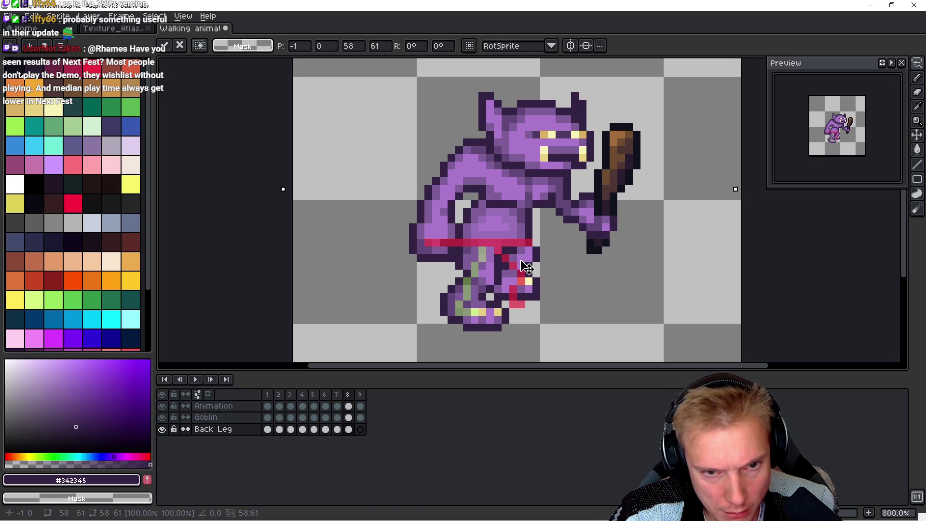
{"action": "key", "text": "Return"}
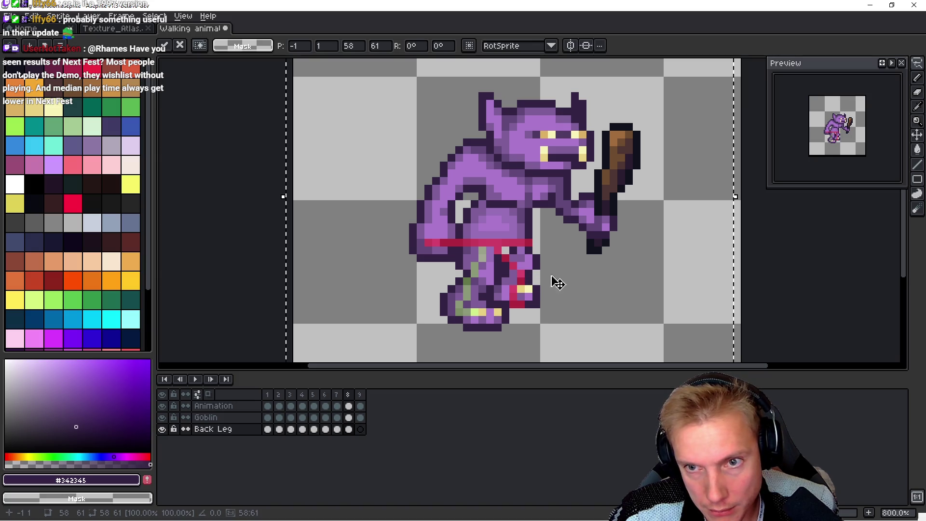
{"action": "key", "text": "Return"}
{"action": "key", "text": "Left"}
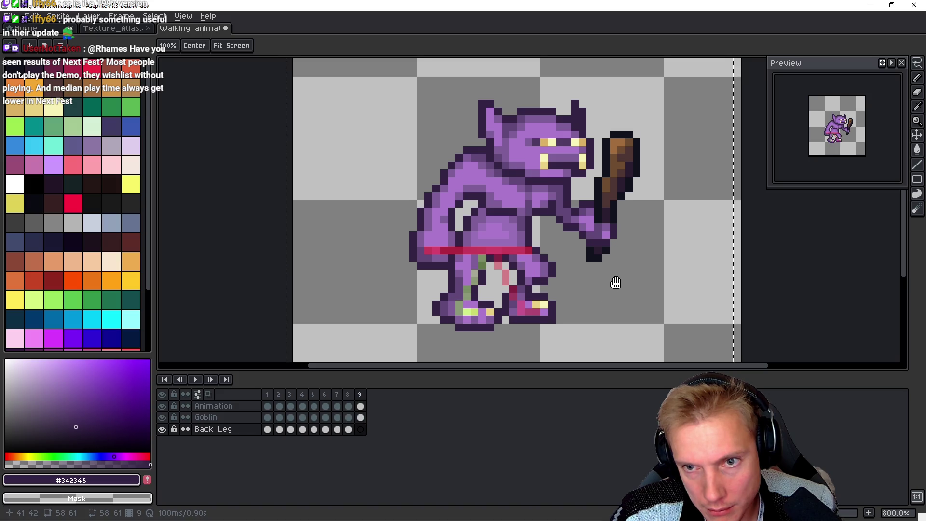
{"action": "key", "text": "Return"}
{"action": "key", "text": "Left"}
{"action": "key", "text": "Down"}
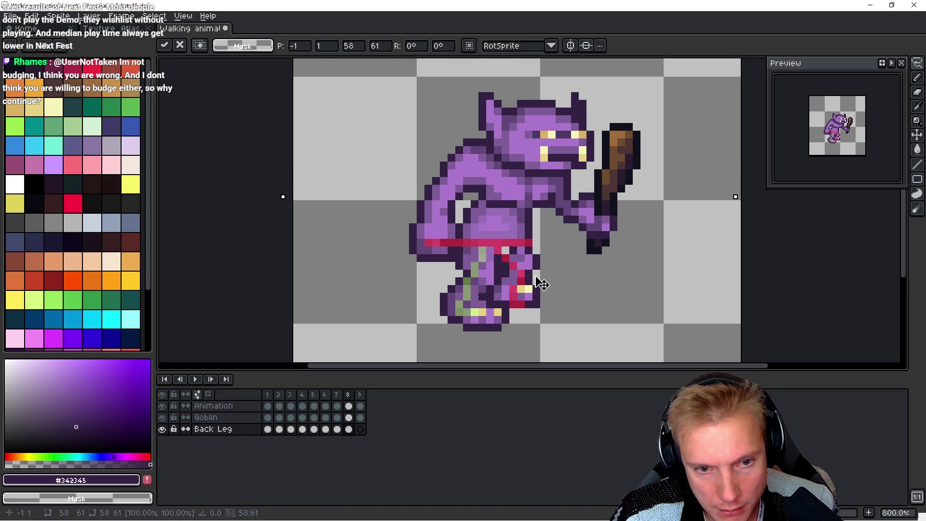
{"action": "key", "text": "Return"}
{"action": "key", "text": "Return"}
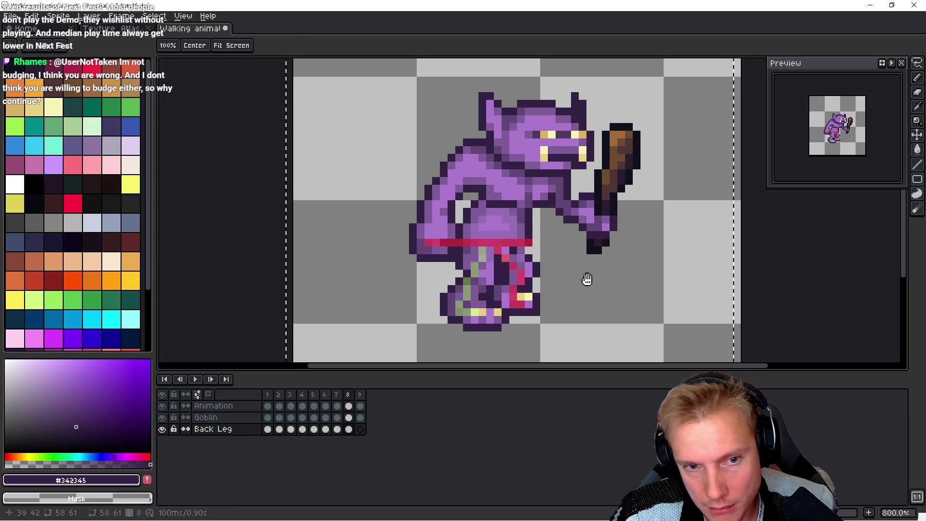
{"action": "scroll", "coordinate": [558, 267], "scroll_direction": "up", "scroll_amount": 5}
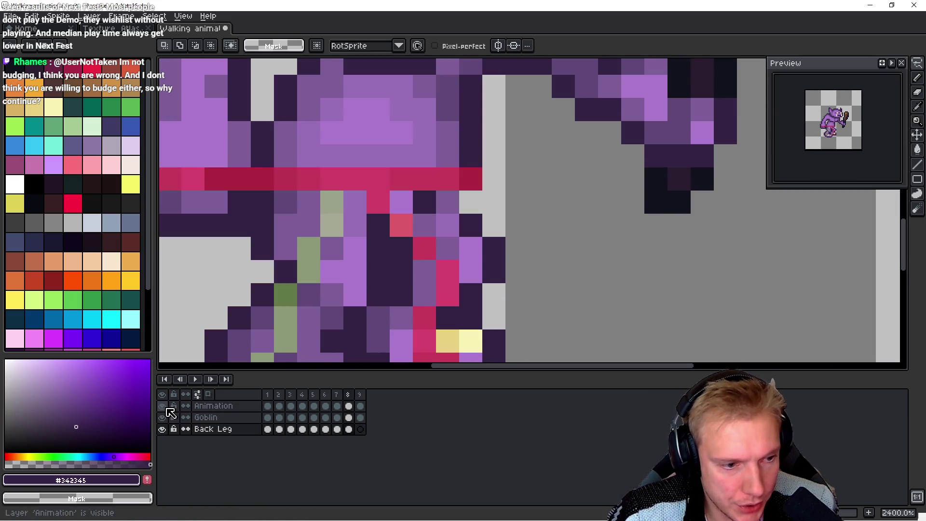
Step: Hide the walk-cycle guide lines and switch to pencil editing on the Goblin layer
{"action": "left_click", "coordinate": [162, 405]}
{"action": "scroll", "coordinate": [576, 194], "scroll_direction": "down", "scroll_amount": 3}
{"action": "scroll", "coordinate": [560, 198], "scroll_direction": "up", "scroll_amount": 3}
{"action": "key", "text": "b"}
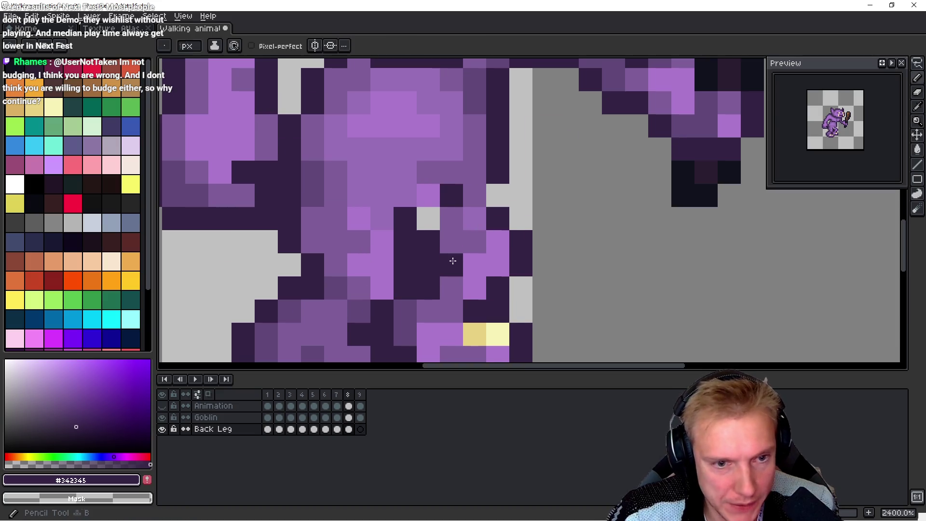
{"action": "left_click", "coordinate": [442, 213], "text": "alt"}
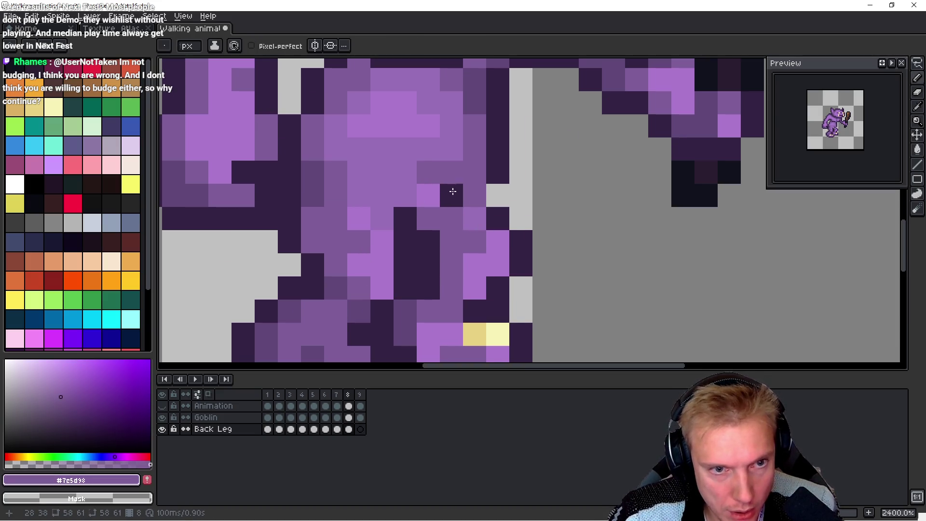
{"action": "left_click", "coordinate": [467, 185], "text": "ctrl"}
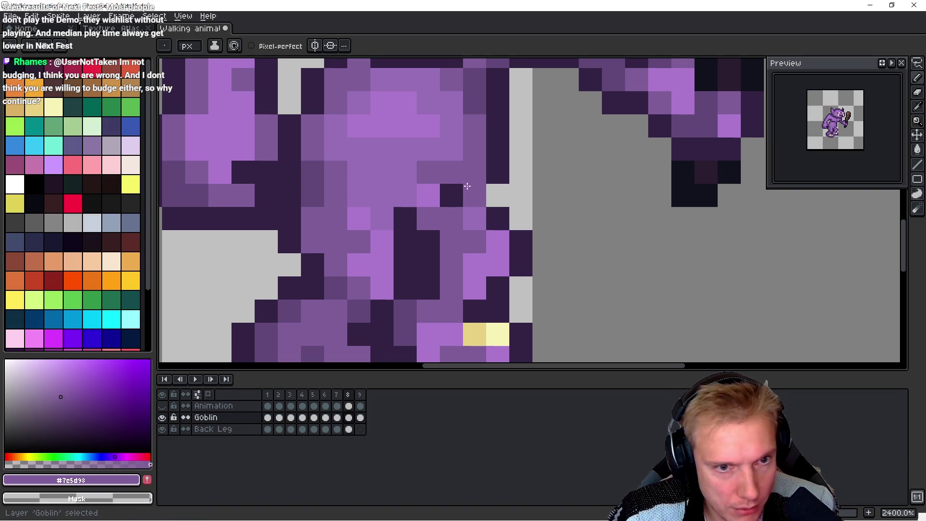
Step: Repaint frame 8 leg pixels with sampled dark outline, mid and light purples
{"action": "left_click", "coordinate": [500, 212], "text": "alt"}
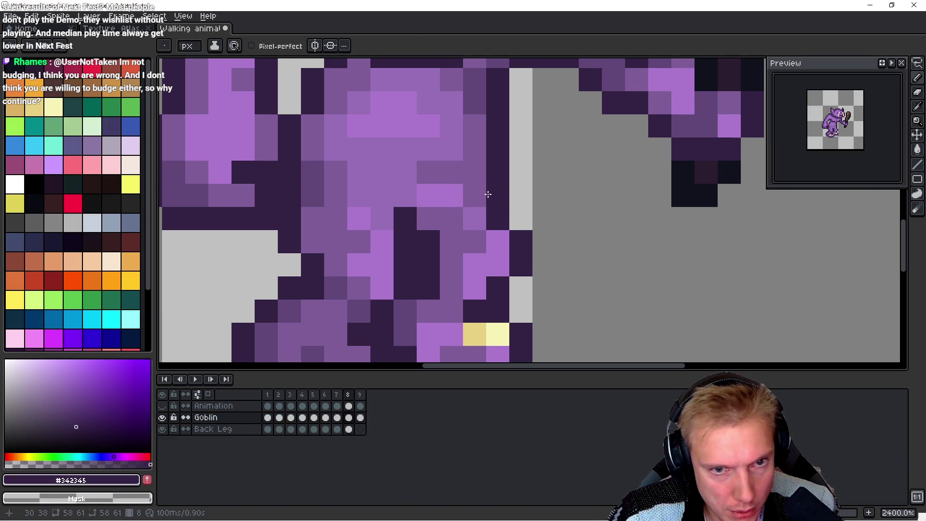
{"action": "left_click", "coordinate": [490, 195]}
{"action": "left_click", "coordinate": [449, 216], "text": "alt"}
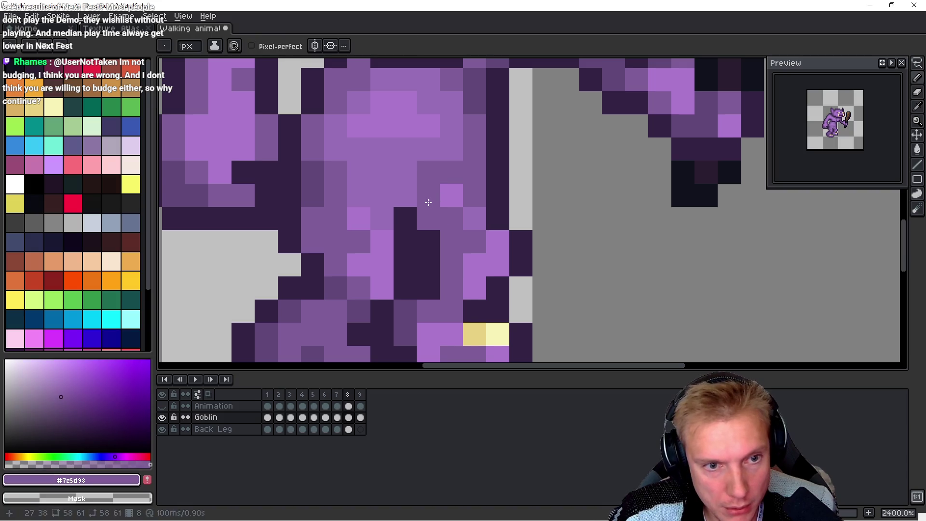
{"action": "left_click", "coordinate": [444, 195]}
{"action": "left_click", "coordinate": [484, 220], "text": "alt"}
{"action": "left_click", "coordinate": [540, 255]}
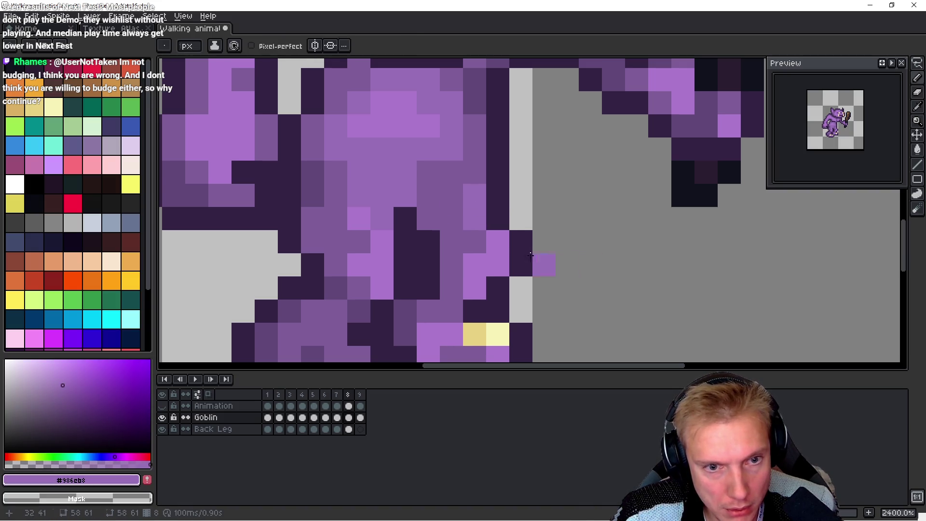
Step: Preview the animation and flip between frames 7, 8 and 9 to compare leg poses, ending on frame 8
{"action": "key", "text": "Return"}
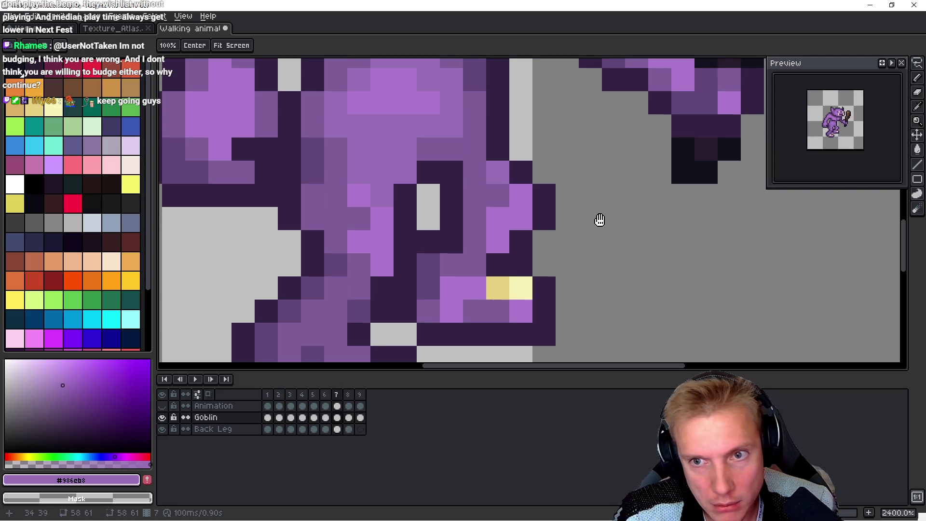
{"action": "key", "text": "comma"}
{"action": "left_click", "coordinate": [479, 238], "text": "alt"}
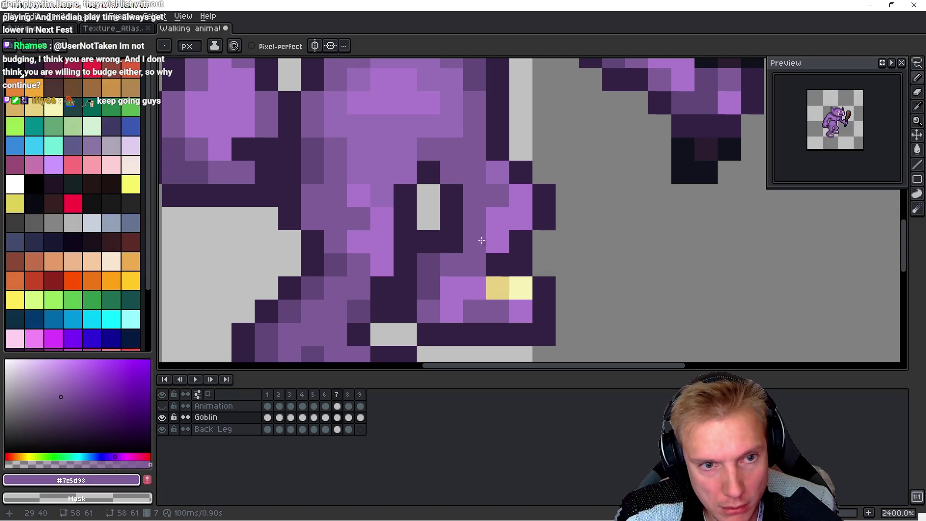
{"action": "key", "text": "period"}
{"action": "key", "text": "comma"}
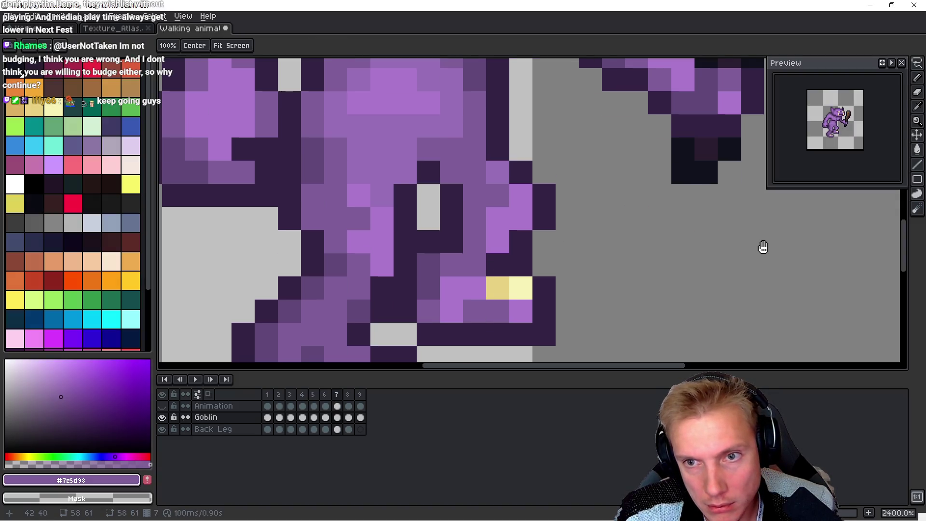
{"action": "key", "text": "period"}
{"action": "key", "text": "period"}
{"action": "key", "text": "comma"}
{"action": "key", "text": "period"}
{"action": "key", "text": "comma"}
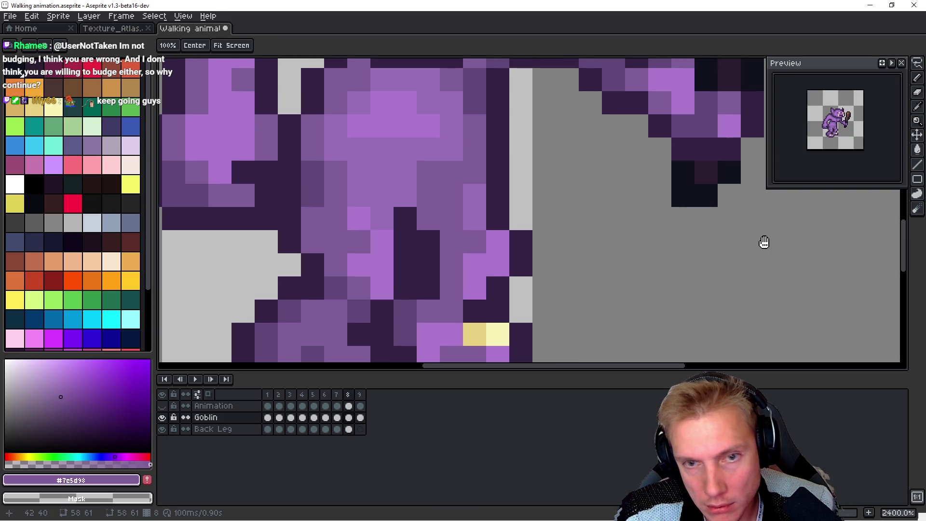
{"action": "scroll", "coordinate": [590, 227], "scroll_direction": "down", "scroll_amount": 3}
{"action": "key", "text": "period"}
{"action": "key", "text": "comma"}
{"action": "key", "text": "period"}
{"action": "key", "text": "comma"}
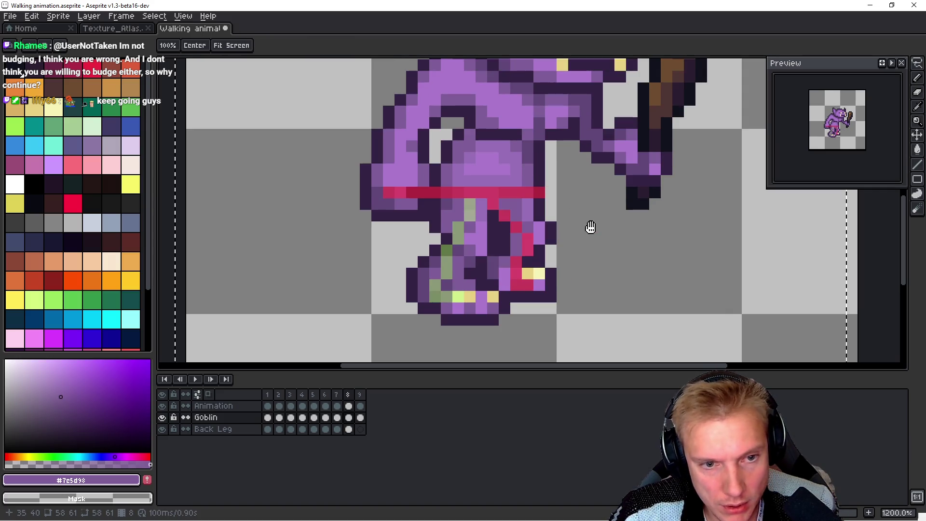
Step: On frame 9, drop the selection and undo a stray purple leg pixel
{"action": "key", "text": "period"}
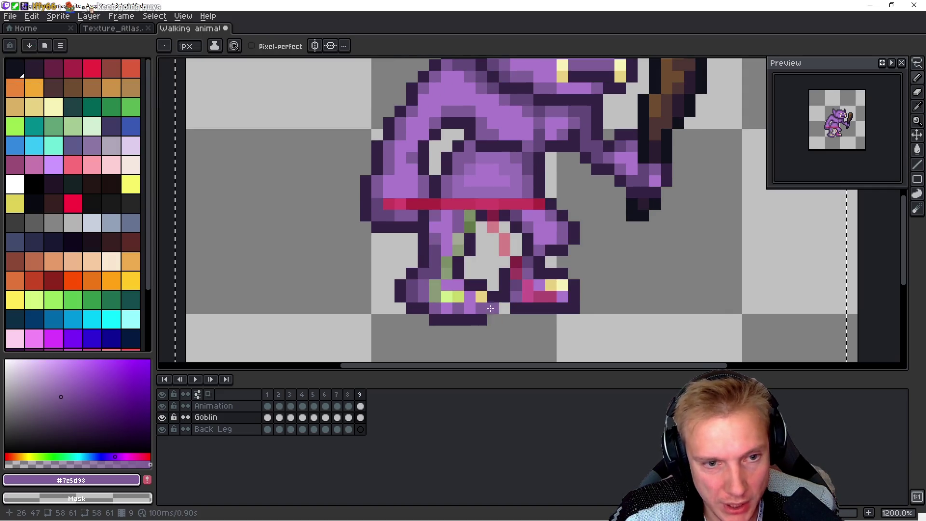
{"action": "key", "text": "ctrl+d"}
{"action": "left_click", "coordinate": [492, 272]}
{"action": "key", "text": "ctrl+z"}
Step: Lasso the lower back leg and delete it on frame 8
{"action": "key", "text": "m"}
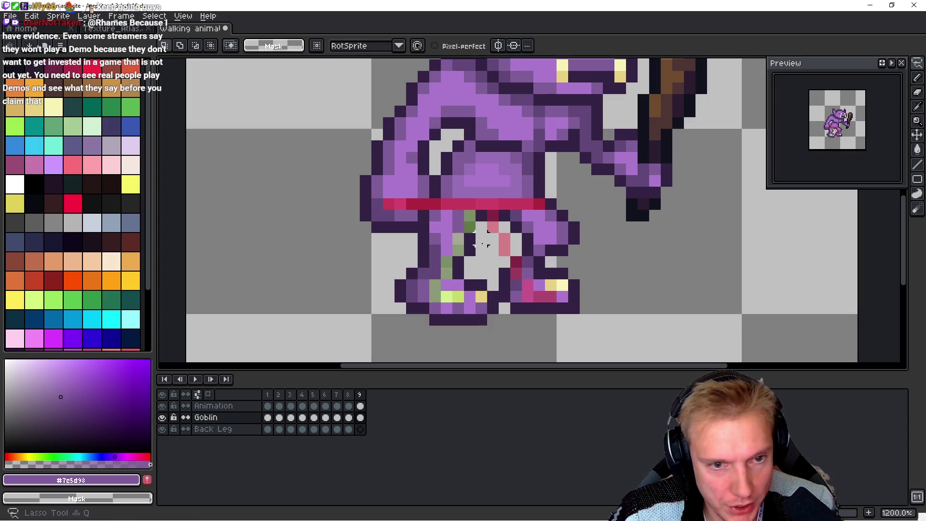
{"action": "mouse_move", "coordinate": [422, 258]}
{"action": "left_mouse_down"}
{"action": "mouse_move", "coordinate": [424, 333]}
{"action": "mouse_move", "coordinate": [499, 302]}
{"action": "left_mouse_up"}
{"action": "mouse_move", "coordinate": [478, 245]}
{"action": "left_mouse_down"}
{"action": "mouse_move", "coordinate": [501, 227]}
{"action": "mouse_move", "coordinate": [433, 219]}
{"action": "mouse_move", "coordinate": [386, 299]}
{"action": "mouse_move", "coordinate": [507, 239]}
{"action": "left_mouse_up"}
{"action": "key", "text": "ctrl+d"}
{"action": "key", "text": "comma"}
{"action": "key", "text": "Delete"}
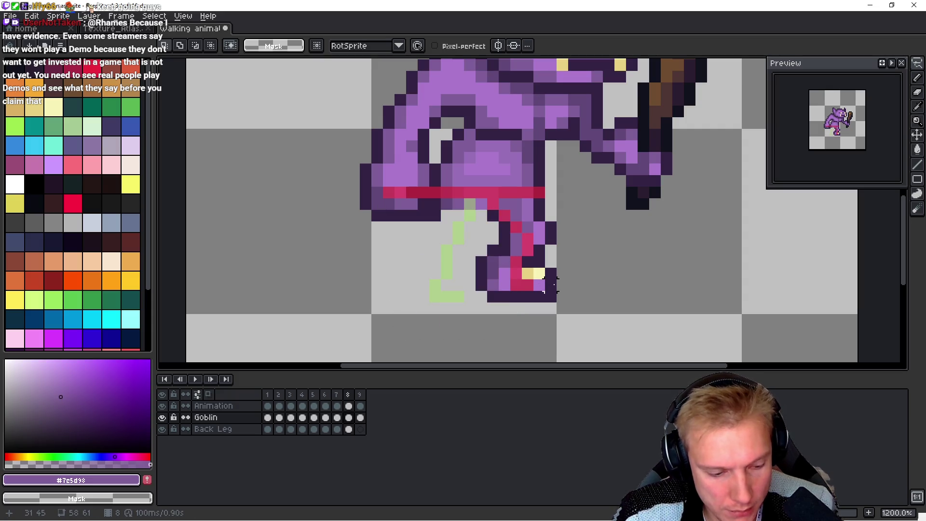
Step: Lasso and clear the lower leg pixels in frame 9
{"action": "key", "text": "period"}
{"action": "key", "text": "q"}
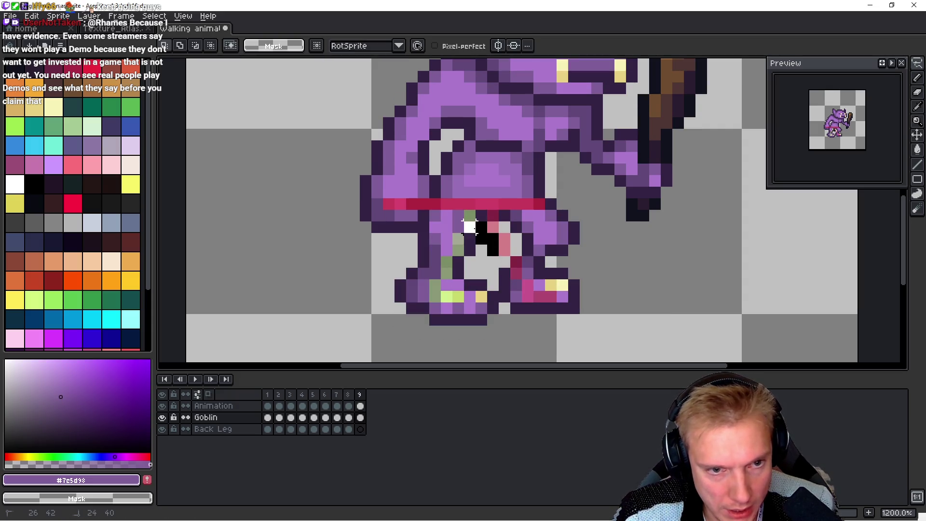
{"action": "mouse_move", "coordinate": [423, 237]}
{"action": "left_mouse_down"}
{"action": "mouse_move", "coordinate": [383, 328]}
{"action": "mouse_move", "coordinate": [497, 272]}
{"action": "mouse_move", "coordinate": [433, 214]}
{"action": "mouse_move", "coordinate": [512, 212]}
{"action": "left_mouse_up"}
{"action": "key", "text": "Delete"}
Step: Move the selected legs in frame 8 one pixel right, commit, and play the animation
{"action": "key", "text": "h"}
{"action": "key", "text": "comma"}
{"action": "key", "text": "q"}
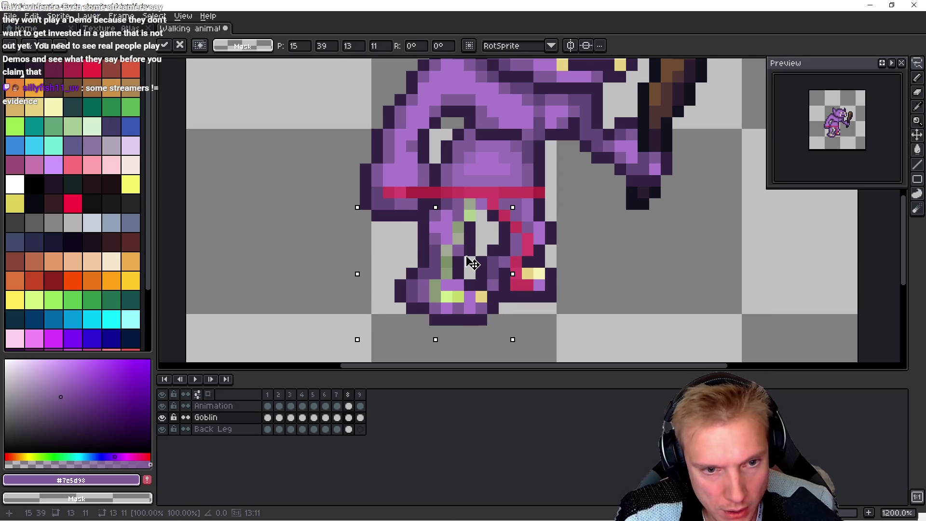
{"action": "left_click_drag", "start_coordinate": [473, 263], "coordinate": [477, 263]}
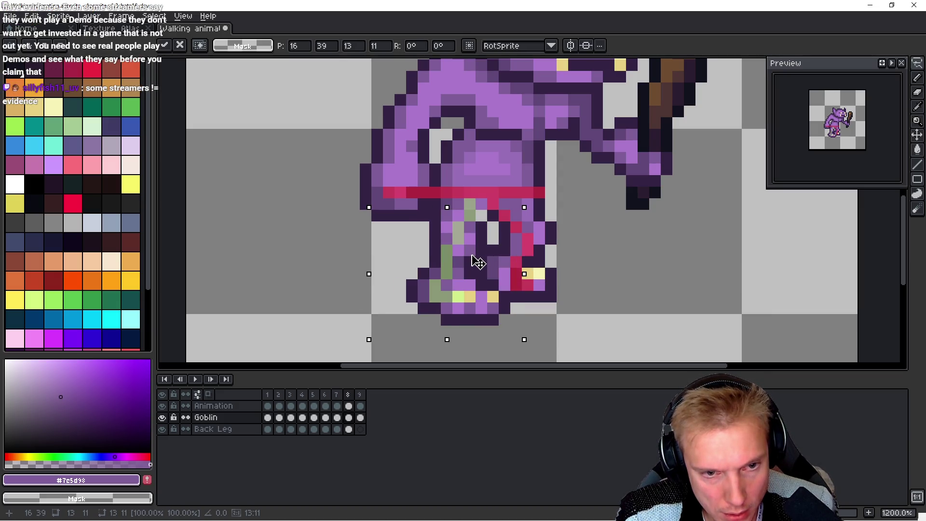
{"action": "key", "text": "Return"}
{"action": "key", "text": "Return"}
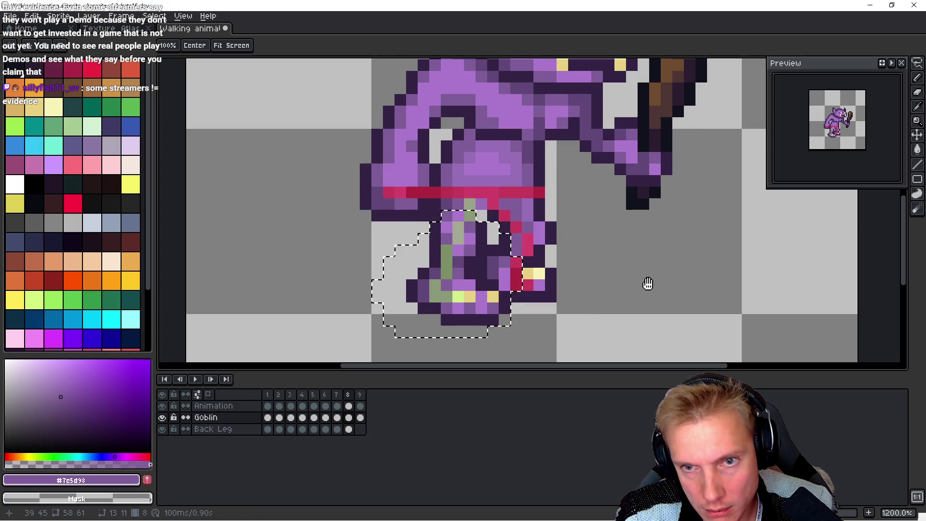
{"action": "key", "text": "Return"}
Step: Hide the red Animation guide layer, deselect, and pick the dark outline purple for the pencil
{"action": "left_click", "coordinate": [162, 406]}
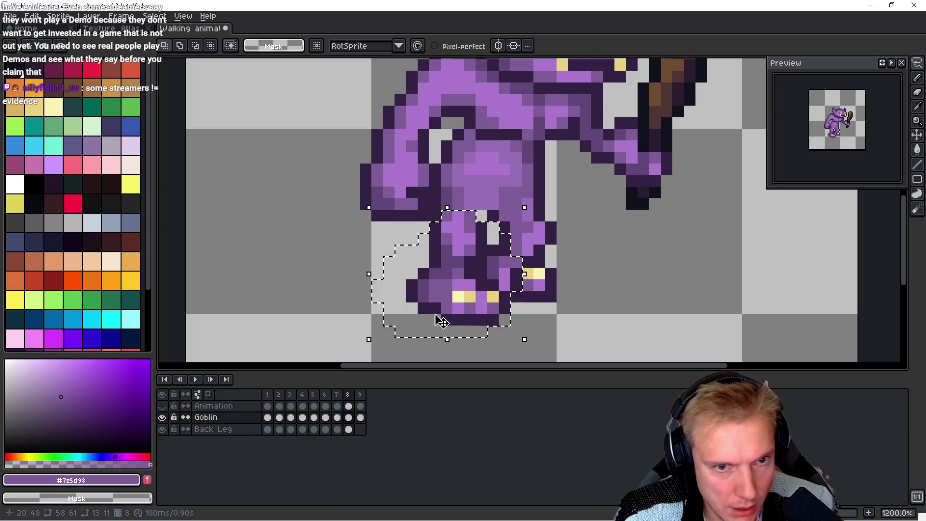
{"action": "key", "text": "ctrl+d"}
{"action": "scroll", "coordinate": [506, 230], "scroll_direction": "up", "scroll_amount": 3}
{"action": "key", "text": "b"}
{"action": "left_click", "coordinate": [456, 227], "text": "alt"}
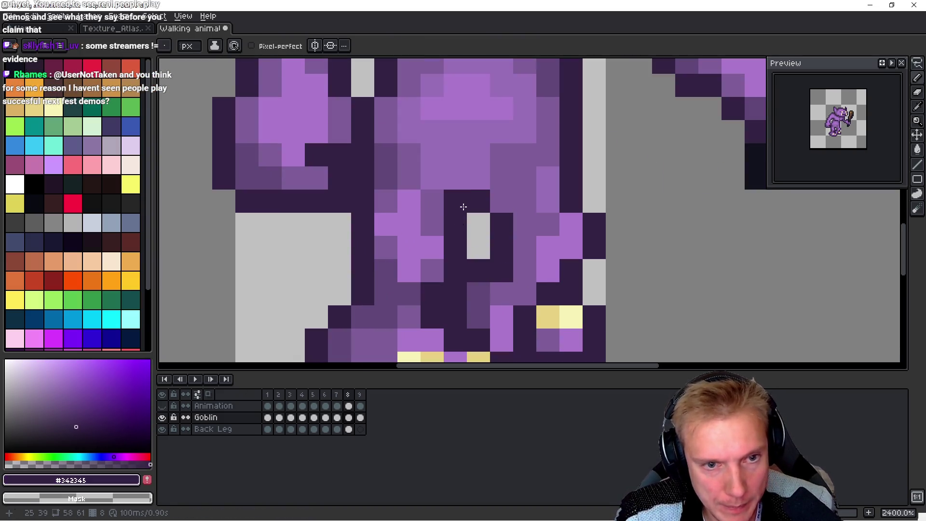
Step: Step between frames 7 and 8 and pan to bring the goblin's feet into view
{"action": "key", "text": "comma"}
{"action": "key", "text": "period"}
{"action": "key", "text": "comma"}
{"action": "key", "text": "period"}
{"action": "key", "text": "period"}
{"action": "key", "text": "comma"}
{"action": "key", "text": "comma"}
{"action": "key", "text": "period"}
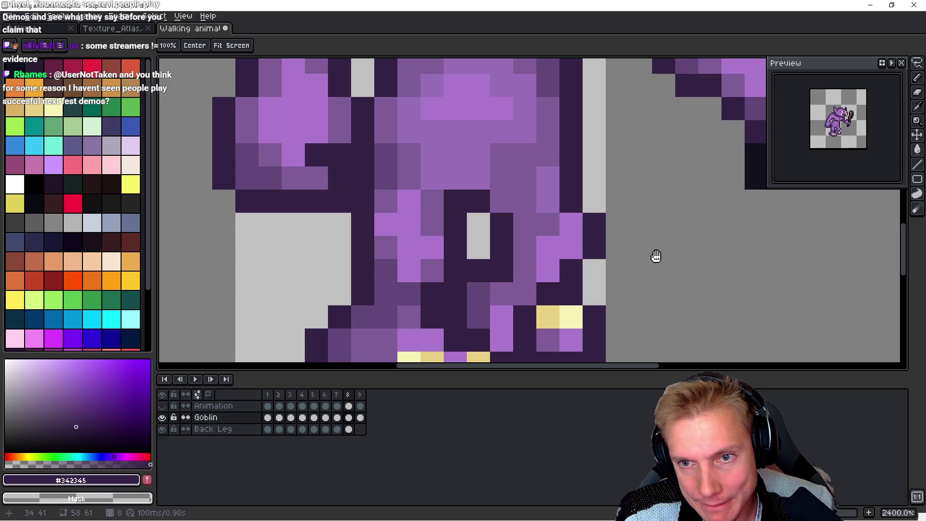
{"action": "left_click_drag", "start_coordinate": [512, 229], "coordinate": [487, 179]}
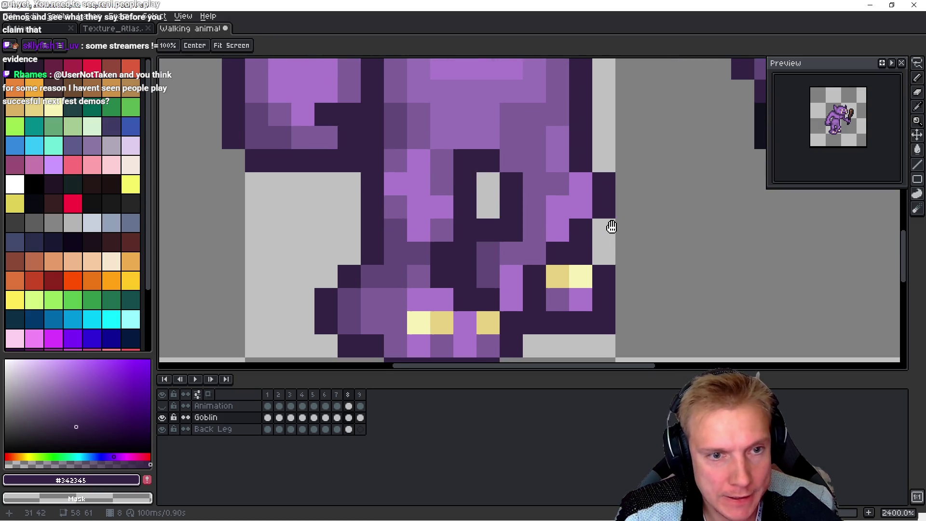
Step: Flip through frames 7, 8 and 9 to compare the leg poses
{"action": "key", "text": "comma"}
{"action": "key", "text": "period"}
{"action": "key", "text": "comma"}
{"action": "key", "text": "period"}
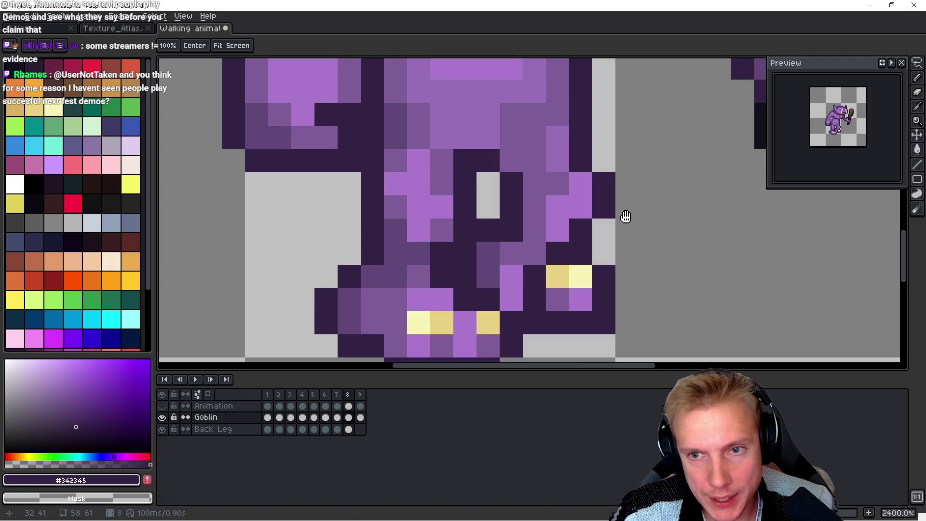
{"action": "key", "text": "comma"}
{"action": "key", "text": "period"}
{"action": "key", "text": "period"}
{"action": "key", "text": "comma"}
{"action": "key", "text": "period"}
{"action": "key", "text": "Left"}
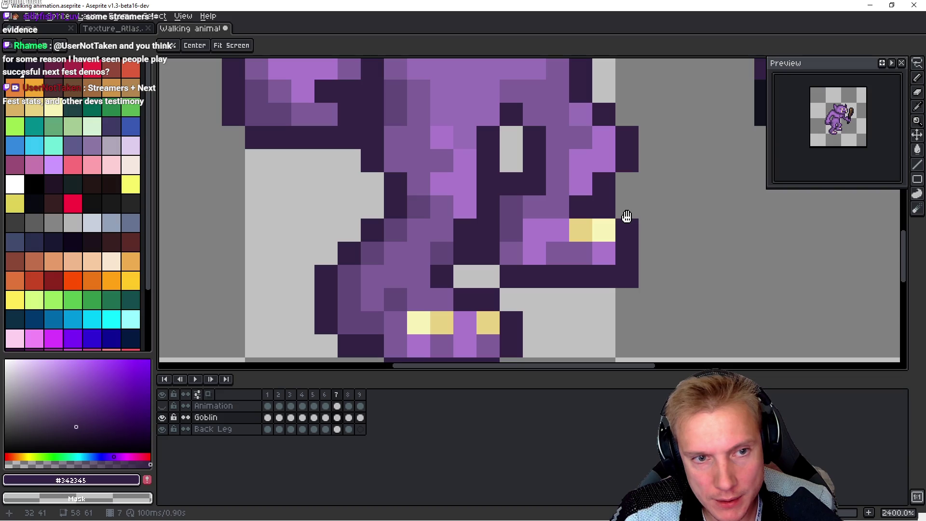
Step: Return to frame 8 and darken a pixel on the leg outline
{"action": "key", "text": "Right"}
{"action": "key", "text": "b"}
{"action": "left_click", "coordinate": [404, 250]}
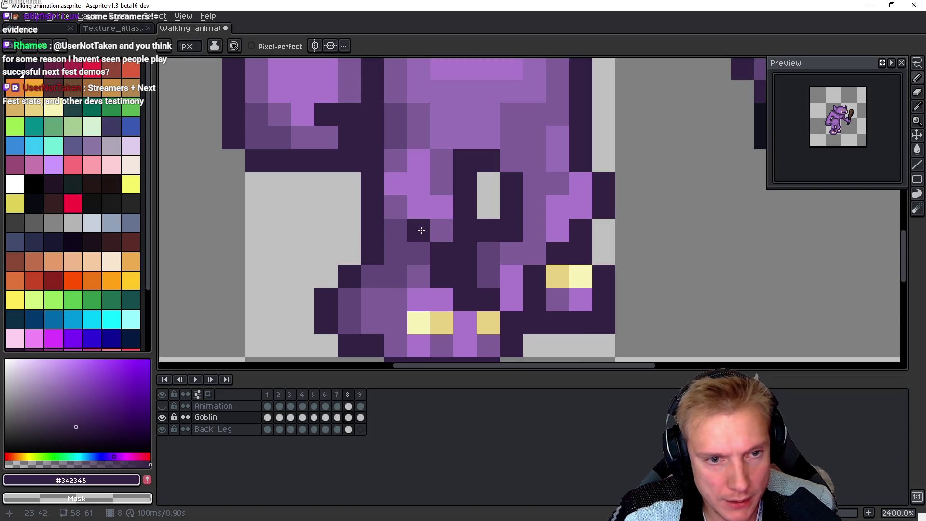
Step: Step through neighbouring frames, then zoom out and pan to show the whole goblin
{"action": "key", "text": "h"}
{"action": "key", "text": "Left"}
{"action": "key", "text": "Right"}
{"action": "key", "text": "Right"}
{"action": "key", "text": "Left"}
{"action": "key", "text": "Right"}
{"action": "key", "text": "b"}
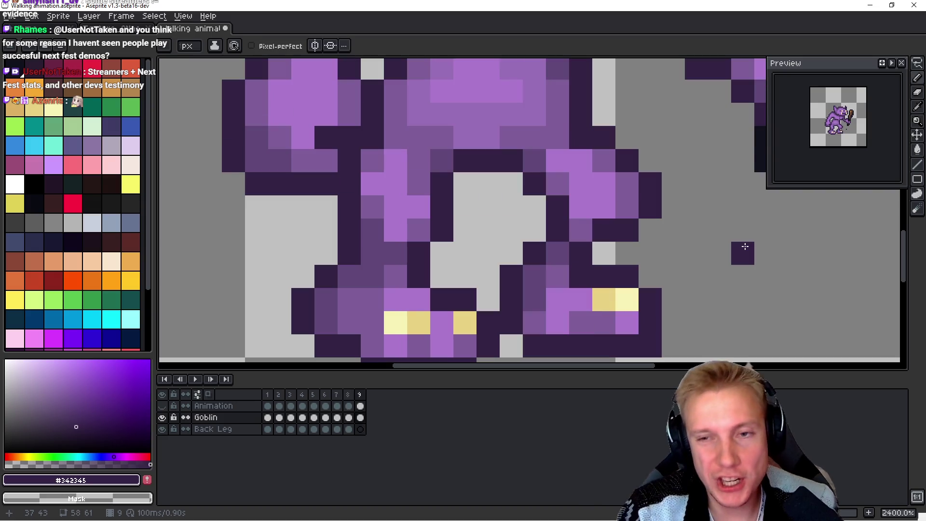
{"action": "scroll", "coordinate": [711, 258], "scroll_direction": "down", "scroll_amount": 5}
{"action": "mouse_move", "coordinate": [703, 263]}
{"action": "left_mouse_down"}
{"action": "mouse_move", "coordinate": [616, 240]}
{"action": "mouse_move", "coordinate": [517, 252]}
{"action": "left_mouse_up"}
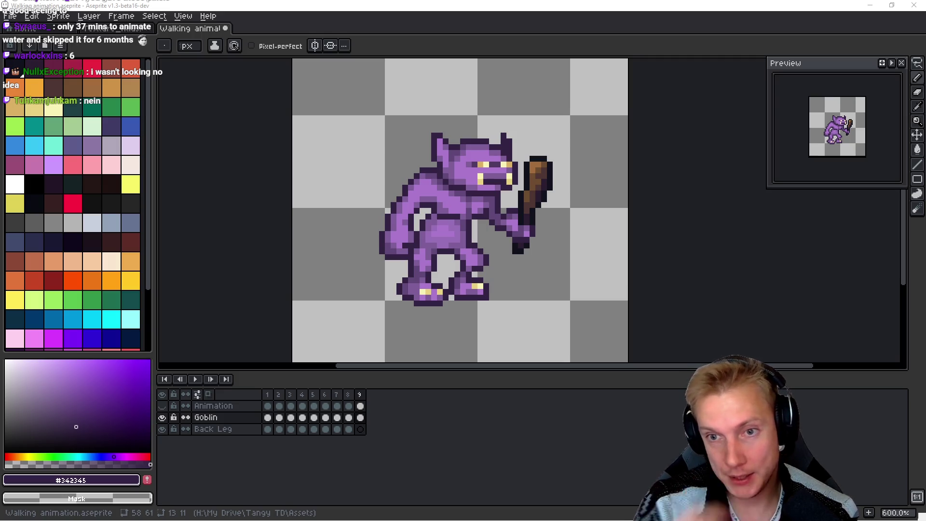
Step: Add a dark pixel, centre the zoomed-out goblin, and play the nine-frame walk cycle
{"action": "left_click", "coordinate": [619, 188]}
{"action": "mouse_move", "coordinate": [618, 263]}
{"action": "left_mouse_down"}
{"action": "mouse_move", "coordinate": [603, 244]}
{"action": "mouse_move", "coordinate": [566, 246]}
{"action": "mouse_move", "coordinate": [566, 267]}
{"action": "mouse_move", "coordinate": [535, 252]}
{"action": "left_mouse_up"}
{"action": "scroll", "coordinate": [567, 267], "scroll_direction": "down", "scroll_amount": 1}
{"action": "key", "text": "Return"}
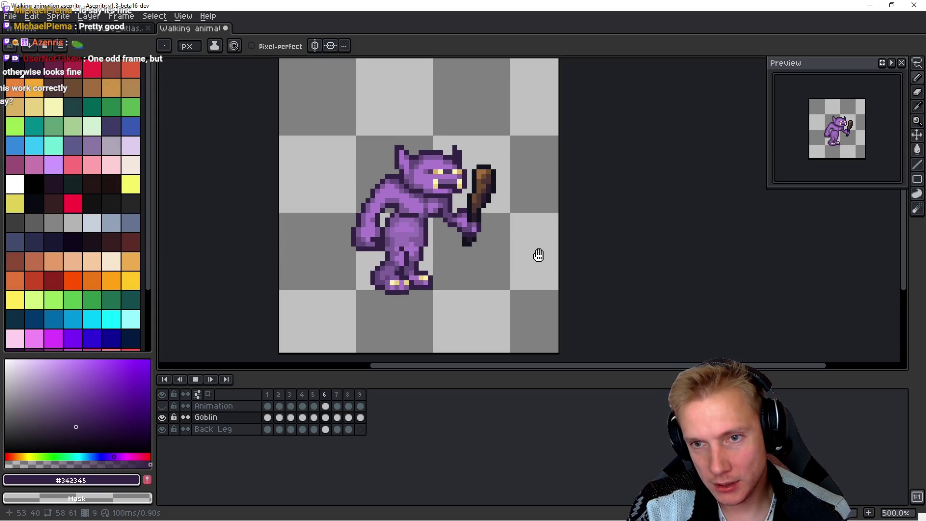
Step: Stop playback and step through the frames to check the back-leg pose on frame 6
{"action": "key", "text": "Return"}
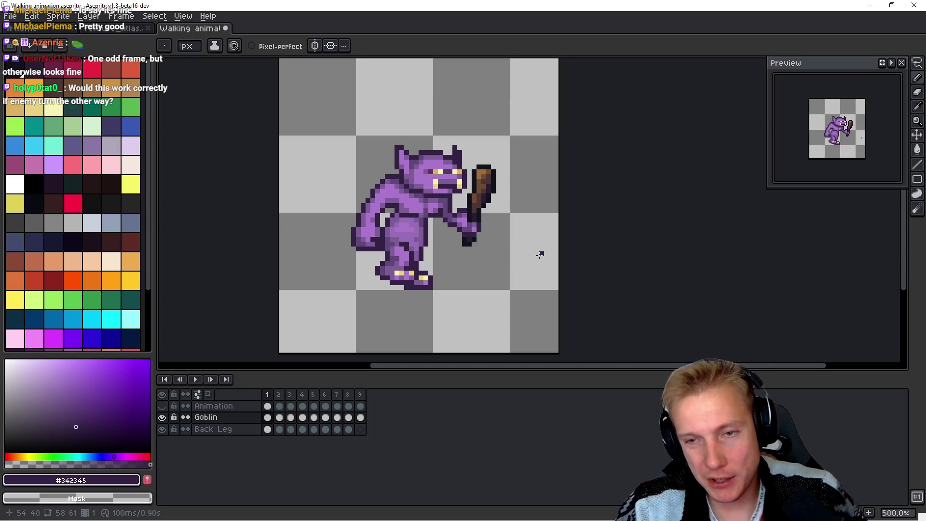
{"action": "key", "text": "Right"}
{"action": "key", "text": "Right"}
{"action": "key", "text": "Right"}
{"action": "key", "text": "Right"}
{"action": "key", "text": "Right"}
{"action": "key", "text": "Right"}
{"action": "key", "text": "Right"}
{"action": "key", "text": "Left"}
{"action": "key", "text": "Right"}
{"action": "key", "text": "Left"}
{"action": "key", "text": "Right"}
{"action": "key", "text": "Right"}
{"action": "key", "text": "Right"}
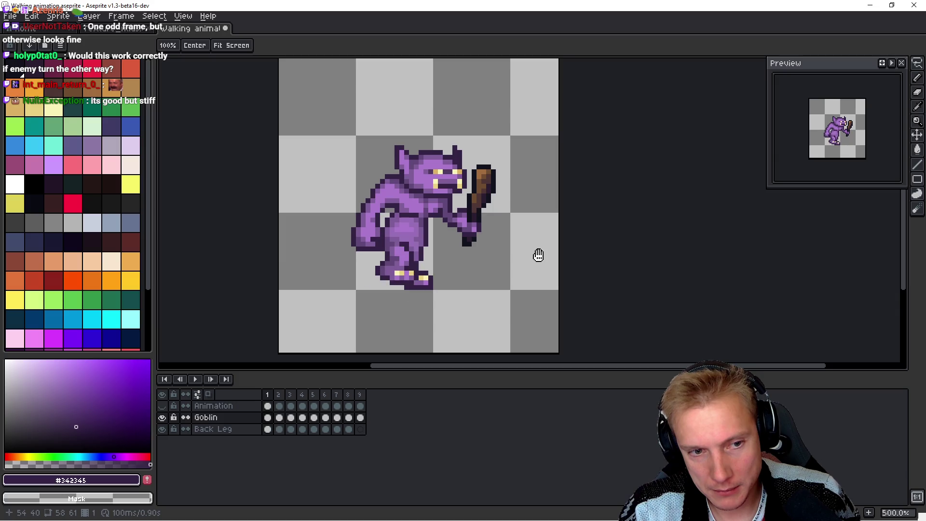
{"action": "key", "text": "Right"}
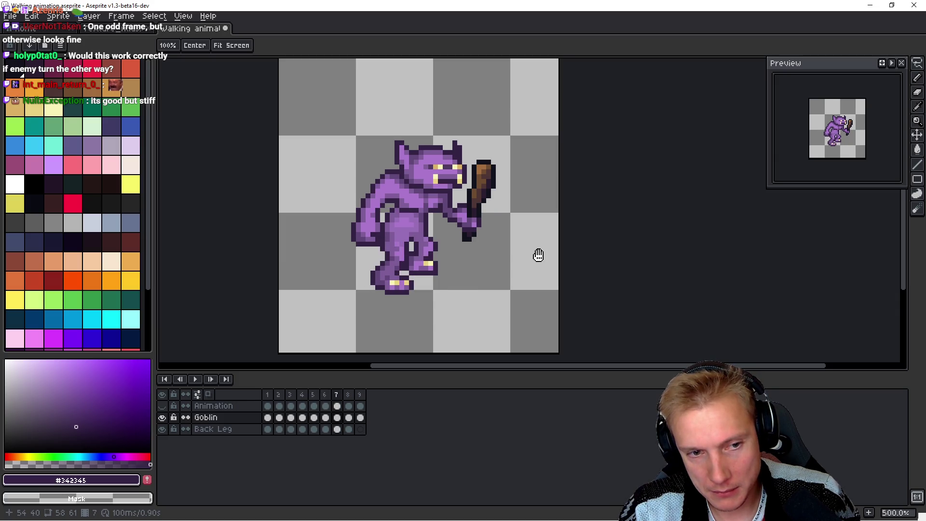
{"action": "key", "text": "Left"}
{"action": "key", "text": "Left"}
{"action": "key", "text": "Right"}
{"action": "key", "text": "Right"}
{"action": "key", "text": "Left"}
Step: Paint light purple #aa77cc pixels below the knee and darken one with #996cb3
{"action": "key", "text": "b"}
{"action": "scroll", "coordinate": [471, 246], "scroll_direction": "up", "scroll_amount": 5}
{"action": "scroll", "coordinate": [471, 245], "scroll_direction": "down", "scroll_amount": 1}
{"action": "scroll", "coordinate": [449, 237], "scroll_direction": "up", "scroll_amount": 1}
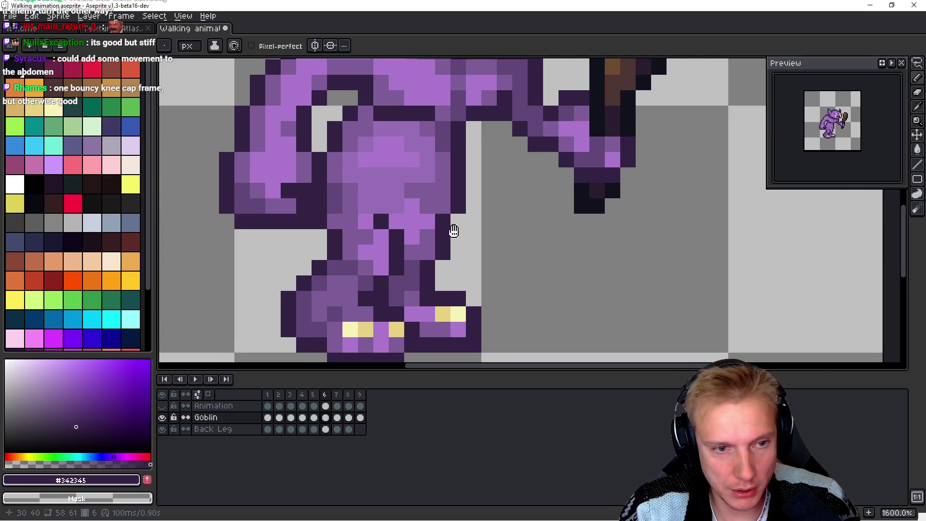
{"action": "left_click", "coordinate": [406, 214], "text": "alt"}
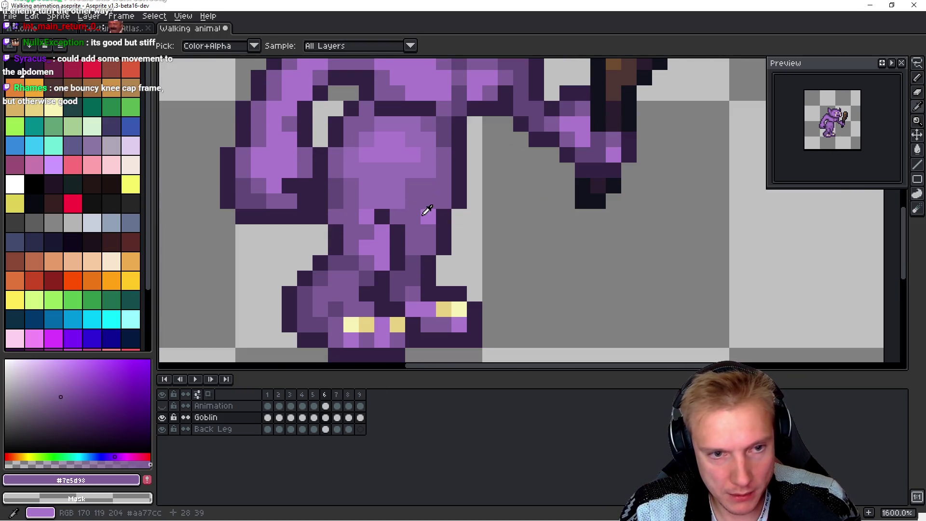
{"action": "left_click", "coordinate": [426, 215], "text": "alt"}
{"action": "left_click_drag", "start_coordinate": [428, 233], "coordinate": [428, 247]}
{"action": "left_click", "coordinate": [438, 198], "text": "alt"}
{"action": "left_click", "coordinate": [428, 248]}
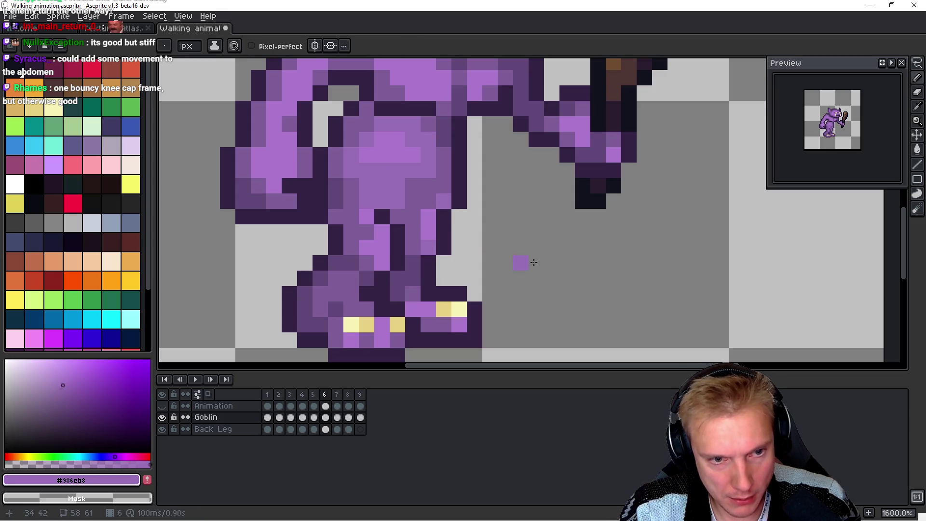
Step: Step back and forth through frames 6 to 9 to review the retouched knee
{"action": "key", "text": "Left"}
{"action": "key", "text": "Right"}
{"action": "key", "text": "Right"}
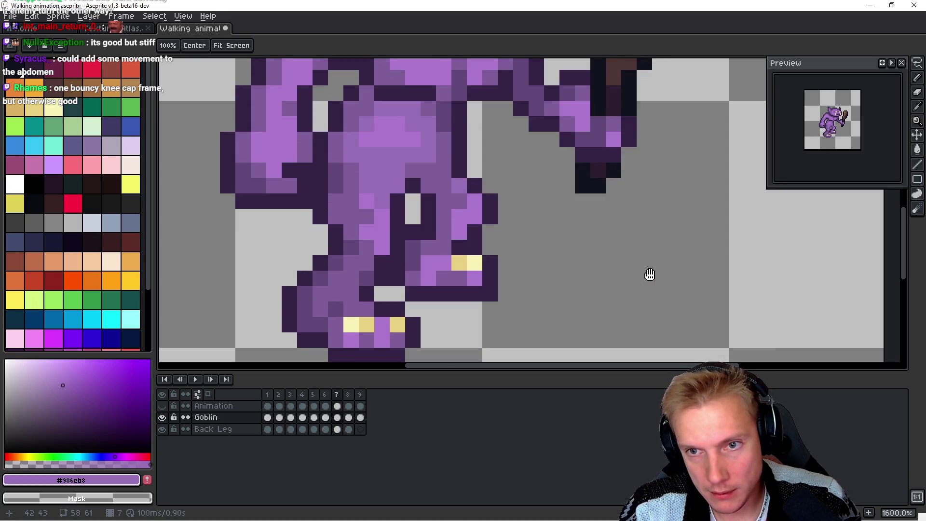
{"action": "key", "text": "Right"}
{"action": "key", "text": "Right"}
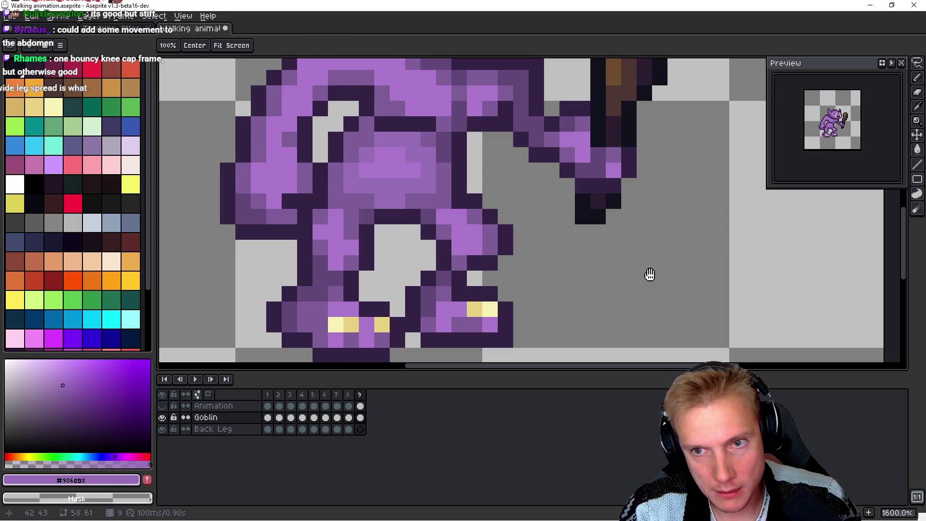
{"action": "key", "text": "Left"}
{"action": "key", "text": "Left"}
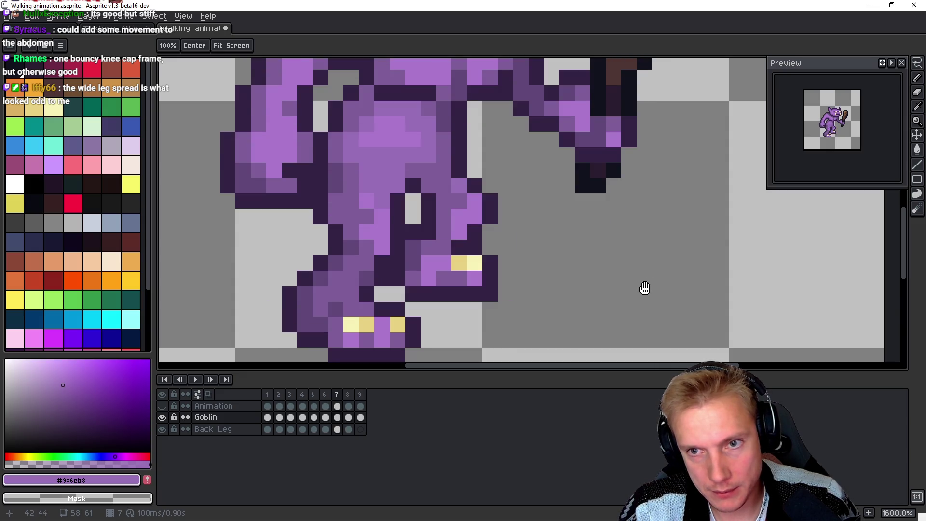
{"action": "key", "text": "Left"}
{"action": "key", "text": "Left"}
{"action": "key", "text": "Right"}
{"action": "key", "text": "Right"}
{"action": "key", "text": "Left"}
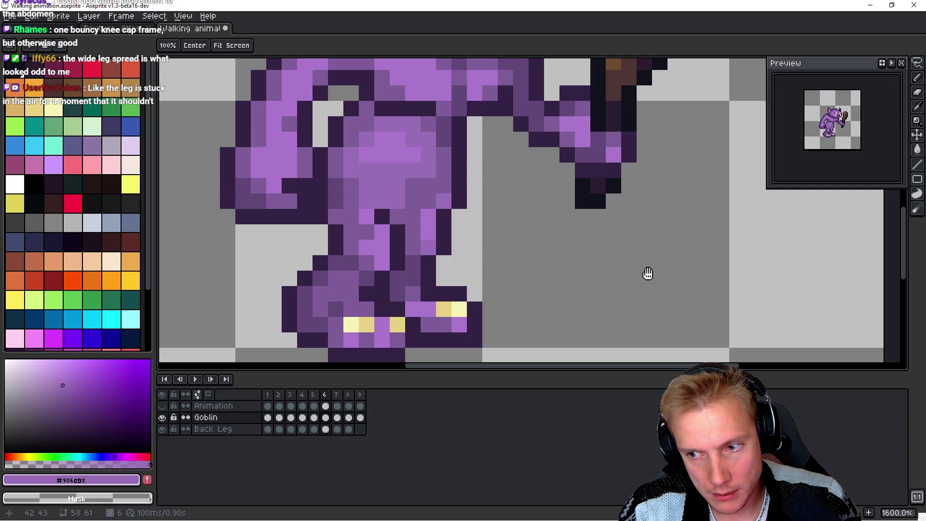
{"action": "key", "text": "Right"}
{"action": "key", "text": "Right"}
{"action": "key", "text": "Right"}
{"action": "key", "text": "Left"}
{"action": "key", "text": "Left"}
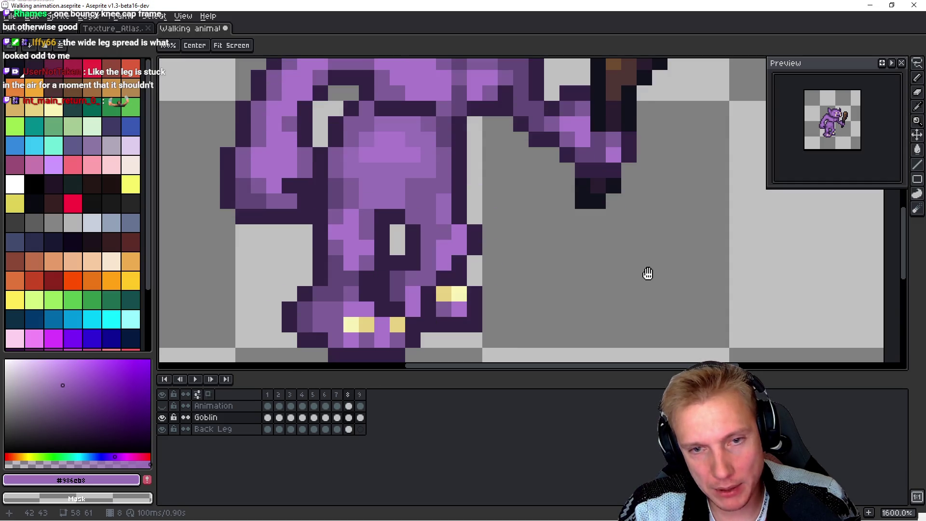
{"action": "key", "text": "Right"}
{"action": "key", "text": "Right"}
{"action": "key", "text": "Left"}
{"action": "key", "text": "Left"}
{"action": "key", "text": "Right"}
{"action": "key", "text": "Left"}
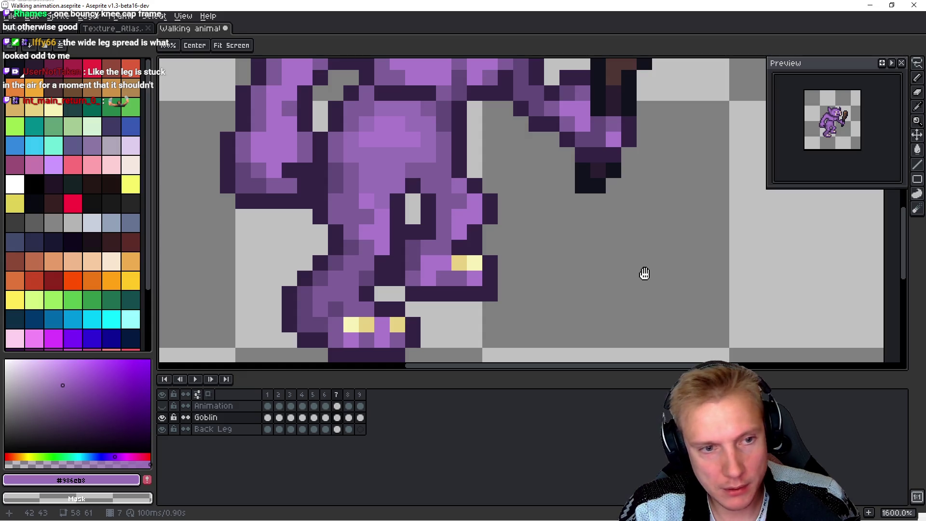
Step: Lasso-copy frame 7's back leg and paste it onto frame 8
{"action": "key", "text": "q"}
{"action": "mouse_move", "coordinate": [396, 215]}
{"action": "left_mouse_down"}
{"action": "mouse_move", "coordinate": [374, 192]}
{"action": "mouse_move", "coordinate": [359, 270]}
{"action": "mouse_move", "coordinate": [407, 256]}
{"action": "mouse_move", "coordinate": [407, 226]}
{"action": "mouse_move", "coordinate": [376, 259]}
{"action": "left_mouse_up"}
{"action": "key", "text": "ctrl+c"}
{"action": "key", "text": "Right"}
{"action": "key", "text": "ctrl+v"}
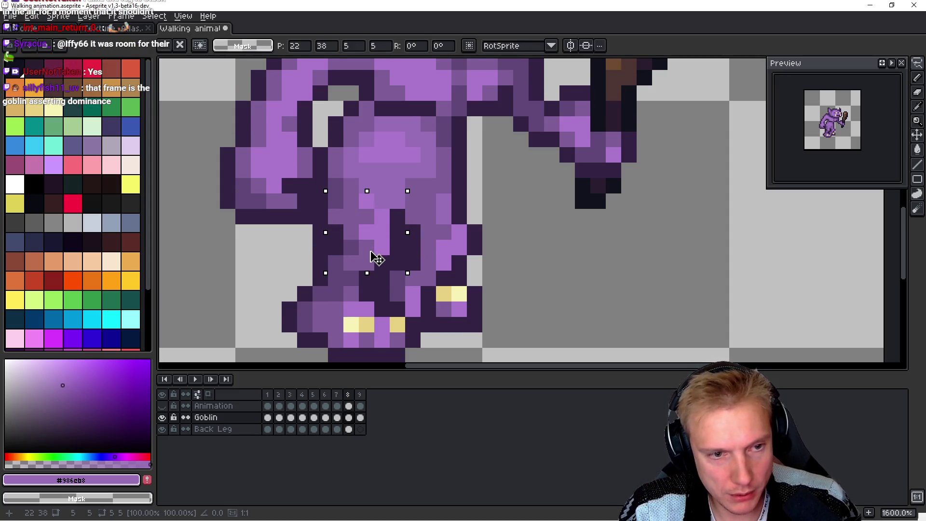
{"action": "key", "text": "Return"}
{"action": "key", "text": "Return"}
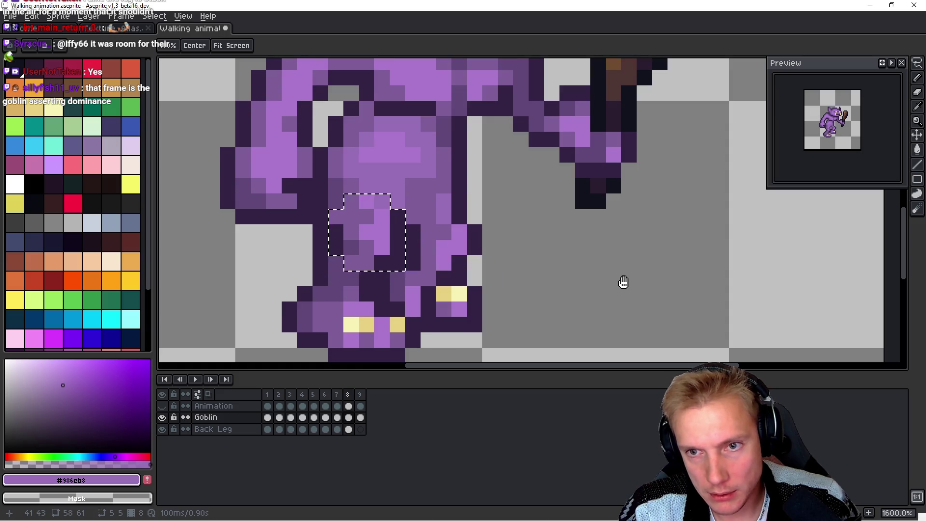
Step: Reposition the pasted leg on frame 8 one pixel lower and deselect it
{"action": "left_click", "coordinate": [378, 263]}
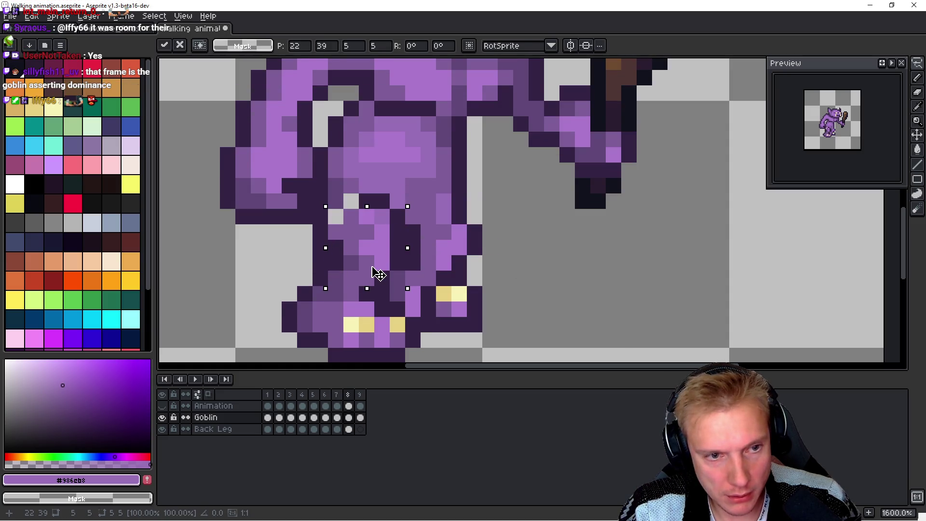
{"action": "mouse_move", "coordinate": [376, 255]}
{"action": "left_mouse_down"}
{"action": "mouse_move", "coordinate": [513, 310]}
{"action": "mouse_move", "coordinate": [595, 275]}
{"action": "left_mouse_up"}
{"action": "key", "text": "Escape"}
{"action": "left_click", "coordinate": [597, 262]}
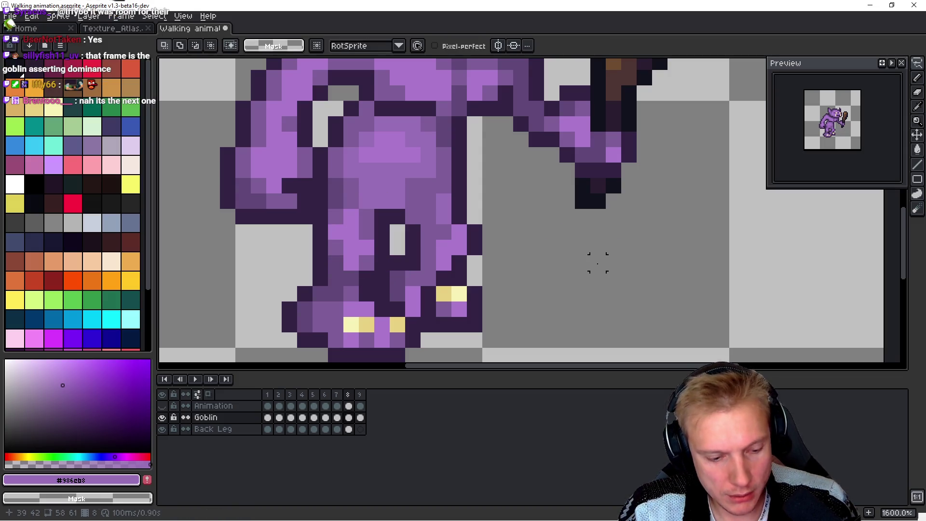
{"action": "key", "text": "ctrl+z"}
{"action": "left_click_drag", "start_coordinate": [363, 241], "coordinate": [365, 259]}
{"action": "key", "text": "h"}
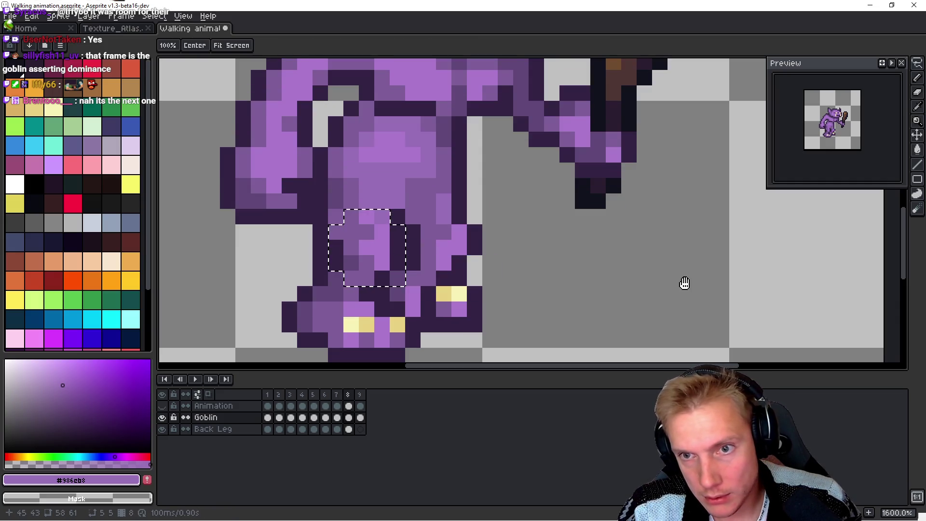
{"action": "key", "text": "ctrl+d"}
Step: Flip between frames 7, 8 and 9 to compare the new back-leg pose
{"action": "key", "text": "b"}
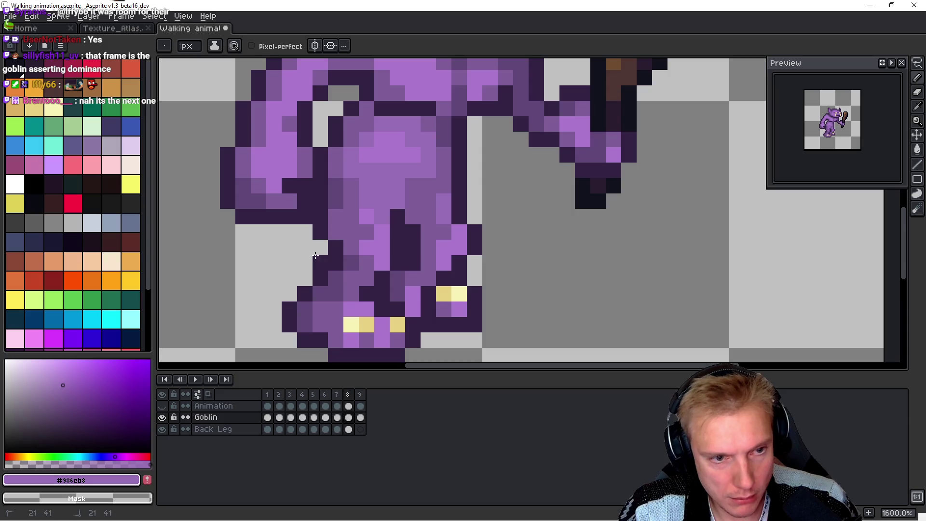
{"action": "key", "text": "h"}
{"action": "key", "text": "Left"}
{"action": "key", "text": "Right"}
{"action": "key", "text": "Left"}
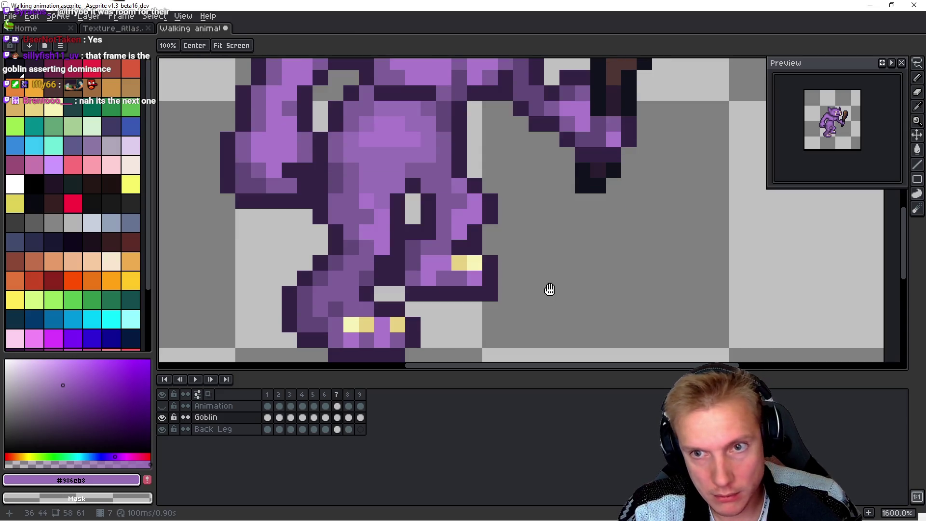
{"action": "key", "text": "Right"}
{"action": "key", "text": "Left"}
{"action": "key", "text": "Right"}
{"action": "key", "text": "Left"}
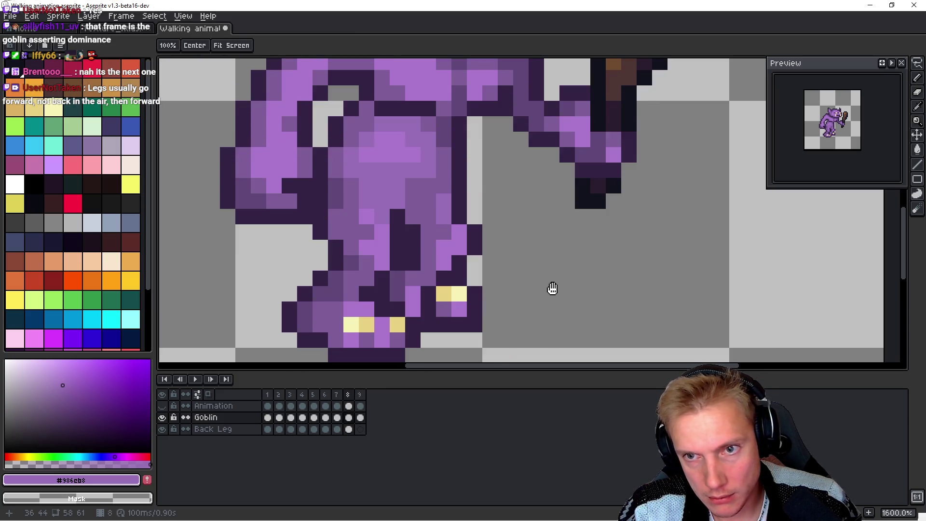
{"action": "key", "text": "Right"}
{"action": "key", "text": "Left"}
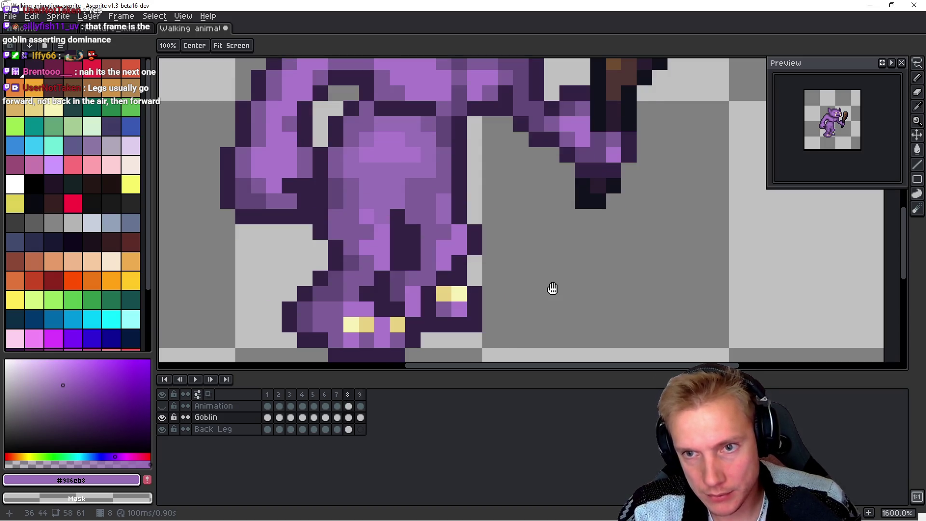
{"action": "key", "text": "Right"}
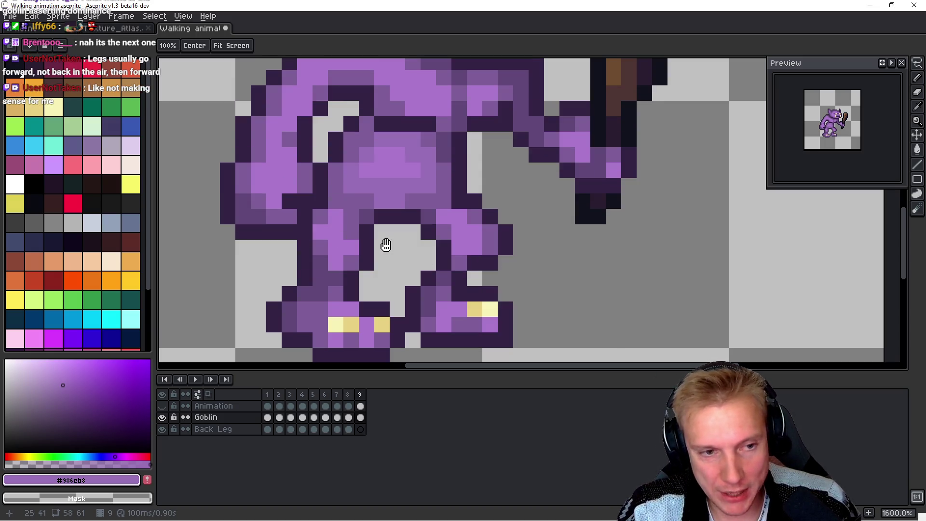
{"action": "key", "text": "Left"}
Step: Try trial pixel edits on frame 8's back leg, then undo them and deselect
{"action": "key", "text": "m"}
{"action": "mouse_move", "coordinate": [367, 215]}
{"action": "left_mouse_down"}
{"action": "mouse_move", "coordinate": [318, 255]}
{"action": "mouse_move", "coordinate": [383, 278]}
{"action": "mouse_move", "coordinate": [383, 241]}
{"action": "mouse_move", "coordinate": [397, 246]}
{"action": "mouse_move", "coordinate": [396, 263]}
{"action": "mouse_move", "coordinate": [366, 263]}
{"action": "mouse_move", "coordinate": [351, 294]}
{"action": "mouse_move", "coordinate": [297, 294]}
{"action": "left_mouse_up"}
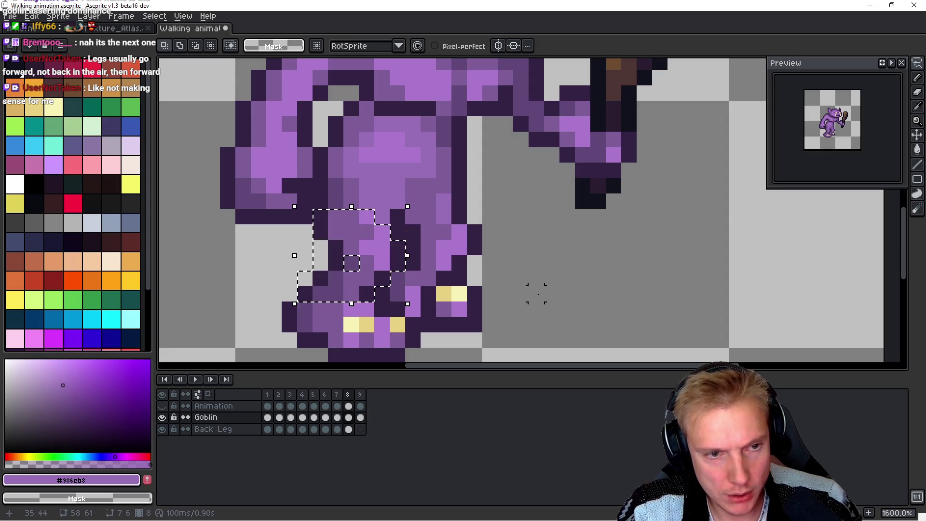
{"action": "left_click", "coordinate": [336, 232]}
{"action": "mouse_move", "coordinate": [336, 231]}
{"action": "left_mouse_down"}
{"action": "mouse_move", "coordinate": [334, 215]}
{"action": "mouse_move", "coordinate": [320, 215]}
{"action": "mouse_move", "coordinate": [304, 260]}
{"action": "mouse_move", "coordinate": [331, 292]}
{"action": "mouse_move", "coordinate": [369, 291]}
{"action": "mouse_move", "coordinate": [382, 231]}
{"action": "mouse_move", "coordinate": [398, 231]}
{"action": "left_mouse_up"}
{"action": "left_click", "coordinate": [366, 278]}
{"action": "key", "text": "ctrl+z"}
{"action": "key", "text": "ctrl+z"}
{"action": "key", "text": "ctrl+z"}
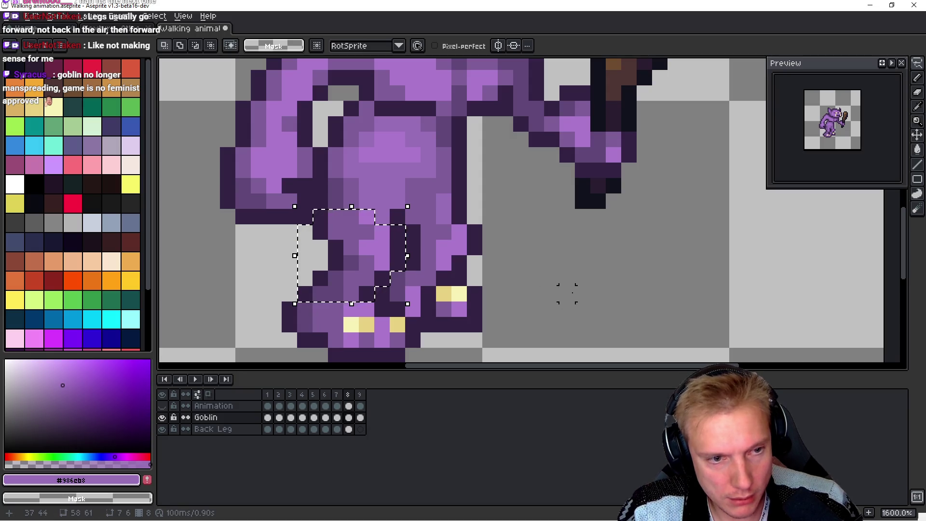
{"action": "key", "text": "ctrl+d"}
Step: Reselect frame 9's back leg and shift it one pixel left
{"action": "key", "text": "Right"}
{"action": "key", "text": "ctrl+shift+d"}
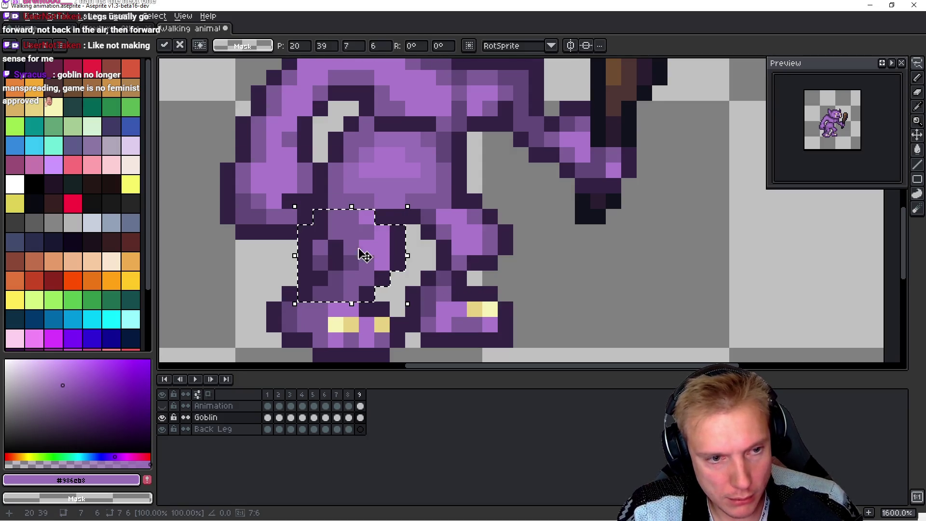
{"action": "left_click_drag", "start_coordinate": [356, 252], "coordinate": [347, 257]}
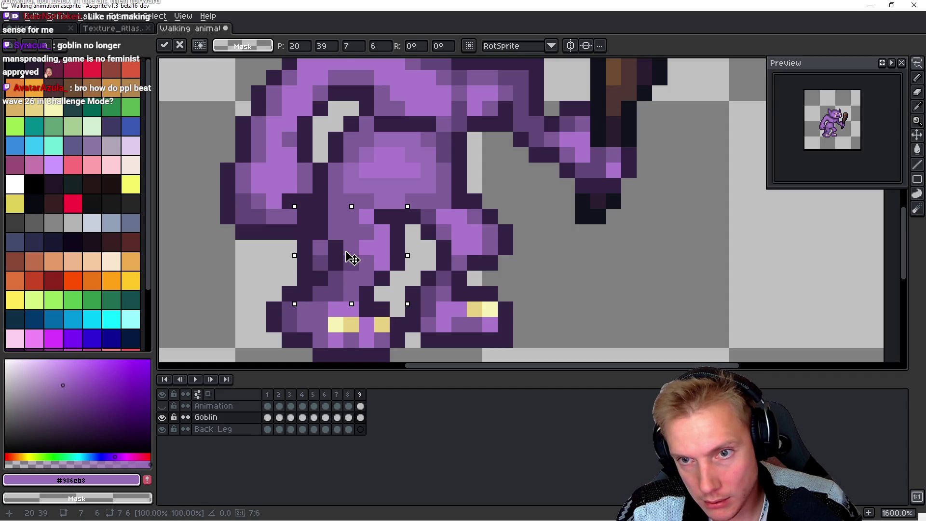
{"action": "key", "text": "Return"}
Step: Flip between frames 8 and 9 to compare the two leg poses
{"action": "key", "text": "Left"}
{"action": "key", "text": "Right"}
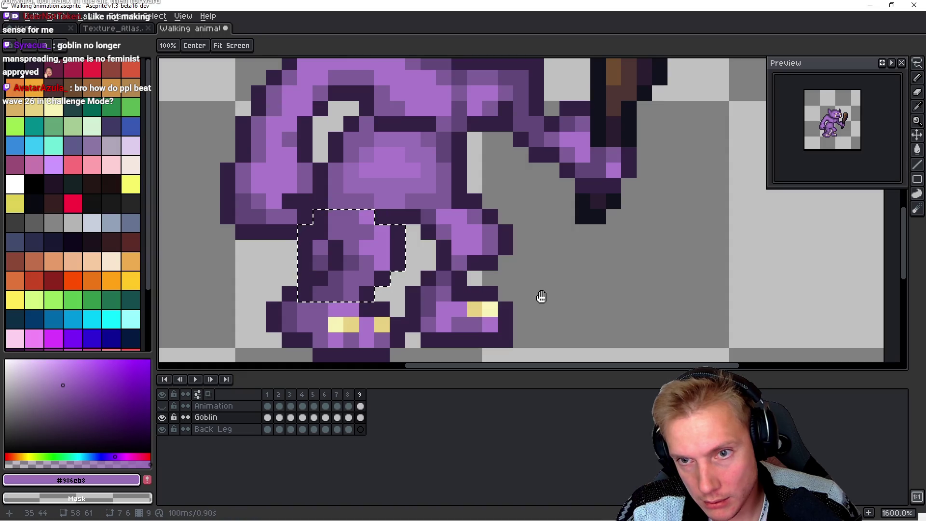
{"action": "key", "text": "Left"}
{"action": "key", "text": "Right"}
{"action": "key", "text": "Left"}
{"action": "key", "text": "Right"}
{"action": "key", "text": "Left"}
{"action": "key", "text": "Right"}
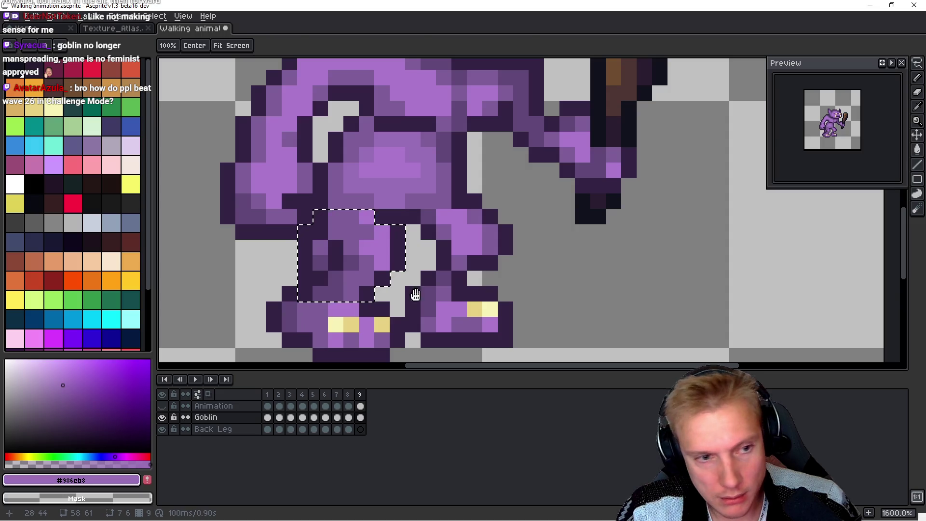
Step: Erase four stray outline pixels beside the leg and add one purple pixel
{"action": "key", "text": "m"}
{"action": "left_click", "coordinate": [305, 258]}
{"action": "key", "text": "v"}
{"action": "key", "text": "b"}
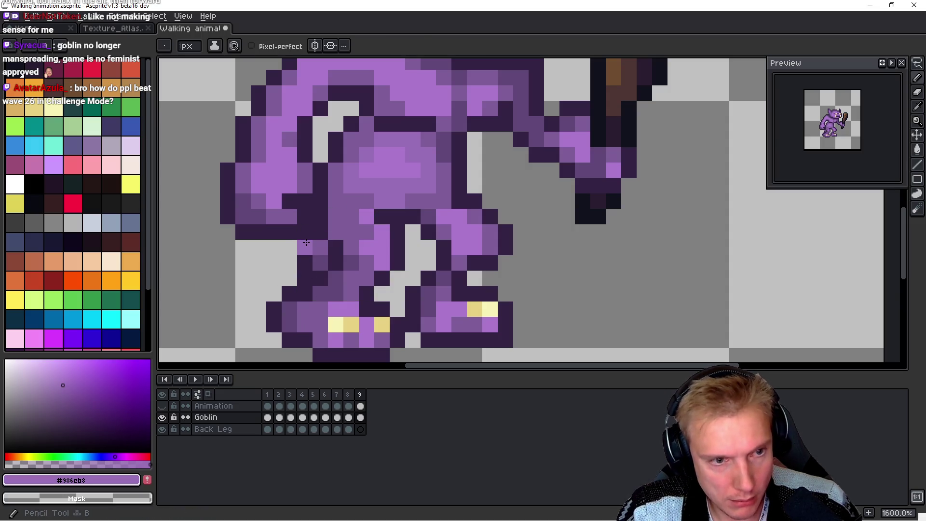
{"action": "right_click", "coordinate": [305, 231]}
{"action": "right_click", "coordinate": [320, 263]}
{"action": "right_click", "coordinate": [305, 262]}
{"action": "right_click", "coordinate": [305, 278]}
{"action": "left_click", "coordinate": [289, 261]}
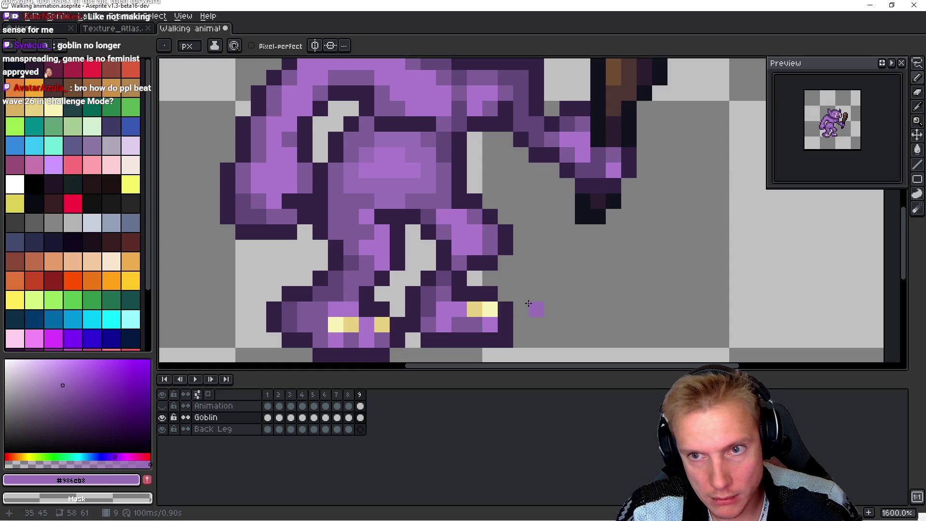
{"action": "key", "text": "h"}
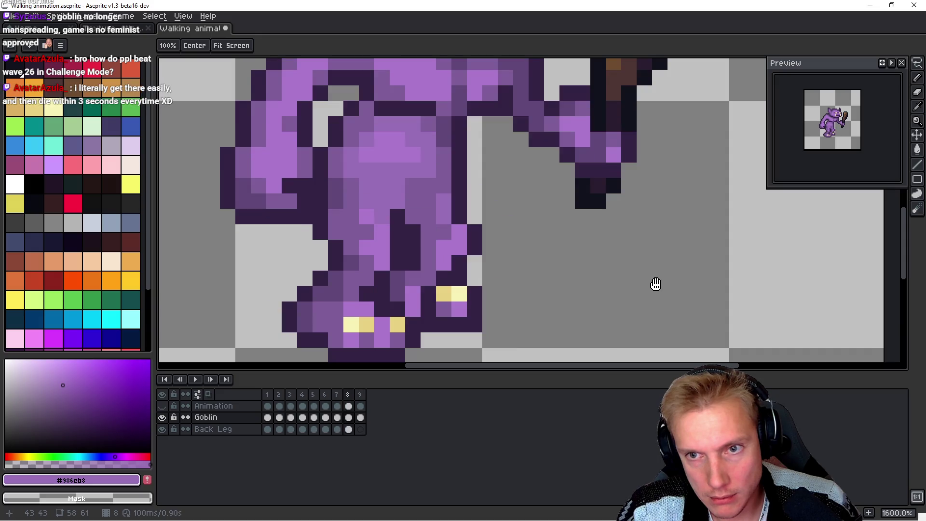
Step: Select a small block of knee pixels on frame 9 and shift it one pixel left
{"action": "key", "text": "b"}
{"action": "left_click_drag", "start_coordinate": [401, 252], "coordinate": [415, 208]}
{"action": "key", "text": "q"}
{"action": "left_click_drag", "start_coordinate": [384, 190], "coordinate": [336, 197]}
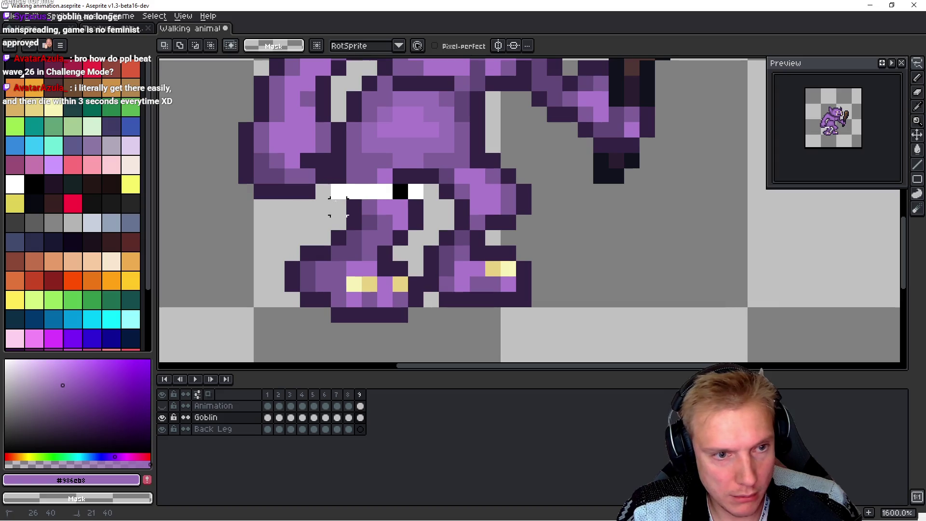
{"action": "key", "text": "ctrl+v"}
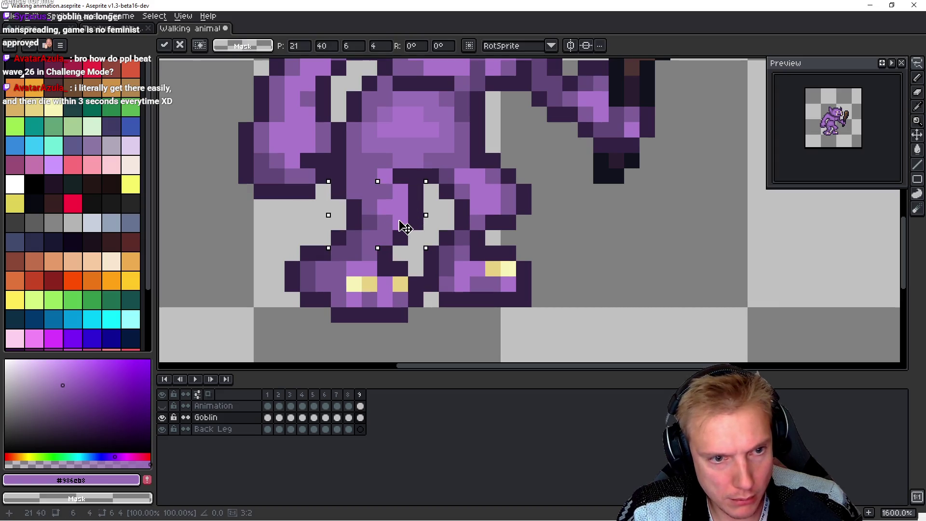
{"action": "mouse_move", "coordinate": [384, 222]}
{"action": "left_mouse_down"}
{"action": "mouse_move", "coordinate": [375, 222]}
{"action": "mouse_move", "coordinate": [408, 227]}
{"action": "left_mouse_up"}
{"action": "key", "text": "ctrl+d"}
Step: Undo the two extra leg adjustments and play the walk animation
{"action": "mouse_move", "coordinate": [430, 190]}
{"action": "left_mouse_down"}
{"action": "mouse_move", "coordinate": [344, 193]}
{"action": "mouse_move", "coordinate": [323, 206]}
{"action": "left_mouse_up"}
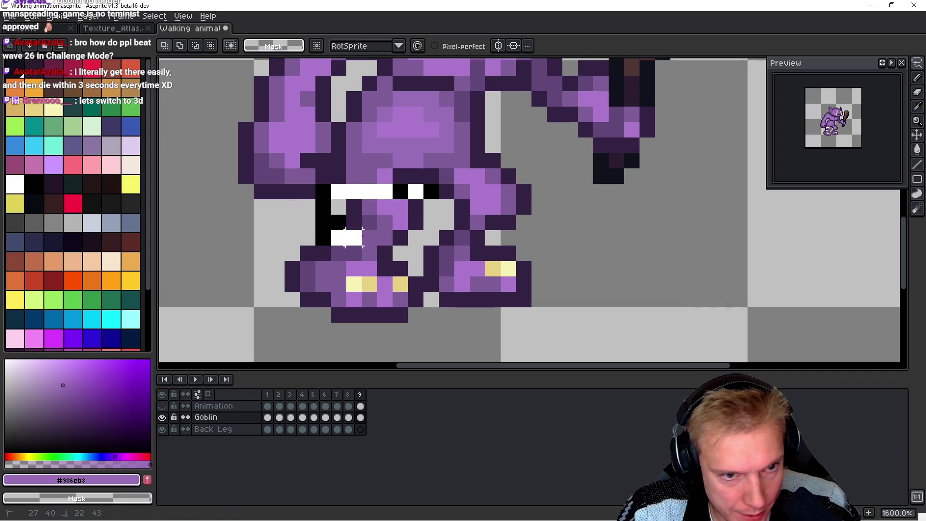
{"action": "key", "text": "ctrl+z"}
{"action": "key", "text": "ctrl+z"}
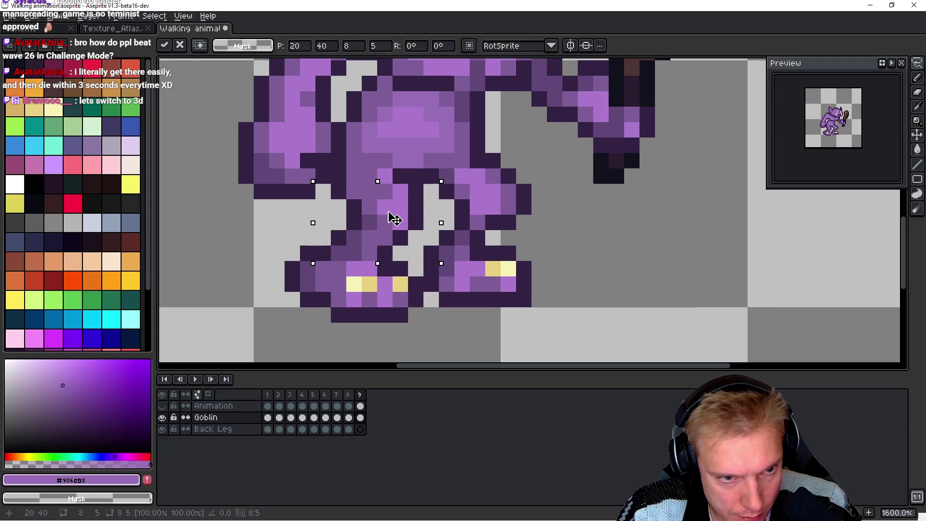
{"action": "key", "text": "ctrl+z"}
{"action": "key", "text": "h"}
{"action": "key", "text": "Return"}
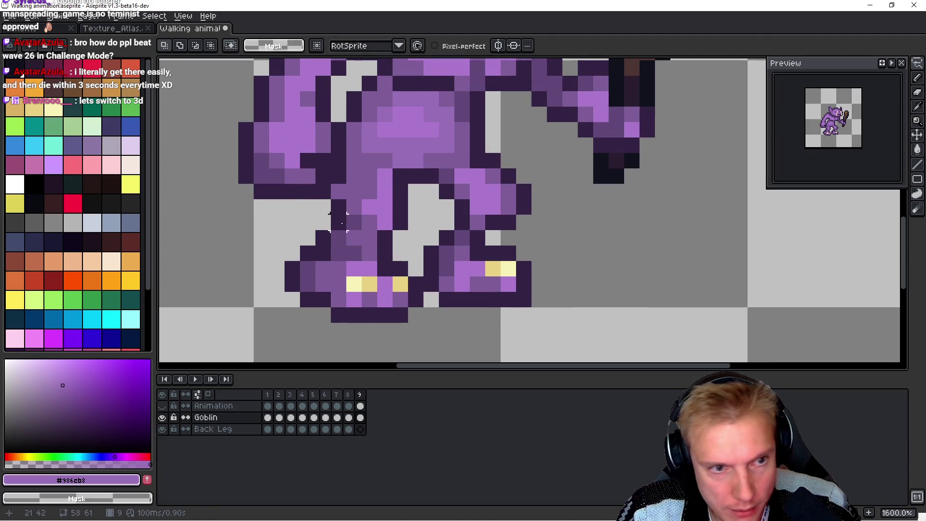
Step: Eyedropper the dark outline purple from the goblin's leg
{"action": "scroll", "coordinate": [340, 211], "scroll_direction": "up", "scroll_amount": 2}
{"action": "key", "text": "alt"}
{"action": "left_click", "coordinate": [342, 206], "text": "alt"}
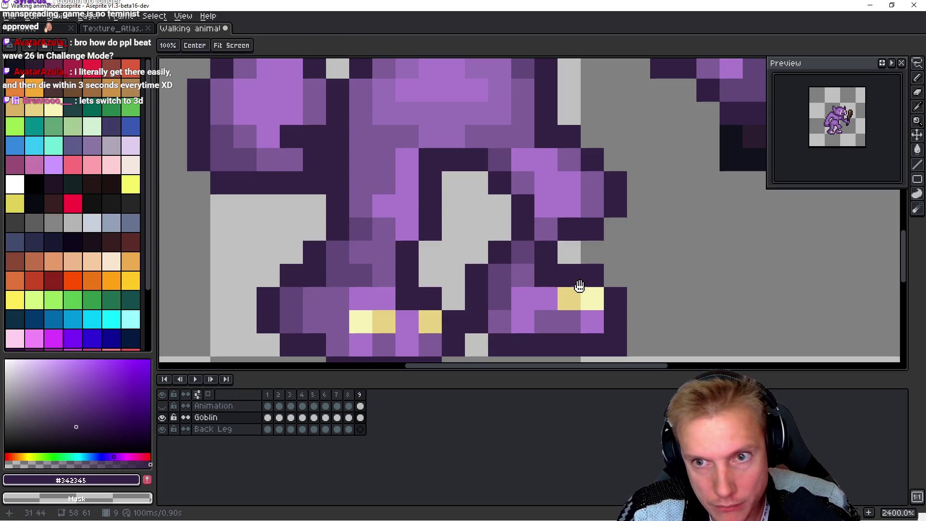
Step: Play the walk cycle zoomed out, then zoom back in and select around the front leg
{"action": "key", "text": "Return"}
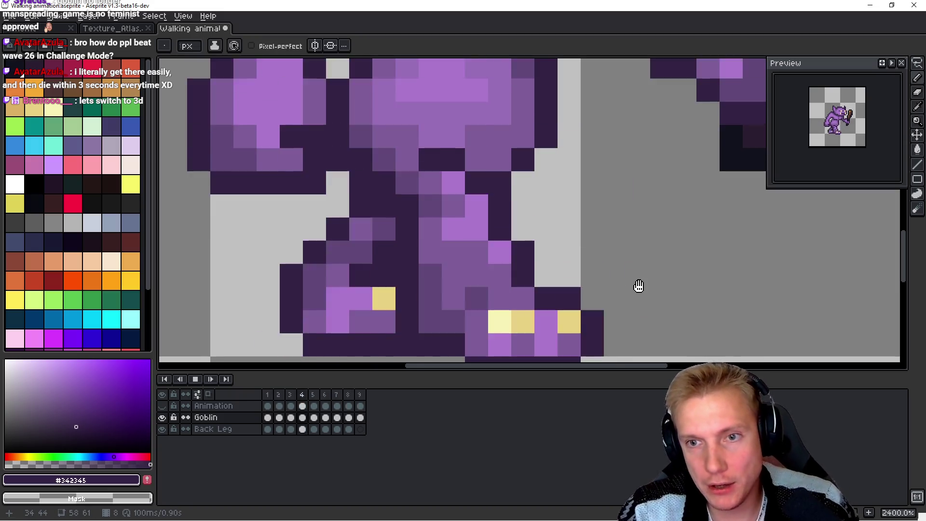
{"action": "scroll", "coordinate": [736, 261], "scroll_direction": "down", "scroll_amount": 2}
{"action": "scroll", "coordinate": [736, 262], "scroll_direction": "down", "scroll_amount": 4}
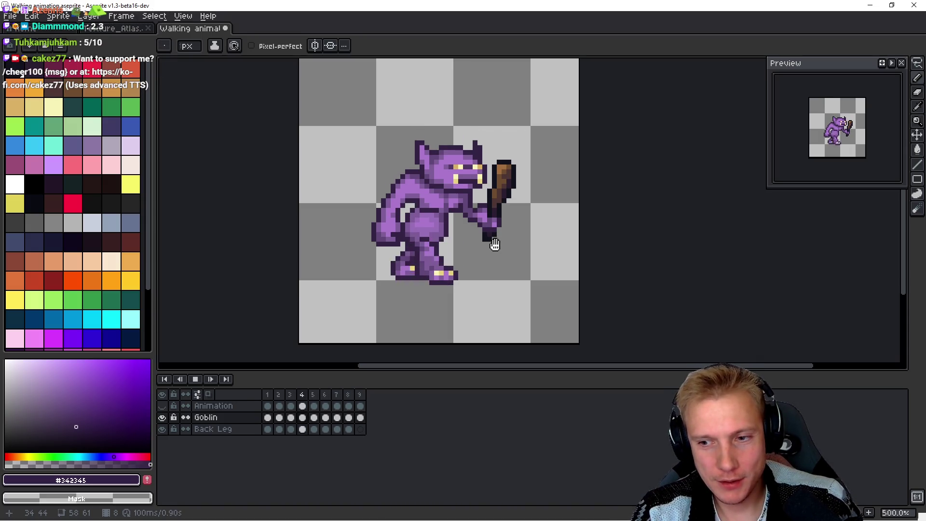
{"action": "key", "text": "space"}
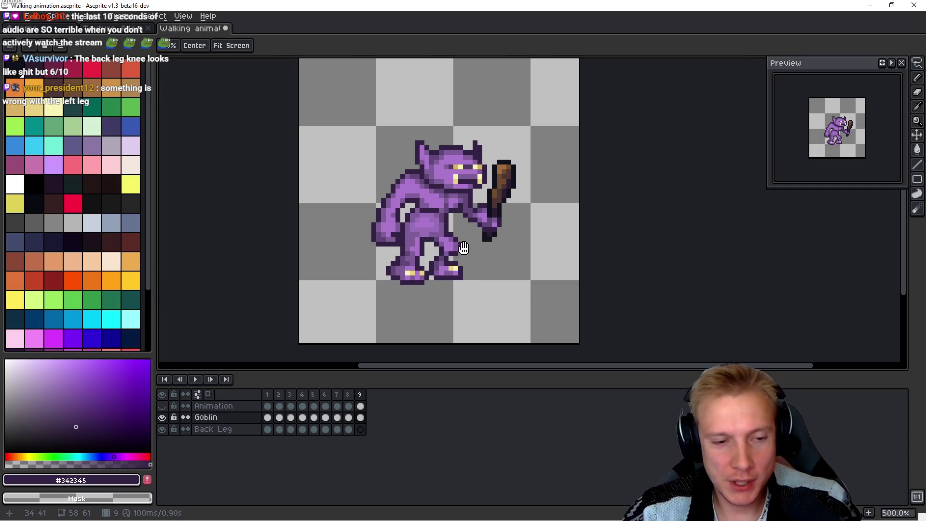
{"action": "scroll", "coordinate": [496, 264], "scroll_direction": "up", "scroll_amount": 2}
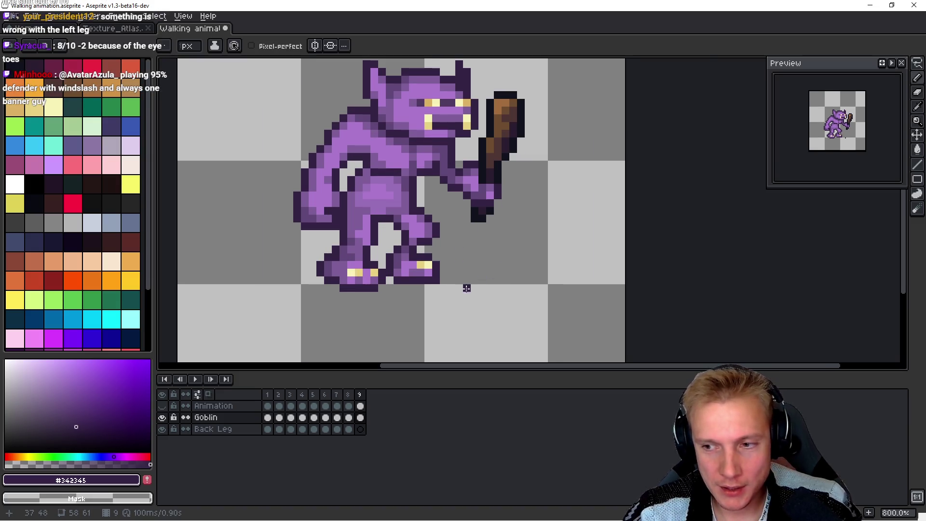
{"action": "scroll", "coordinate": [467, 288], "scroll_direction": "up", "scroll_amount": 1}
{"action": "mouse_move", "coordinate": [444, 217]}
{"action": "left_mouse_down"}
{"action": "mouse_move", "coordinate": [409, 195]}
{"action": "mouse_move", "coordinate": [367, 193]}
{"action": "left_mouse_up"}
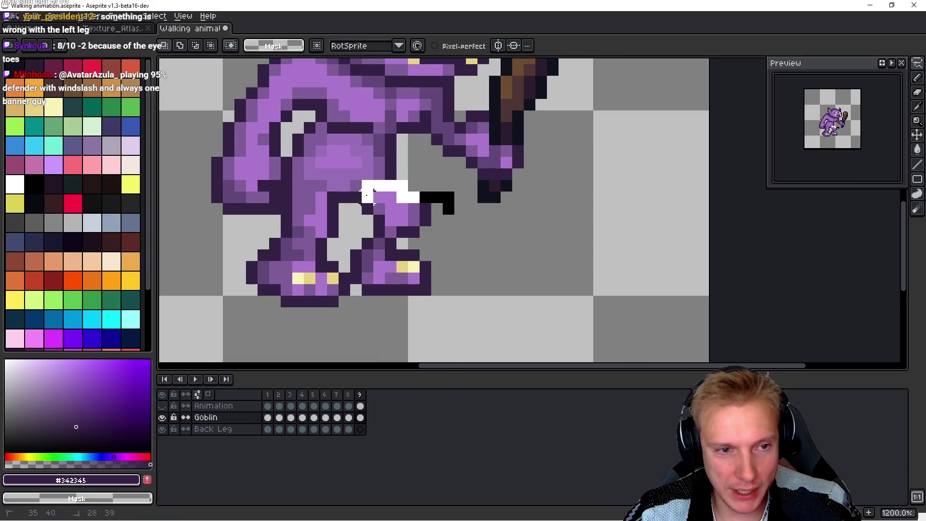
Step: Undo the stray front-leg move and paste the copied leg pixels onto the Back Leg layer
{"action": "key", "text": "Delete"}
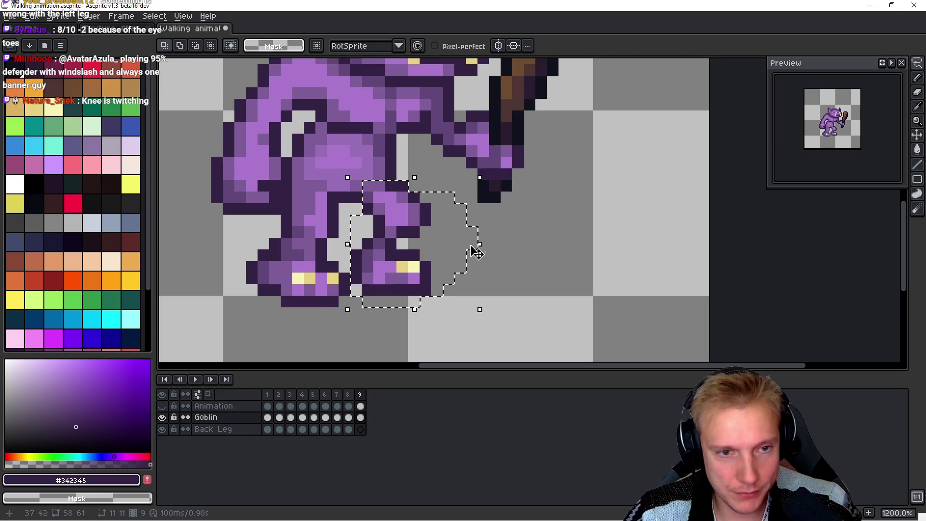
{"action": "key", "text": "ctrl+d"}
{"action": "key", "text": "Down"}
{"action": "key", "text": "ctrl+v"}
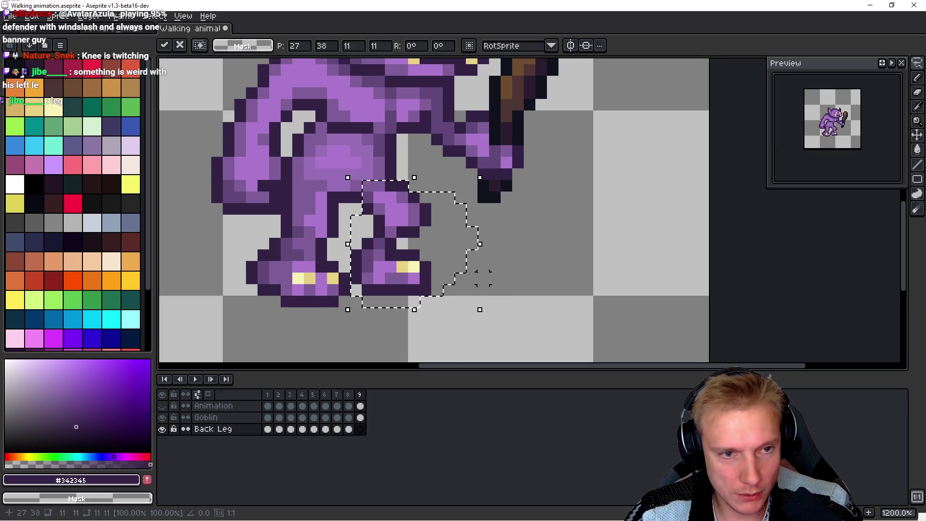
{"action": "left_click_drag", "start_coordinate": [420, 244], "coordinate": [413, 250]}
{"action": "key", "text": "Return"}
{"action": "key", "text": "Left"}
{"action": "key", "text": "Right"}
Step: Paint a mid purple pixel on the Goblin layer
{"action": "key", "text": "m"}
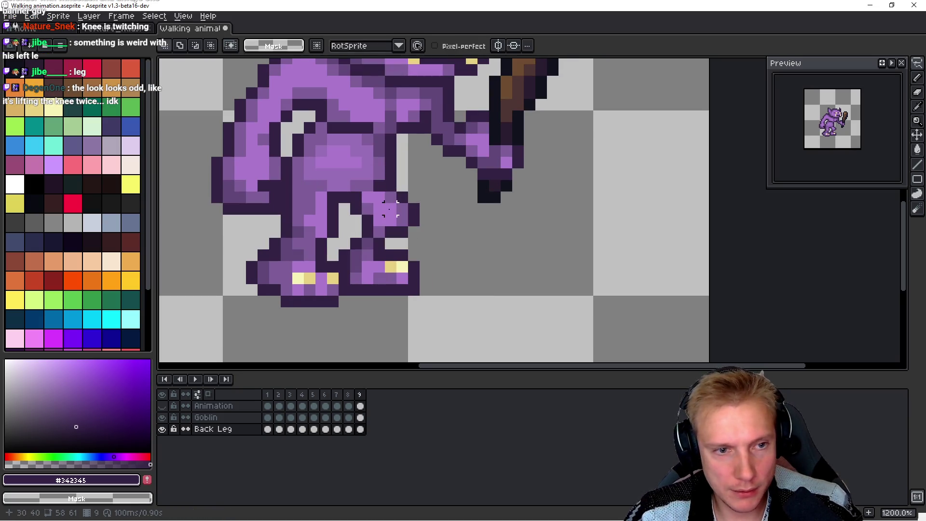
{"action": "scroll", "coordinate": [376, 184], "scroll_direction": "up", "scroll_amount": 1}
{"action": "key", "text": "Up"}
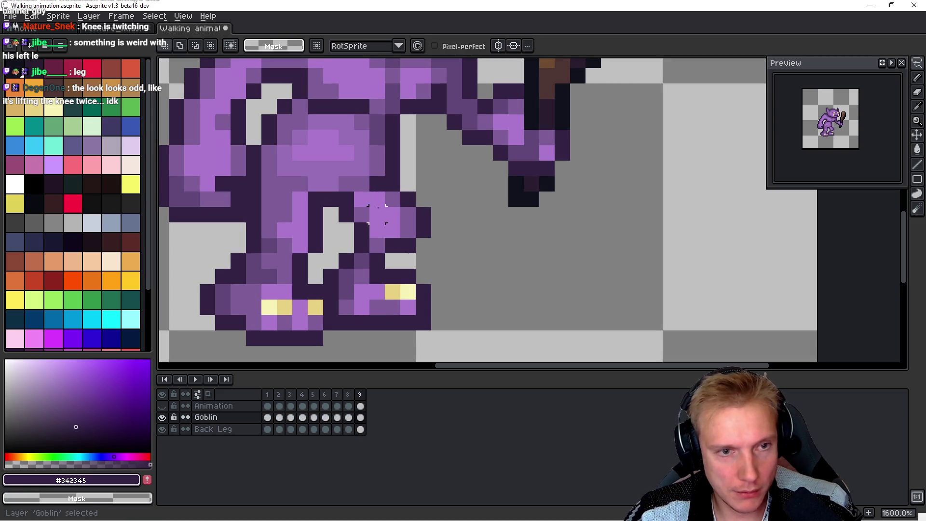
{"action": "key", "text": "b"}
{"action": "left_click", "coordinate": [379, 175], "text": "alt"}
{"action": "left_click", "coordinate": [533, 236]}
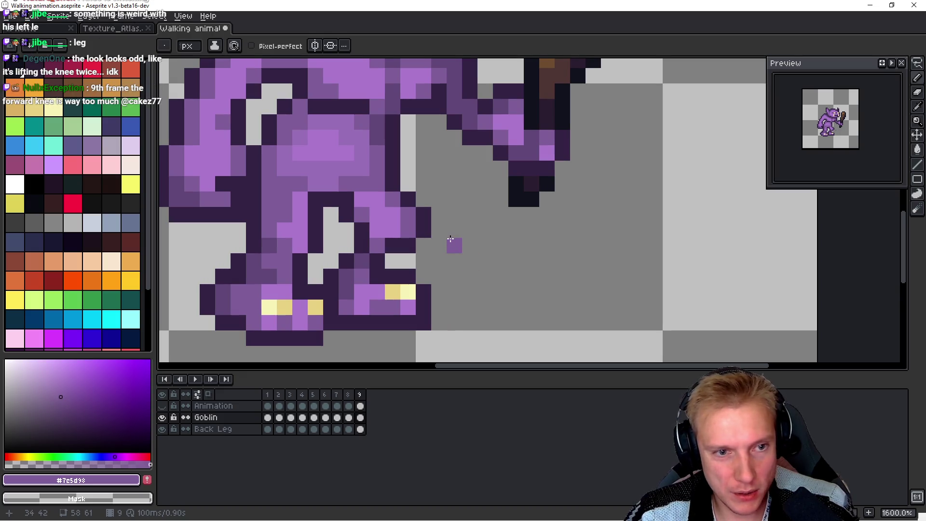
{"action": "key", "text": "space"}
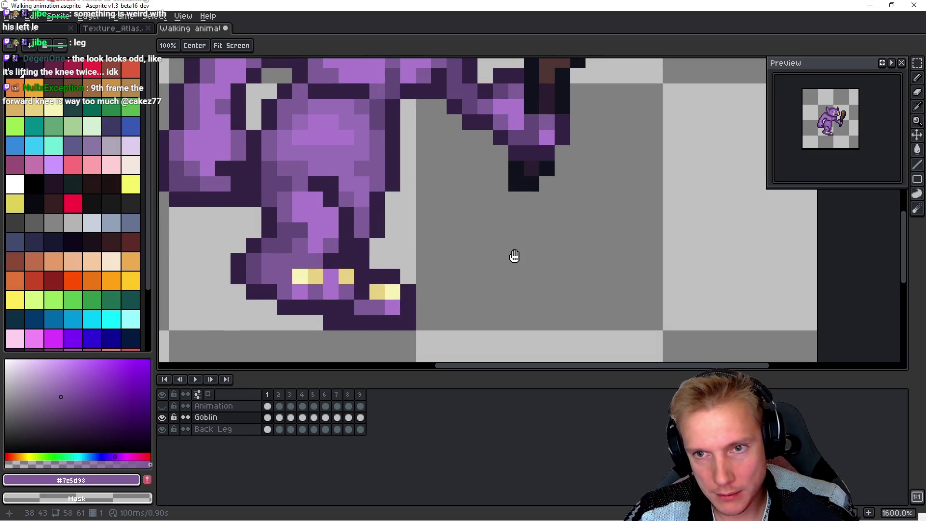
Step: Move the back-leg knee one pixel left on frame 9, comparing it against frame 8
{"action": "key", "text": "m"}
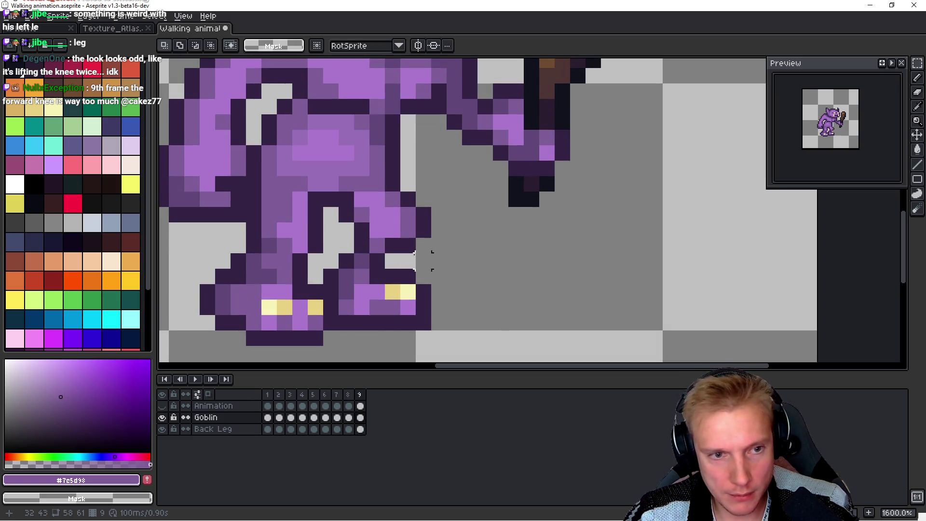
{"action": "left_click", "coordinate": [404, 245], "text": "ctrl"}
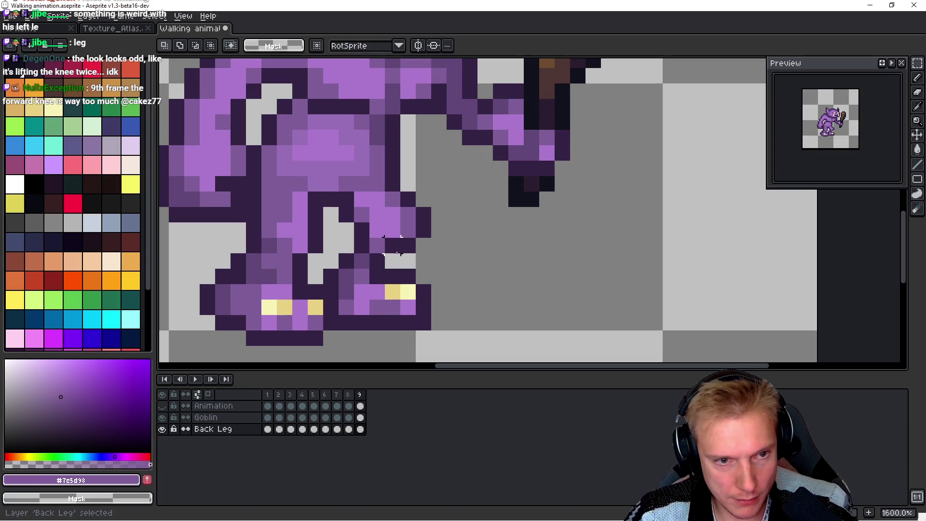
{"action": "left_click_drag", "start_coordinate": [384, 255], "coordinate": [448, 190]}
{"action": "left_click_drag", "start_coordinate": [424, 231], "coordinate": [408, 232]}
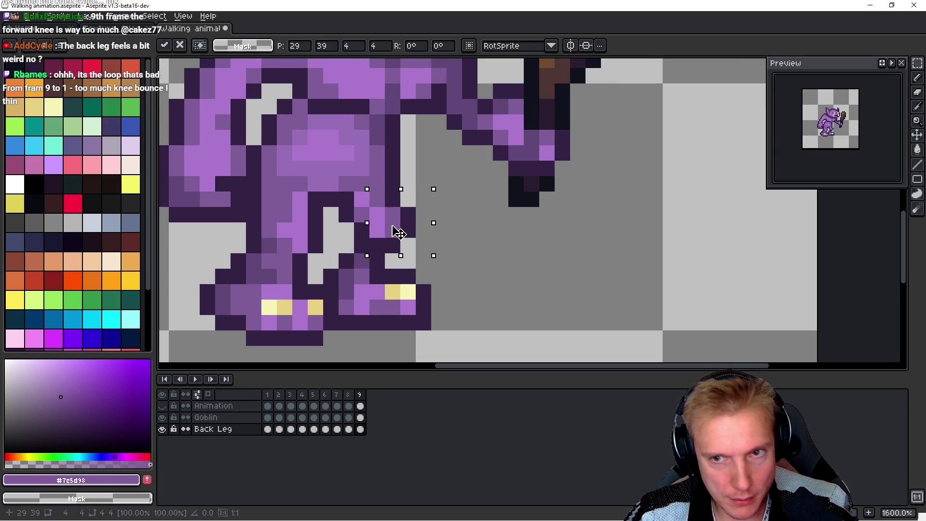
{"action": "key", "text": "h"}
{"action": "key", "text": "Left"}
{"action": "key", "text": "Right"}
{"action": "key", "text": "Left"}
{"action": "key", "text": "Right"}
{"action": "key", "text": "Left"}
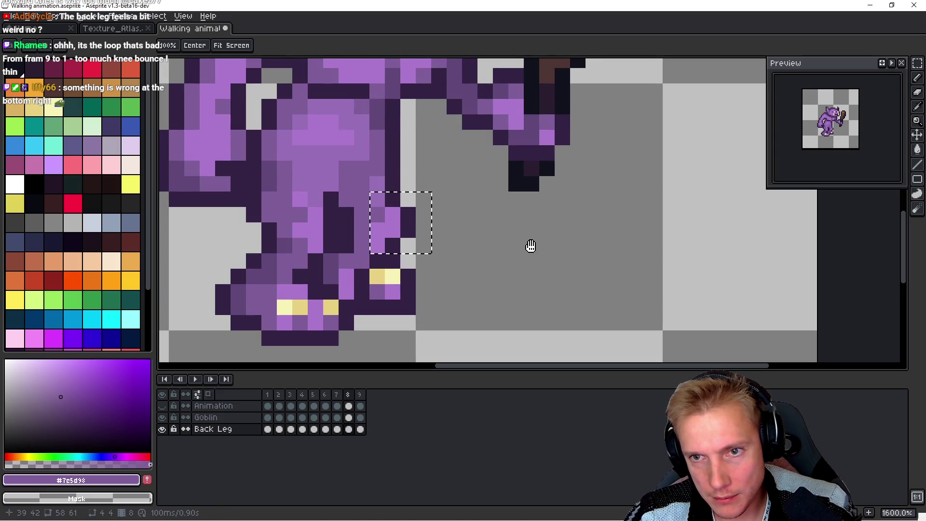
{"action": "key", "text": "Right"}
{"action": "key", "text": "Left"}
Step: Try a new outline stroke around frame 8's back leg, undo it, and compare frames 6–8
{"action": "key", "text": "m"}
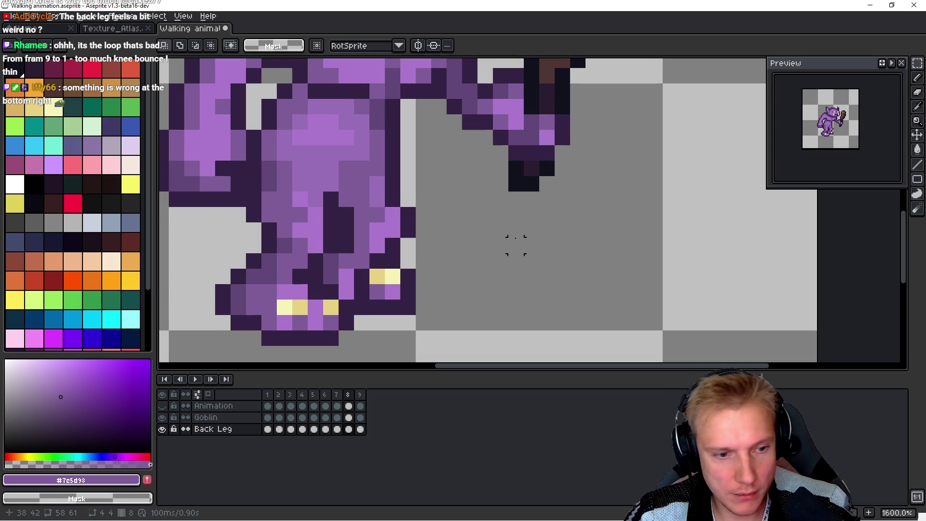
{"action": "key", "text": "b"}
{"action": "mouse_move", "coordinate": [470, 217]}
{"action": "left_mouse_down"}
{"action": "mouse_move", "coordinate": [400, 199]}
{"action": "mouse_move", "coordinate": [309, 199]}
{"action": "mouse_move", "coordinate": [453, 291]}
{"action": "left_mouse_up"}
{"action": "key", "text": "ctrl+z"}
{"action": "key", "text": "ctrl+z"}
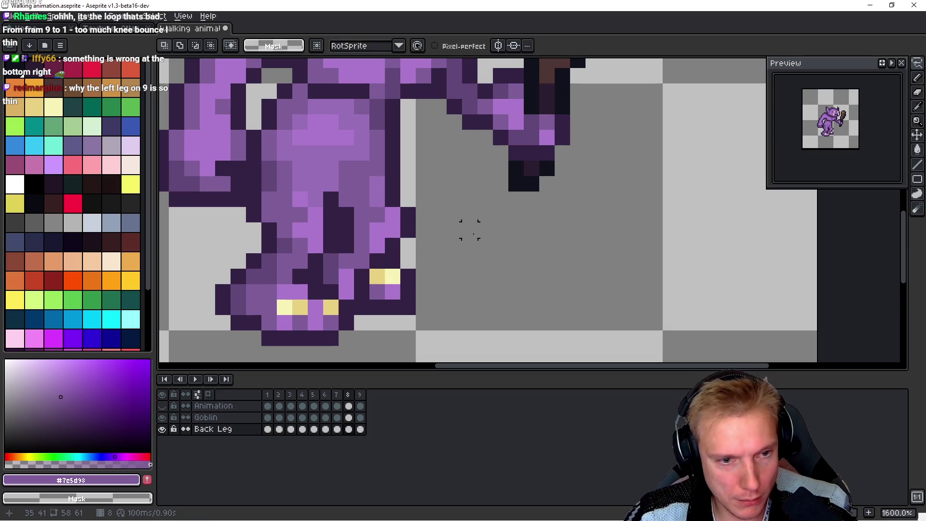
{"action": "key", "text": "h"}
{"action": "key", "text": "Right"}
{"action": "key", "text": "Left"}
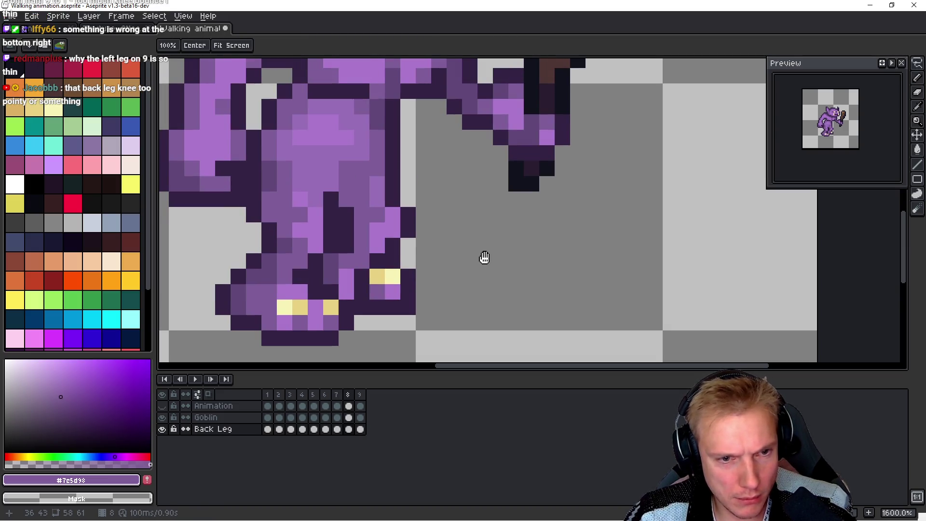
{"action": "key", "text": "Left"}
{"action": "key", "text": "Left"}
{"action": "key", "text": "Right"}
{"action": "key", "text": "Right"}
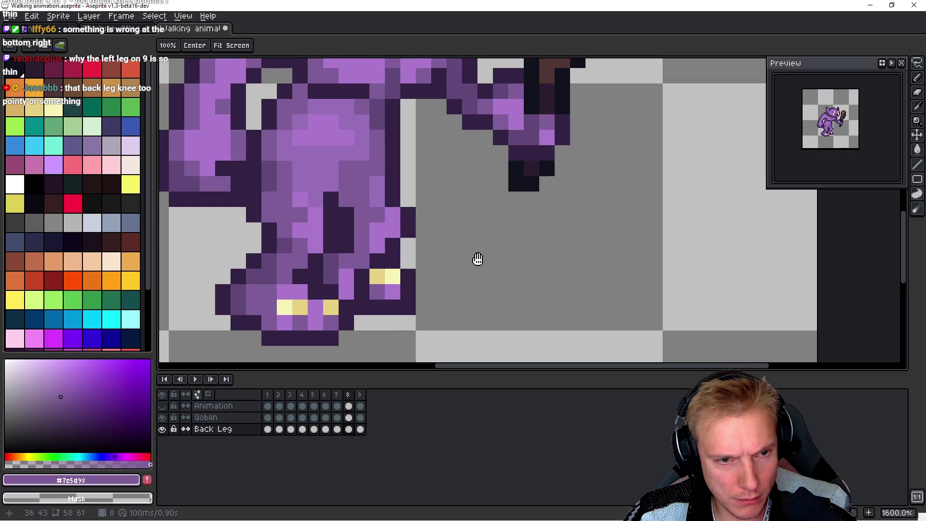
{"action": "scroll", "coordinate": [477, 259], "scroll_direction": "up", "scroll_amount": 5}
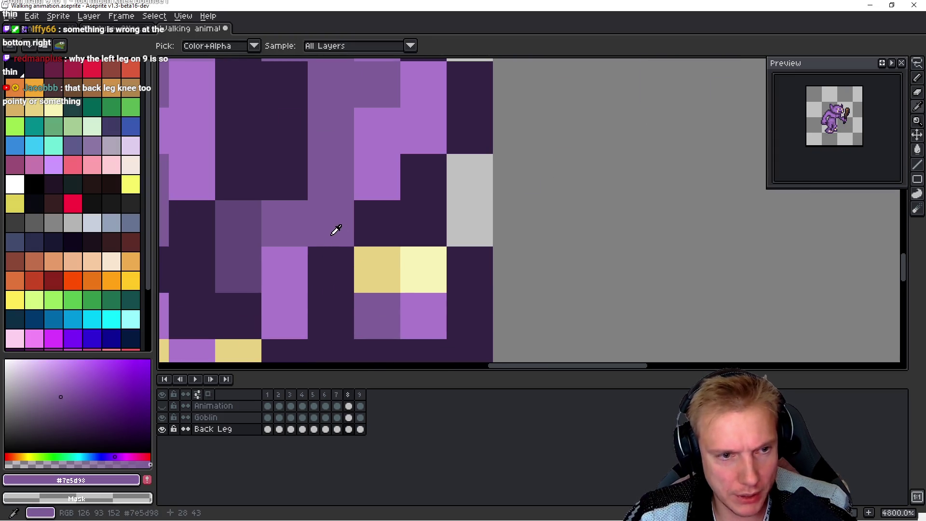
Step: On frame 7, paint a mid-purple pixel on the goblin's leg
{"action": "key", "text": "Left"}
{"action": "scroll", "coordinate": [503, 244], "scroll_direction": "down", "scroll_amount": 3}
{"action": "left_click", "coordinate": [480, 235]}
Step: Reselect frame 7's back-foot area on frame 8 and move the foot one pixel left, two down
{"action": "key", "text": "m"}
{"action": "left_click_drag", "start_coordinate": [403, 268], "coordinate": [517, 198]}
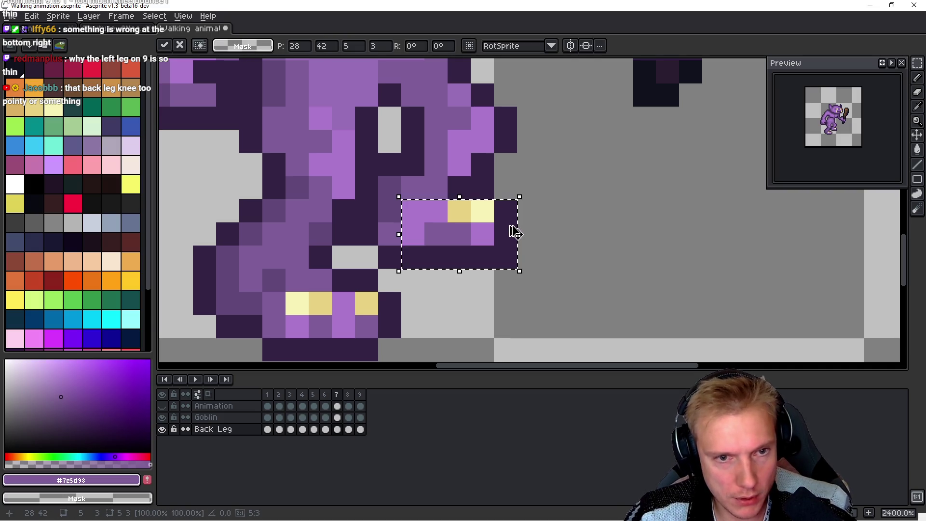
{"action": "key", "text": "ctrl+d"}
{"action": "key", "text": "Right"}
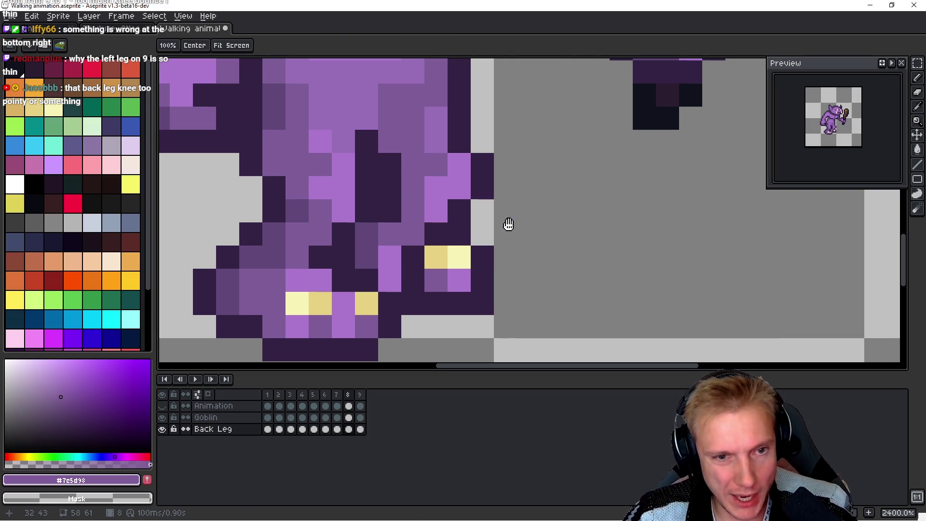
{"action": "key", "text": "ctrl+shift+d"}
{"action": "left_click_drag", "start_coordinate": [471, 223], "coordinate": [436, 275]}
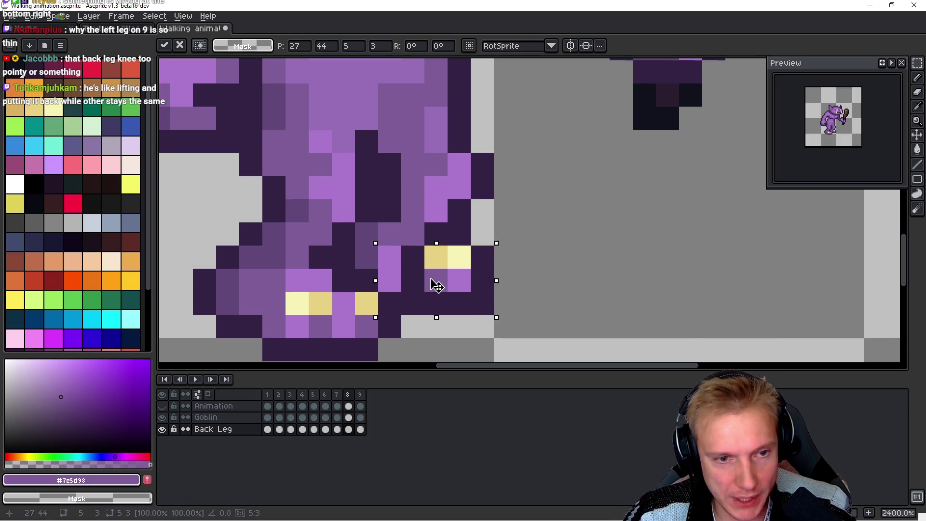
{"action": "key", "text": "ctrl+d"}
Step: On the Goblin layer, pencil two dark knee pixels purple
{"action": "key", "text": "Up"}
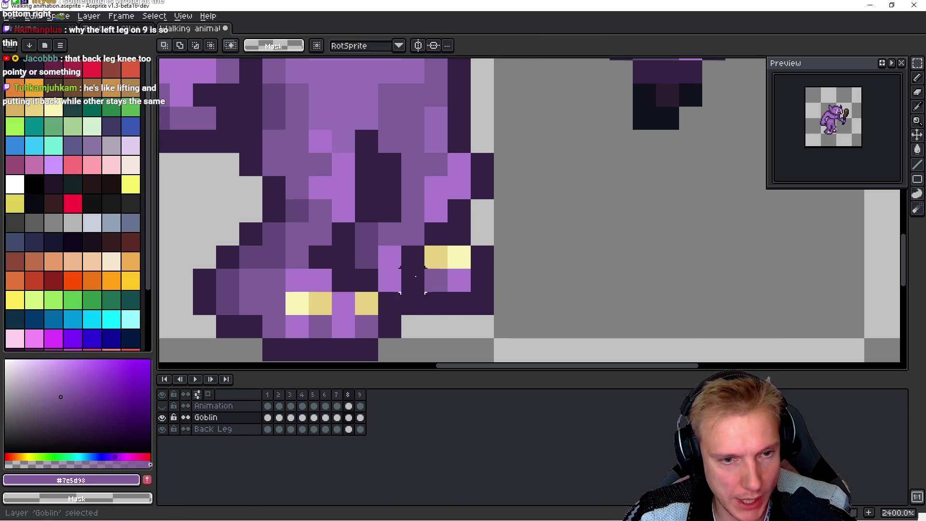
{"action": "key", "text": "b"}
{"action": "left_click", "coordinate": [412, 280]}
{"action": "right_click", "coordinate": [418, 251]}
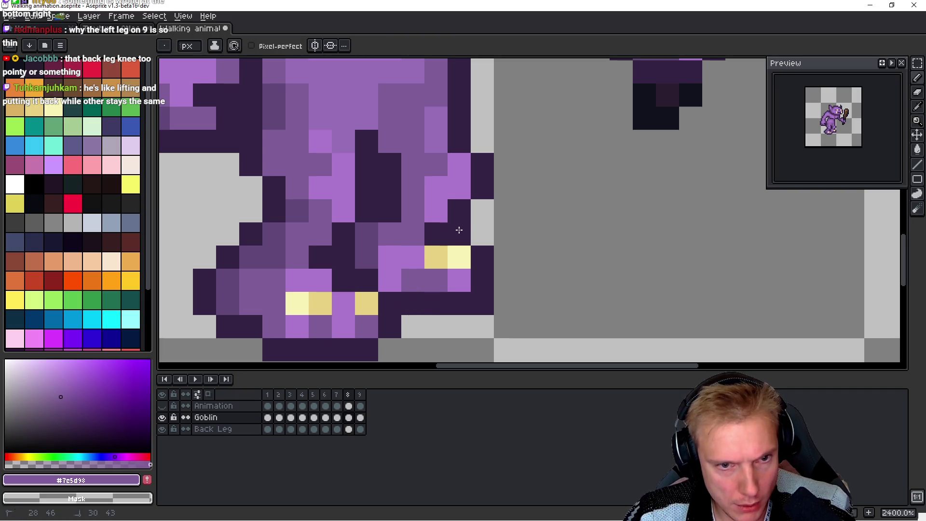
Step: Flip between frames 7 and 8 to compare the leg, ending on frame 8
{"action": "key", "text": "comma"}
{"action": "key", "text": "space"}
{"action": "key", "text": "period"}
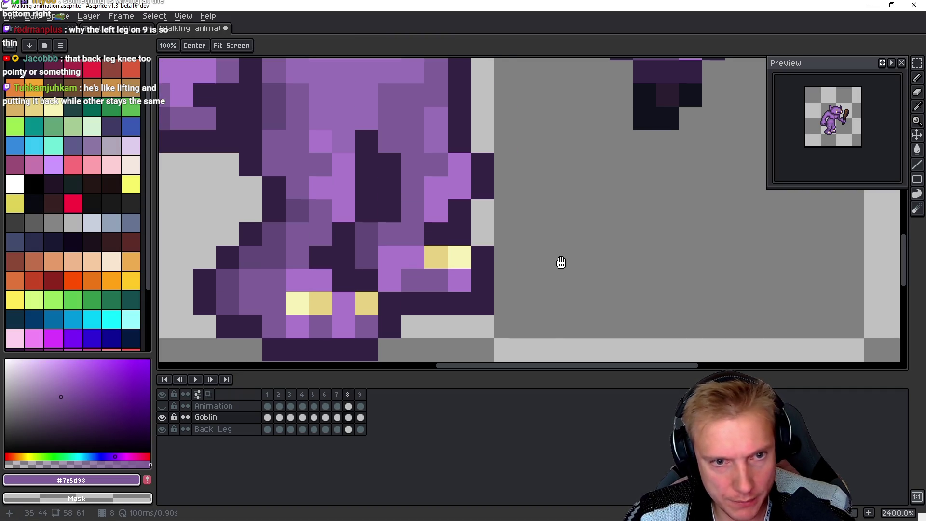
{"action": "key", "text": "comma"}
{"action": "key", "text": "period"}
{"action": "key", "text": "comma"}
{"action": "key", "text": "period"}
{"action": "key", "text": "comma"}
{"action": "key", "text": "period"}
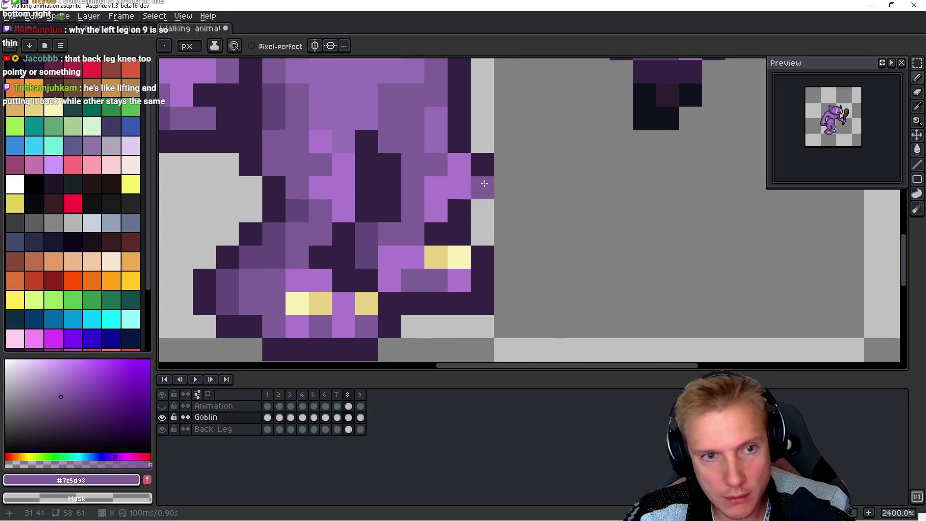
Step: Eyedrop the purple body colour, paint the knee pixel purple, and recheck frames 7 and 8
{"action": "left_click", "coordinate": [489, 161], "text": "alt"}
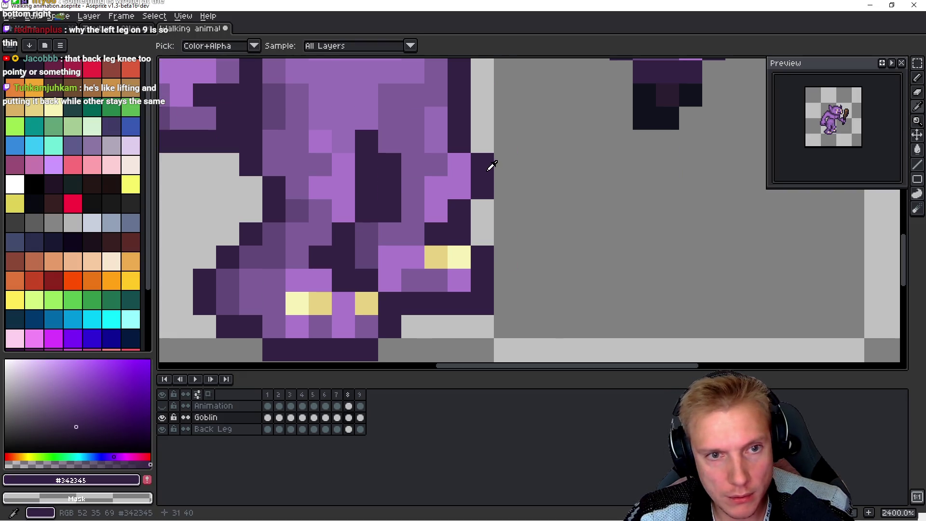
{"action": "left_click", "coordinate": [436, 132], "text": "alt"}
{"action": "left_click", "coordinate": [450, 139]}
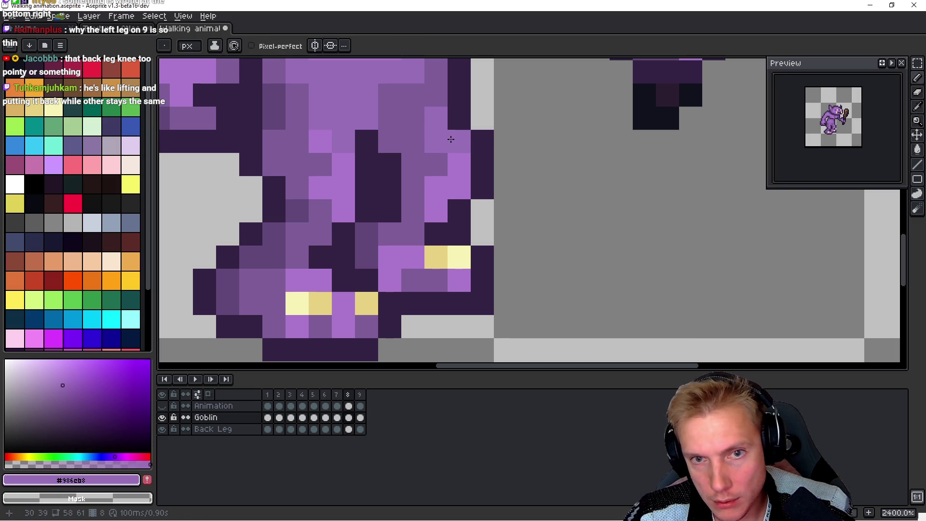
{"action": "key", "text": "h"}
{"action": "key", "text": "comma"}
{"action": "key", "text": "period"}
{"action": "key", "text": "comma"}
{"action": "key", "text": "period"}
{"action": "key", "text": "period"}
{"action": "key", "text": "comma"}
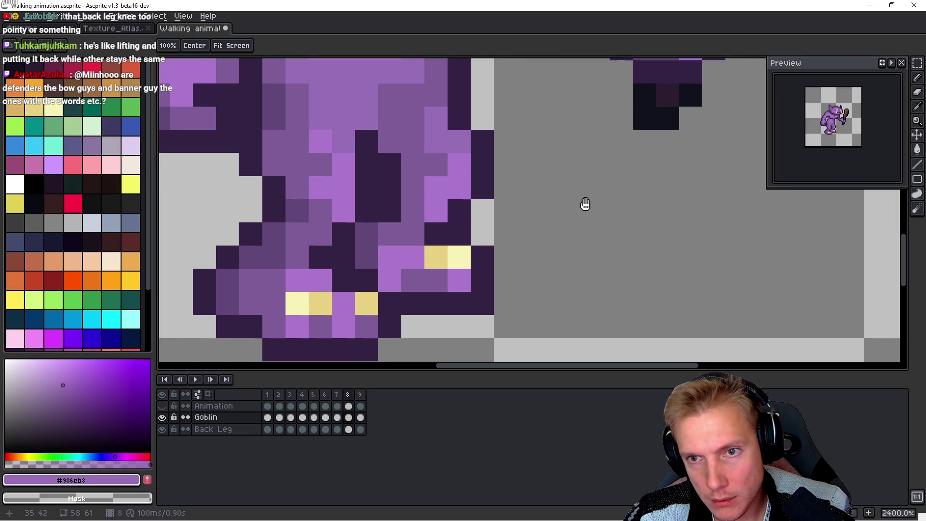
Step: On the Back Leg layer, select the back leg pixels to move
{"action": "key", "text": "Down"}
{"action": "key", "text": "m"}
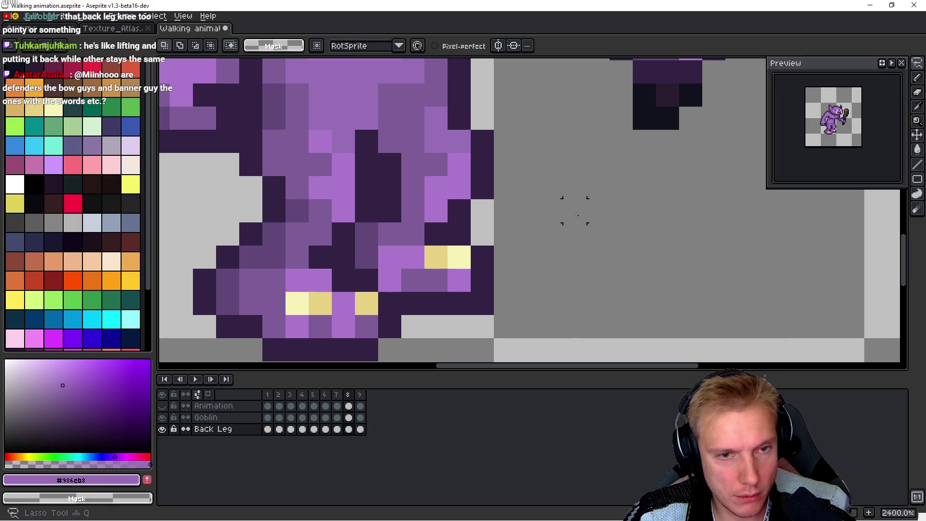
{"action": "mouse_move", "coordinate": [551, 188]}
{"action": "left_mouse_down"}
{"action": "mouse_move", "coordinate": [482, 133]}
{"action": "mouse_move", "coordinate": [311, 183]}
{"action": "mouse_move", "coordinate": [598, 188]}
{"action": "left_mouse_up"}
Step: On frame 9, move the selected back leg one pixel down and one right
{"action": "key", "text": "period"}
{"action": "left_click", "coordinate": [599, 187]}
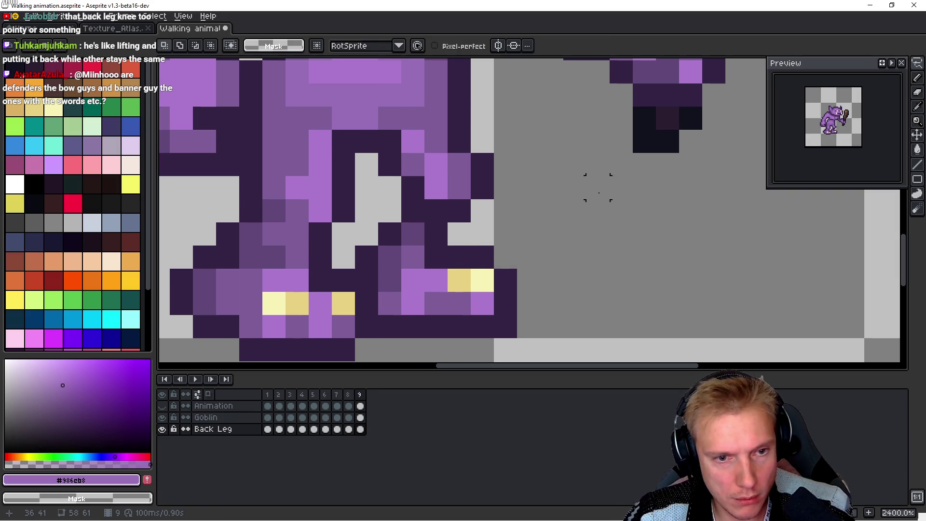
{"action": "left_click_drag", "start_coordinate": [481, 238], "coordinate": [485, 258]}
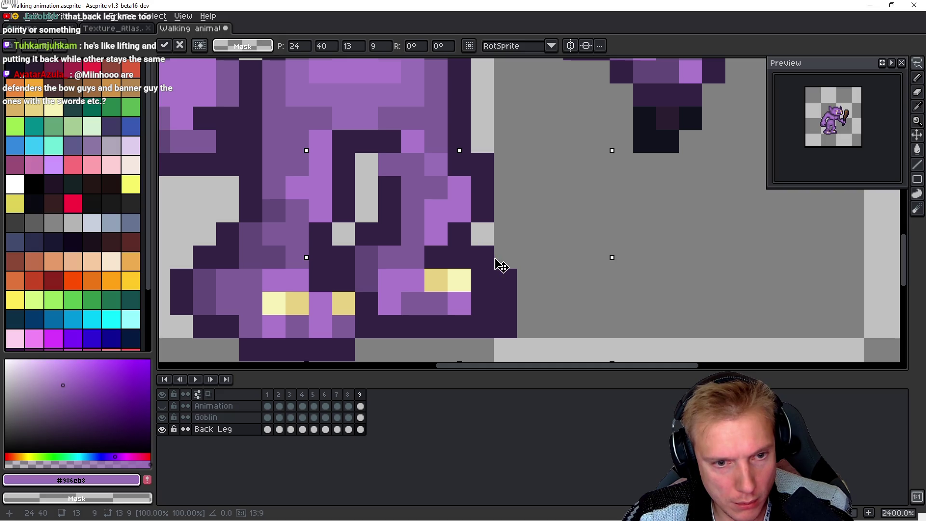
{"action": "left_click_drag", "start_coordinate": [500, 264], "coordinate": [506, 264]}
{"action": "key", "text": "Return"}
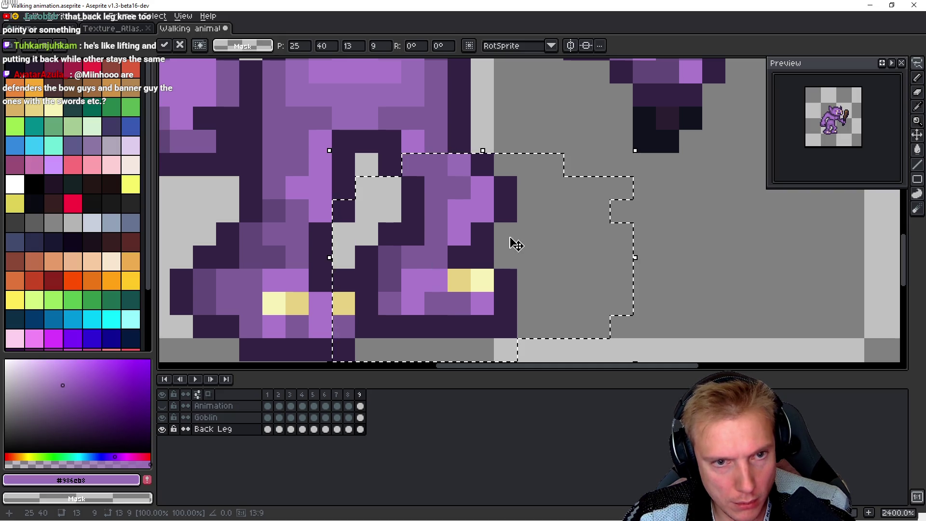
Step: Lasso the lower back leg and shift it one pixel left, then compare with frame 8
{"action": "key", "text": "ctrl+d"}
{"action": "key", "text": "l"}
{"action": "mouse_move", "coordinate": [551, 164]}
{"action": "left_mouse_down"}
{"action": "mouse_move", "coordinate": [377, 164]}
{"action": "mouse_move", "coordinate": [410, 207]}
{"action": "mouse_move", "coordinate": [559, 178]}
{"action": "mouse_move", "coordinate": [560, 164]}
{"action": "left_mouse_up"}
{"action": "left_click", "coordinate": [496, 193]}
{"action": "left_click_drag", "start_coordinate": [477, 194], "coordinate": [465, 193]}
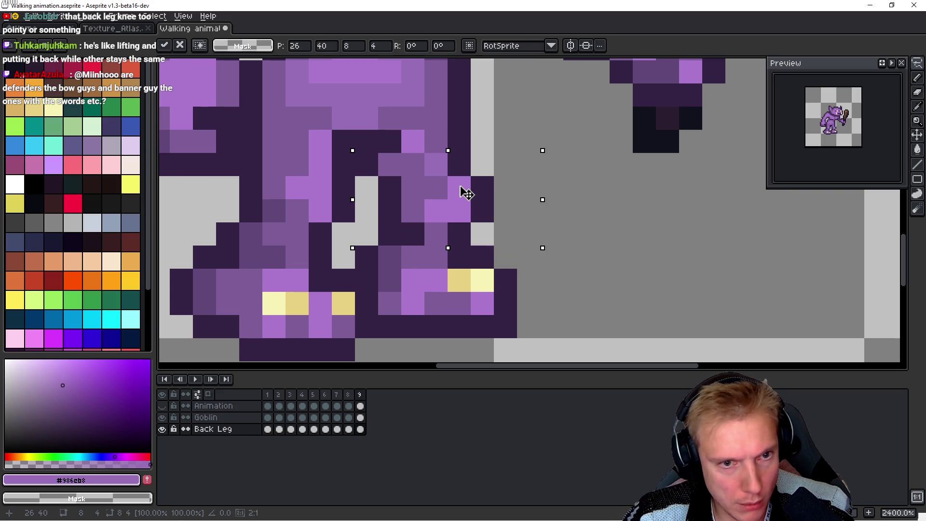
{"action": "key", "text": "Return"}
{"action": "key", "text": "Left"}
{"action": "key", "text": "Right"}
Step: Paint two leg pixels darker purple and fill a grey outline gap with the dark outline colour
{"action": "left_click", "coordinate": [388, 254], "text": "alt"}
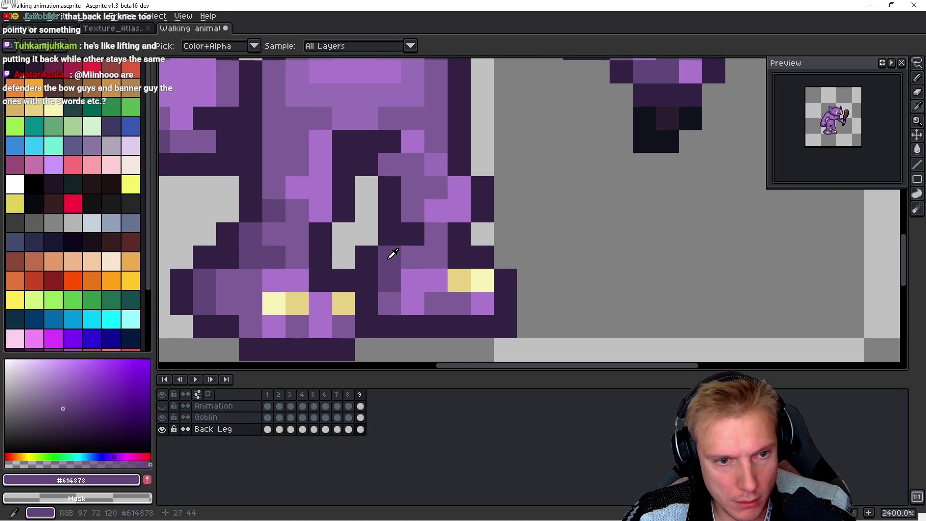
{"action": "left_click", "coordinate": [413, 234]}
{"action": "left_click", "coordinate": [436, 233]}
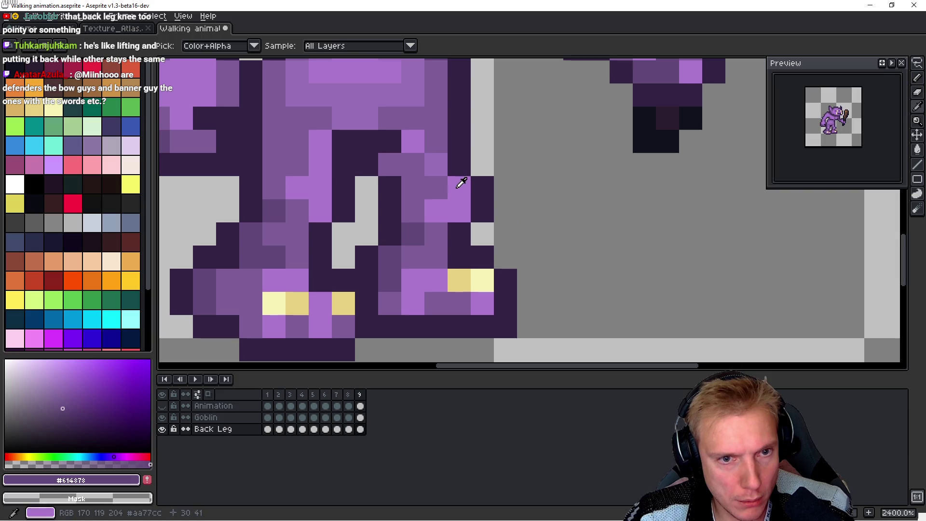
{"action": "left_click", "coordinate": [440, 138], "text": "alt"}
{"action": "left_click", "coordinate": [460, 147], "text": "alt"}
{"action": "left_click", "coordinate": [482, 163]}
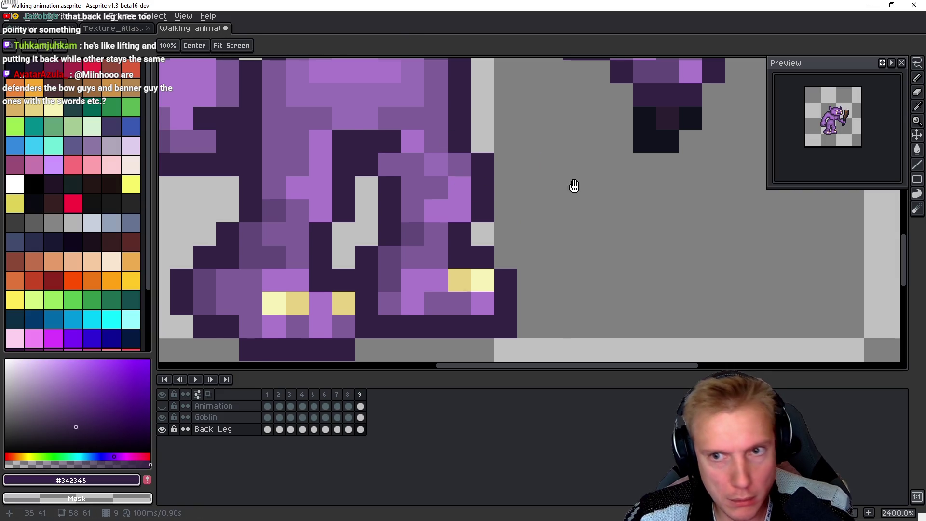
{"action": "key", "text": "Left"}
{"action": "key", "text": "Right"}
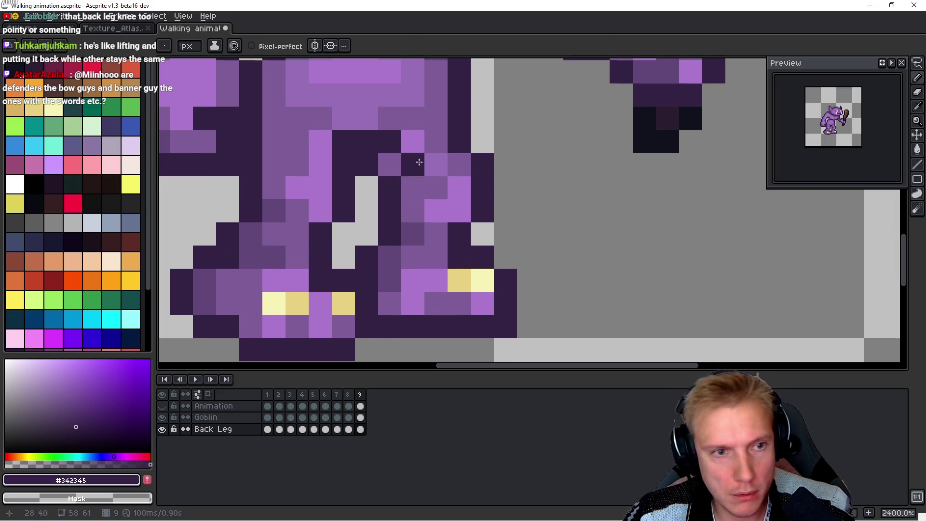
Step: Recolour three dark Goblin-layer pixels mid purple and play the walk cycle
{"action": "left_click", "coordinate": [304, 128], "text": "alt"}
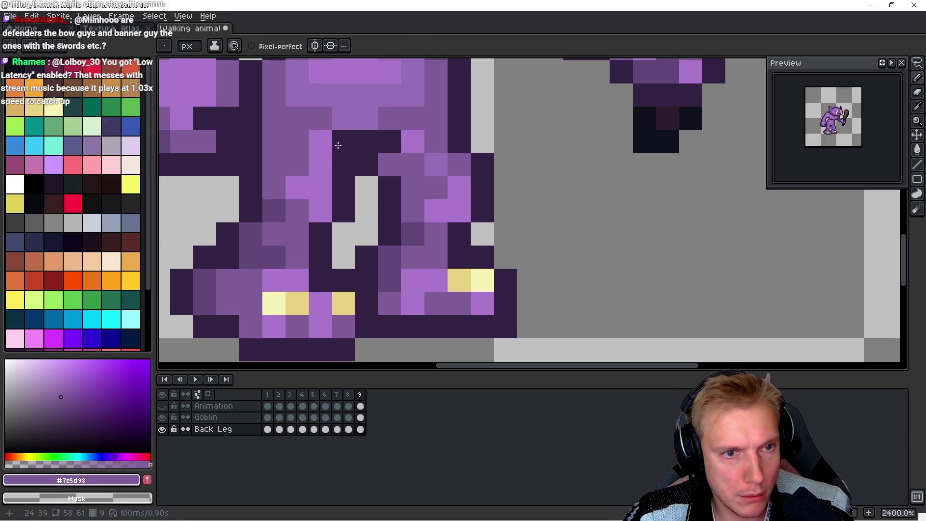
{"action": "left_click", "coordinate": [471, 186], "text": "ctrl"}
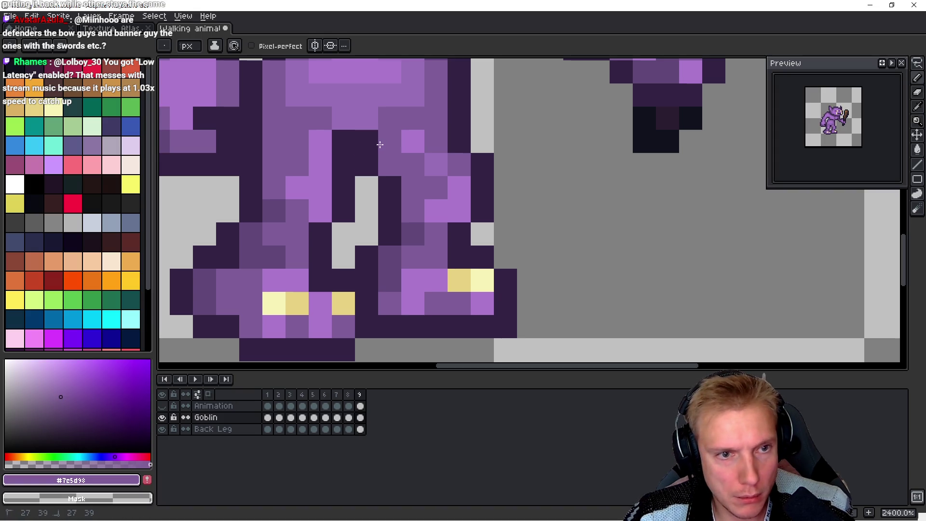
{"action": "left_click_drag", "start_coordinate": [390, 141], "coordinate": [344, 142]}
{"action": "key", "text": "Return"}
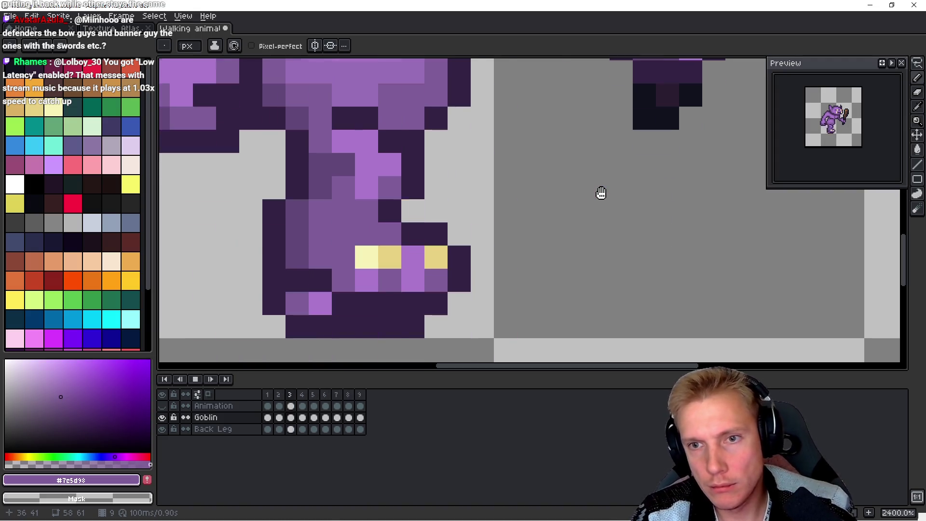
{"action": "scroll", "coordinate": [605, 190], "scroll_direction": "down", "scroll_amount": 6}
{"action": "scroll", "coordinate": [628, 174], "scroll_direction": "down", "scroll_amount": 1}
{"action": "left_click_drag", "start_coordinate": [641, 171], "coordinate": [516, 205]}
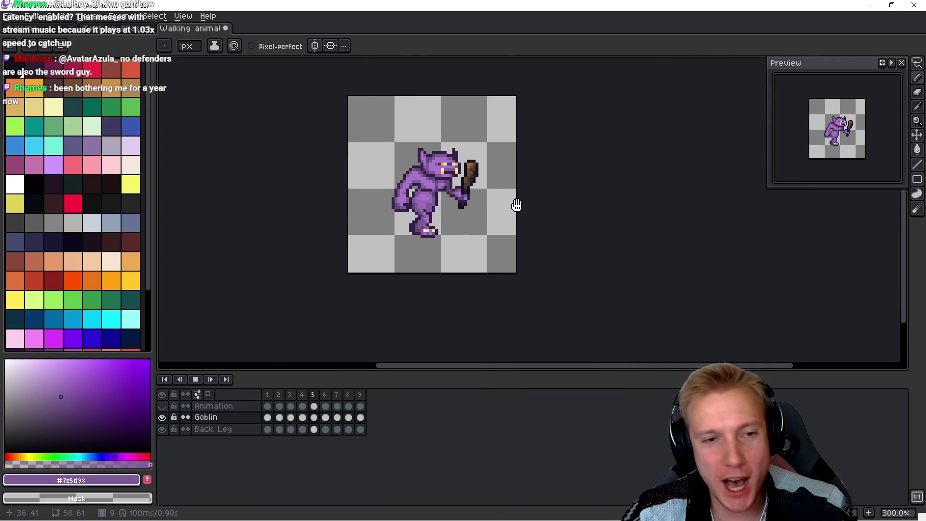
{"action": "scroll", "coordinate": [516, 204], "scroll_direction": "up", "scroll_amount": 2}
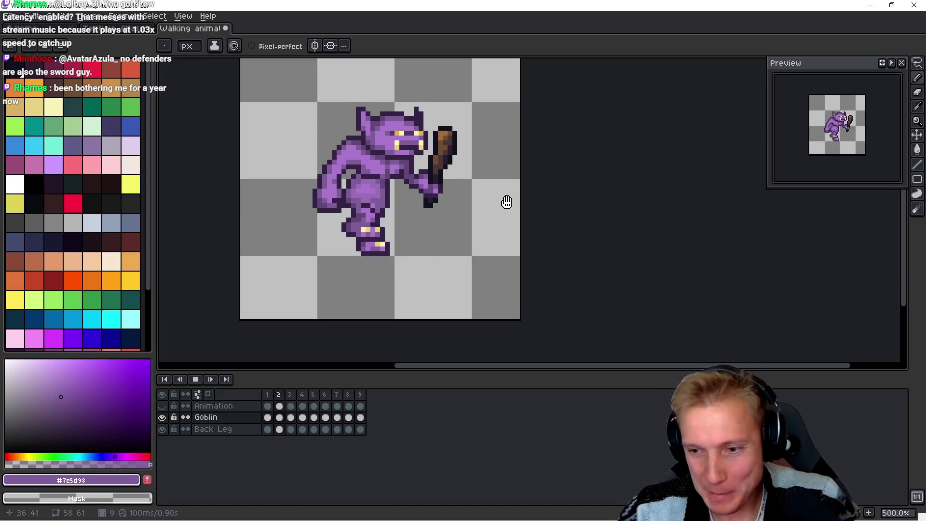
{"action": "left_click_drag", "start_coordinate": [455, 237], "coordinate": [451, 227]}
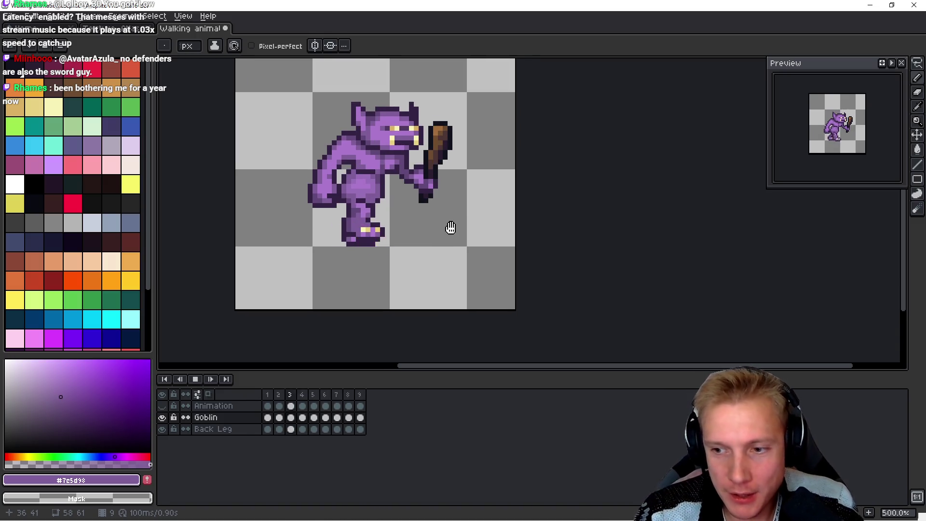
{"action": "key", "text": "space"}
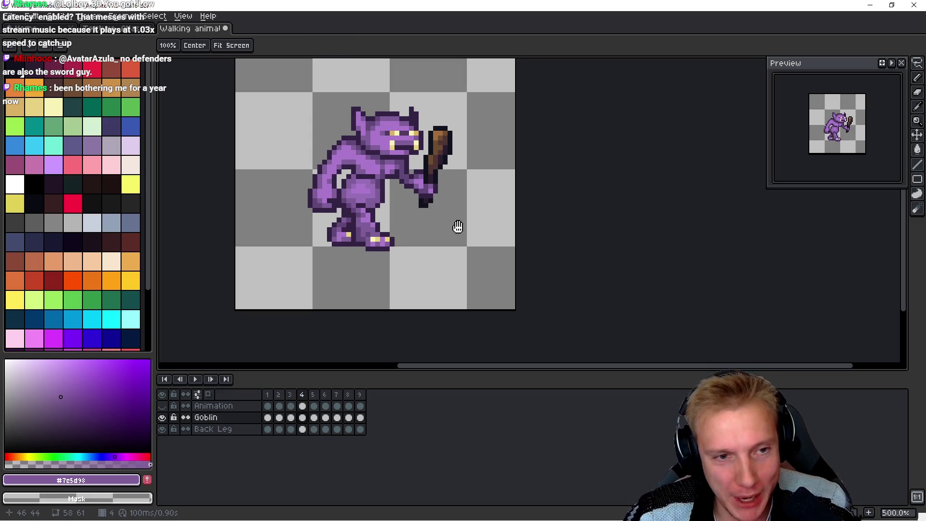
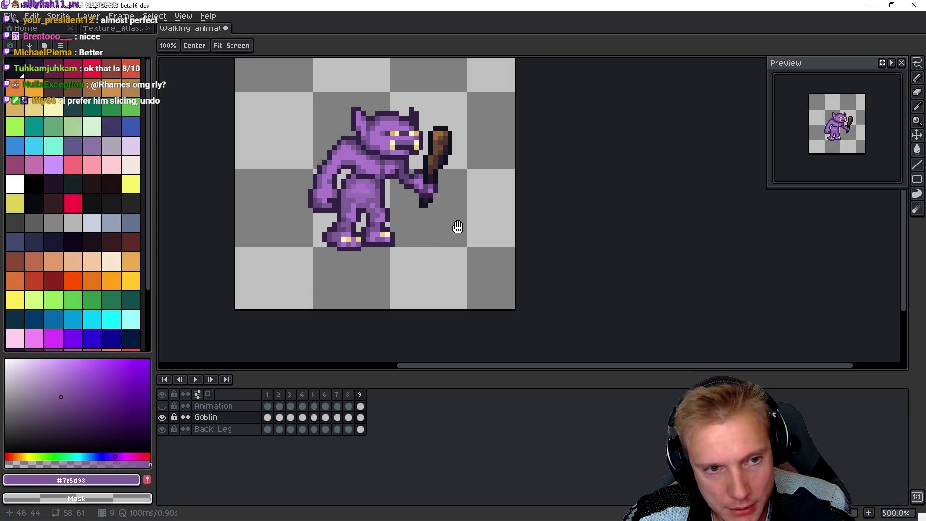
Step: Step through the walk frames comparing poses and settle on frame 4
{"action": "key", "text": "Right"}
{"action": "key", "text": "Right"}
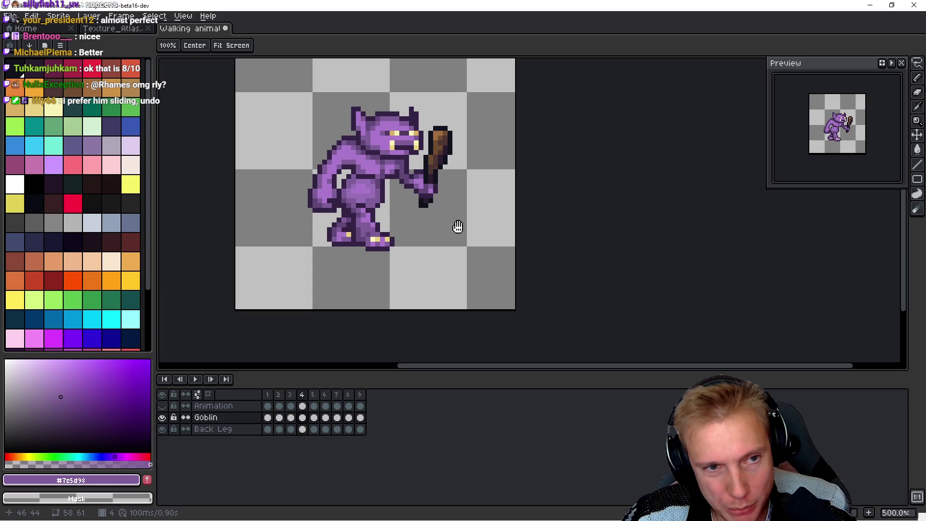
{"action": "key", "text": "Left"}
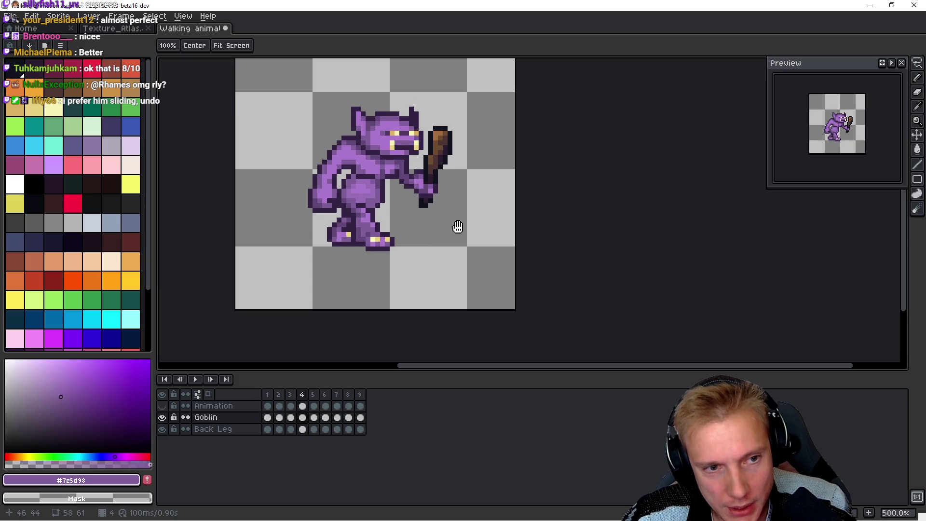
{"action": "key", "text": "Right"}
{"action": "key", "text": "Right"}
{"action": "key", "text": "Left"}
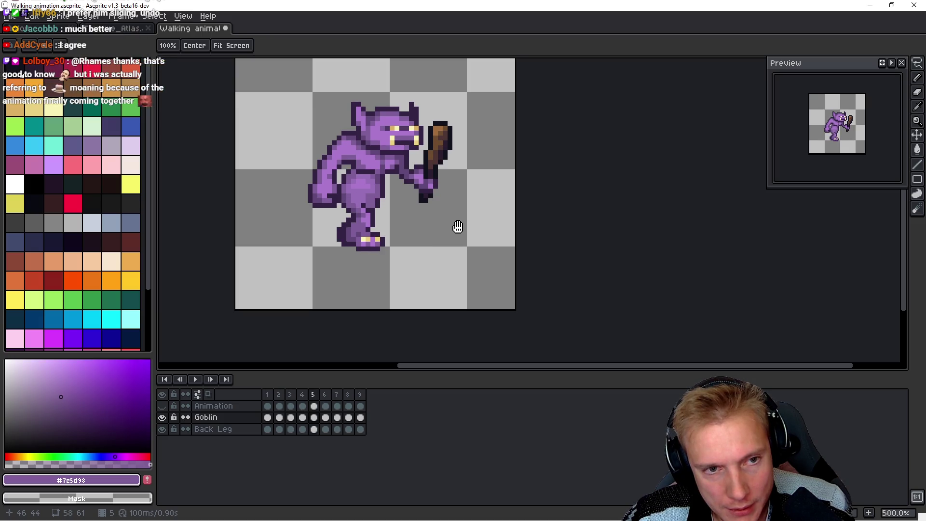
{"action": "key", "text": "Left"}
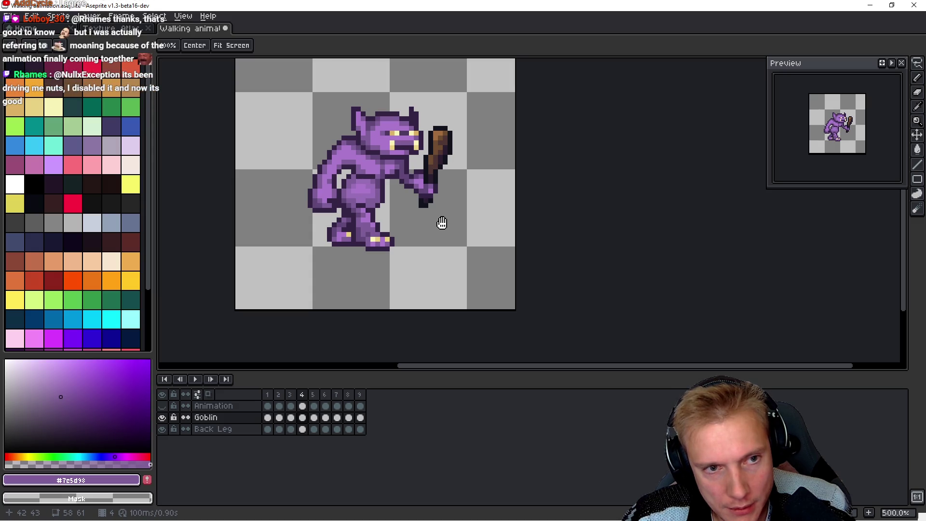
{"action": "key", "text": "b"}
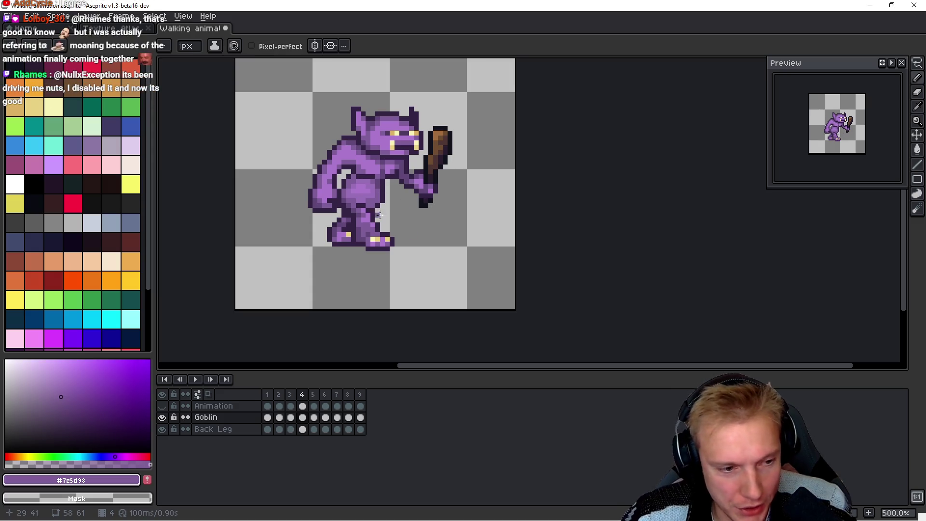
{"action": "key", "text": "m"}
Step: Lasso the goblin's back arm on frame 4 and lower it by one pixel
{"action": "scroll", "coordinate": [300, 152], "scroll_direction": "up", "scroll_amount": 2}
{"action": "mouse_move", "coordinate": [324, 129]}
{"action": "left_mouse_down"}
{"action": "mouse_move", "coordinate": [295, 186]}
{"action": "mouse_move", "coordinate": [327, 246]}
{"action": "left_mouse_up"}
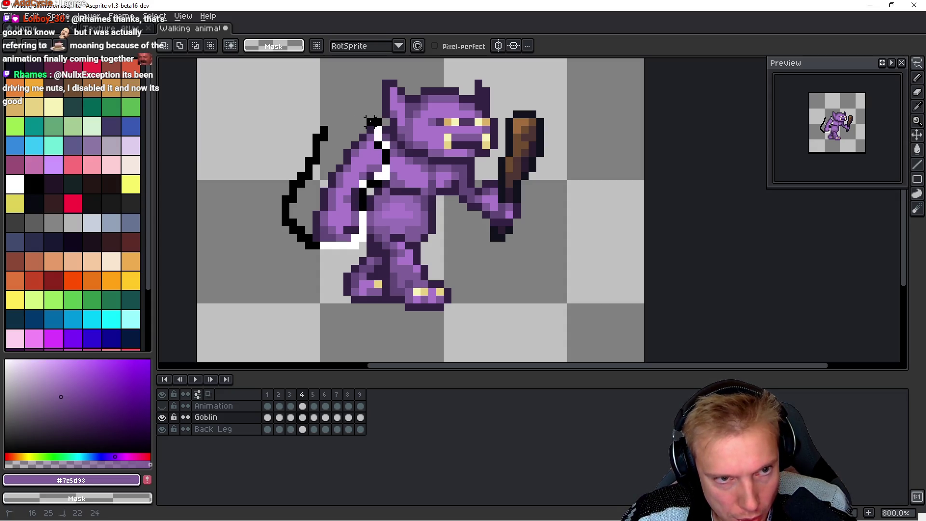
{"action": "left_click_drag", "start_coordinate": [371, 121], "coordinate": [375, 122]}
{"action": "left_click", "coordinate": [356, 176]}
{"action": "key", "text": "Down"}
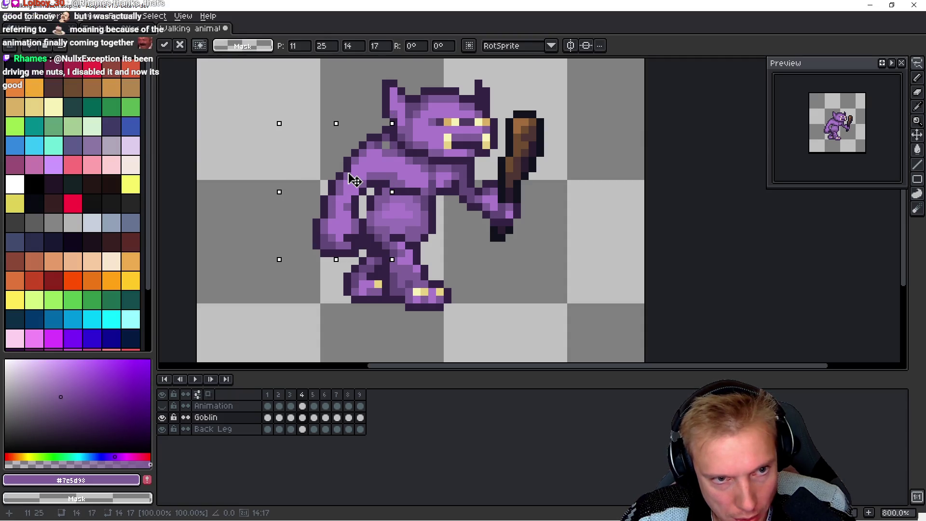
{"action": "key", "text": "Return"}
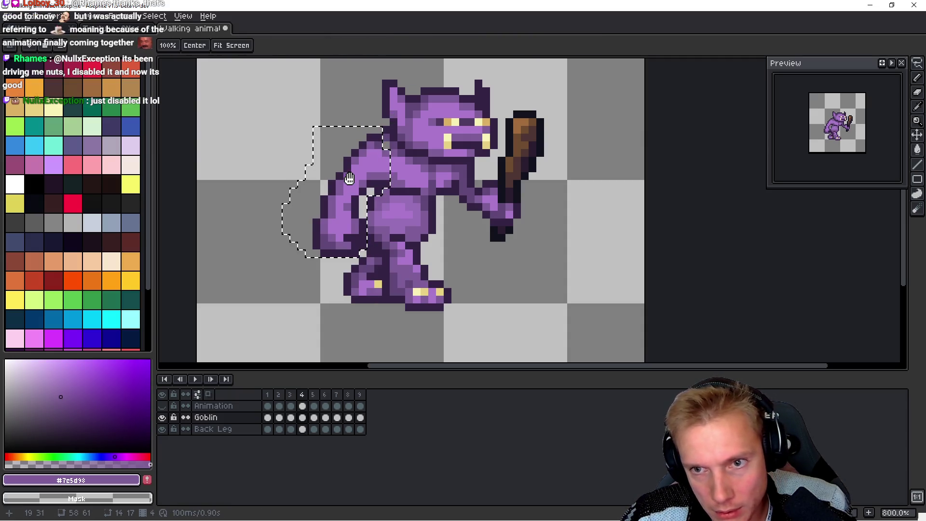
Step: Lasso the brown club and shift it slightly lower
{"action": "key", "text": "v"}
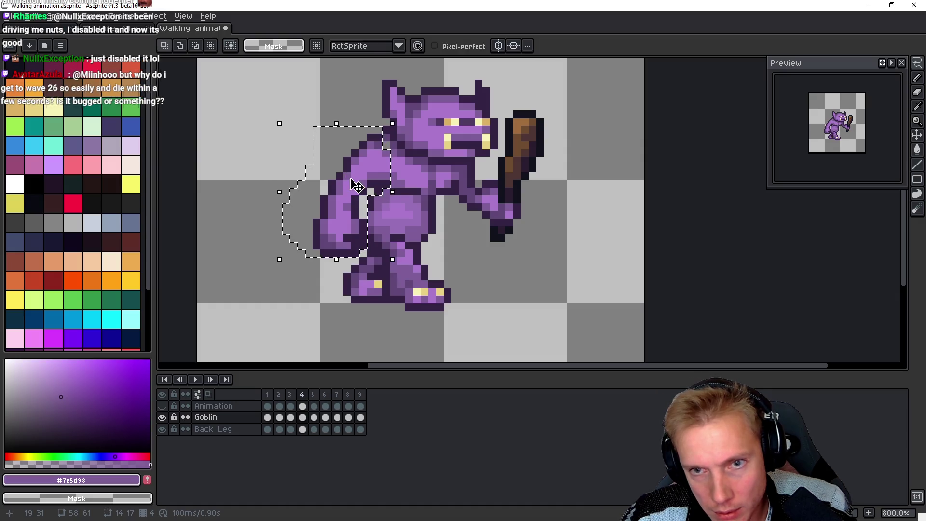
{"action": "scroll", "coordinate": [459, 143], "scroll_direction": "up", "scroll_amount": 3}
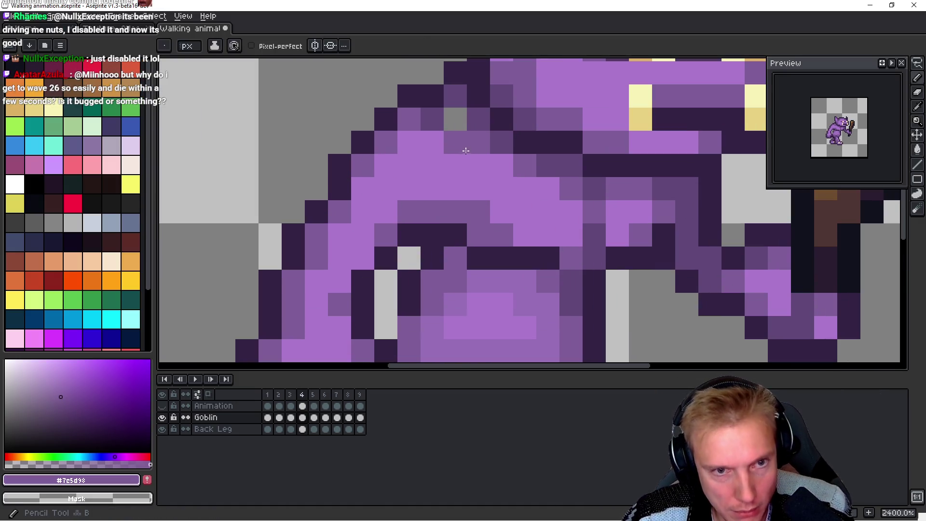
{"action": "scroll", "coordinate": [567, 205], "scroll_direction": "down", "scroll_amount": 5}
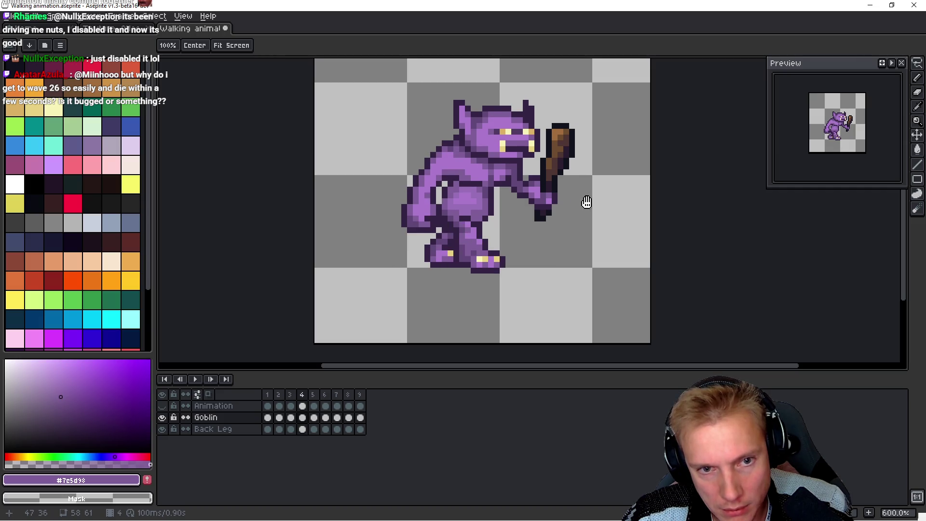
{"action": "key", "text": "b"}
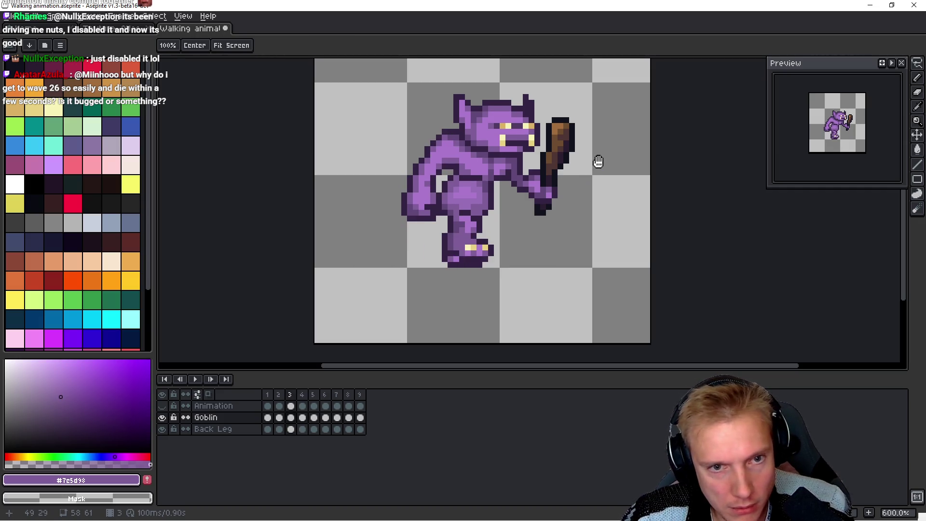
{"action": "key", "text": "q"}
{"action": "left_click_drag", "start_coordinate": [576, 118], "coordinate": [551, 134]}
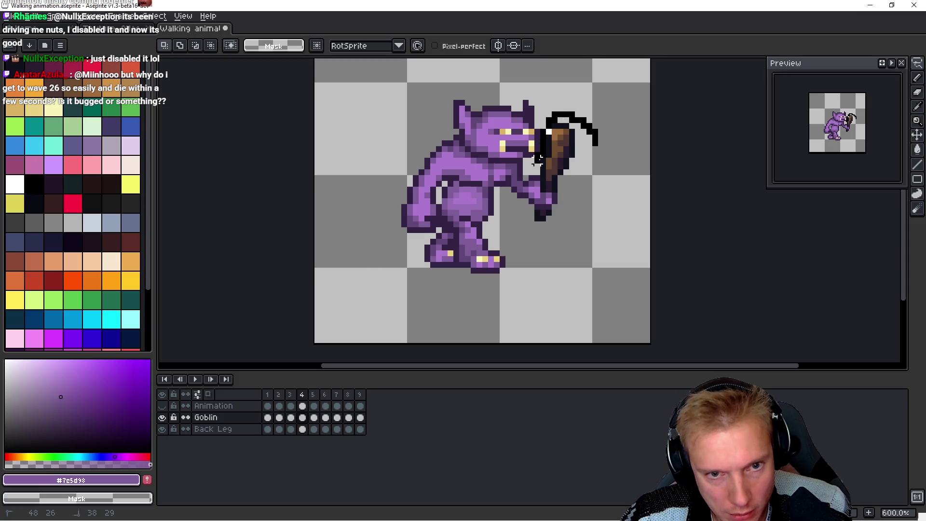
{"action": "mouse_move", "coordinate": [515, 178]}
{"action": "left_mouse_down"}
{"action": "mouse_move", "coordinate": [527, 231]}
{"action": "mouse_move", "coordinate": [585, 120]}
{"action": "left_mouse_up"}
{"action": "key", "text": "ctrl+t"}
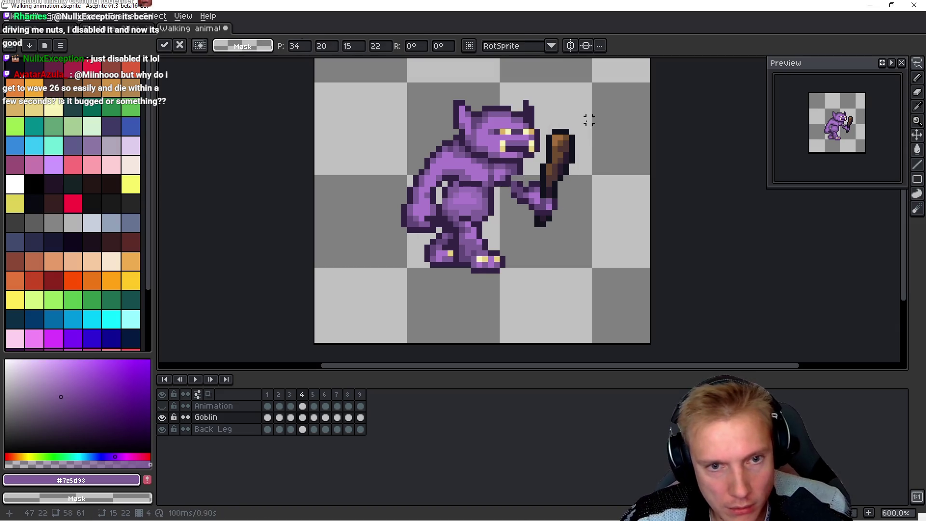
{"action": "key", "text": "Return"}
Step: Patch a dark outline pixel by the goblin's hand and play the walk animation
{"action": "scroll", "coordinate": [593, 135], "scroll_direction": "up", "scroll_amount": 4}
{"action": "left_click", "coordinate": [379, 248], "text": "alt"}
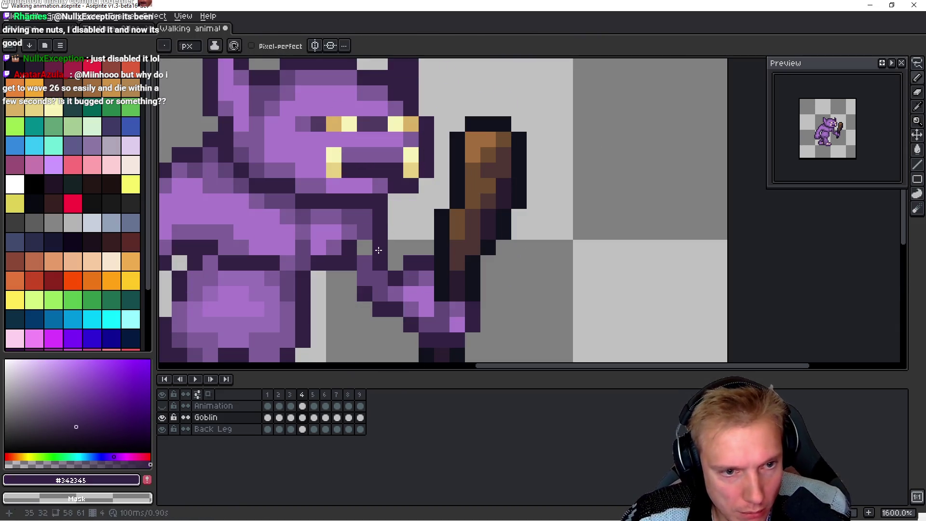
{"action": "left_click", "coordinate": [353, 277]}
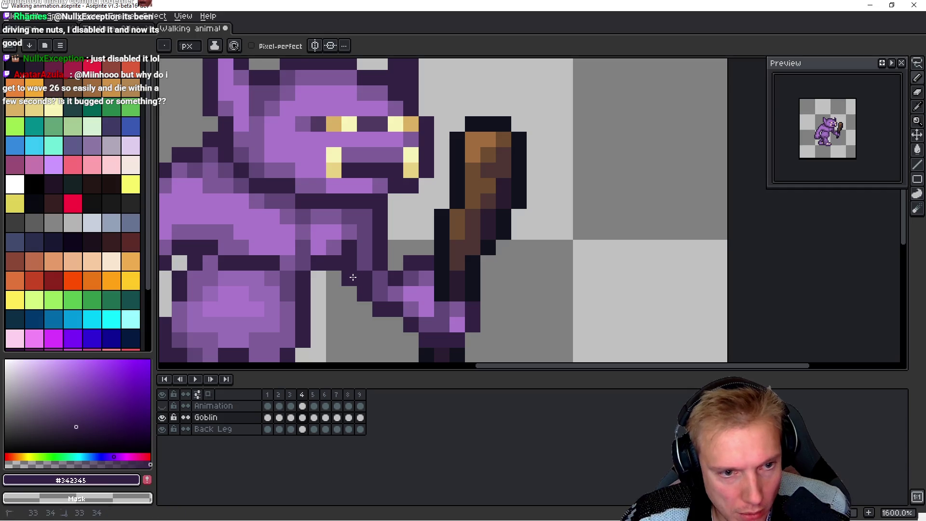
{"action": "left_click", "coordinate": [372, 252], "text": "alt"}
{"action": "scroll", "coordinate": [620, 236], "scroll_direction": "down", "scroll_amount": 4}
{"action": "key", "text": "Return"}
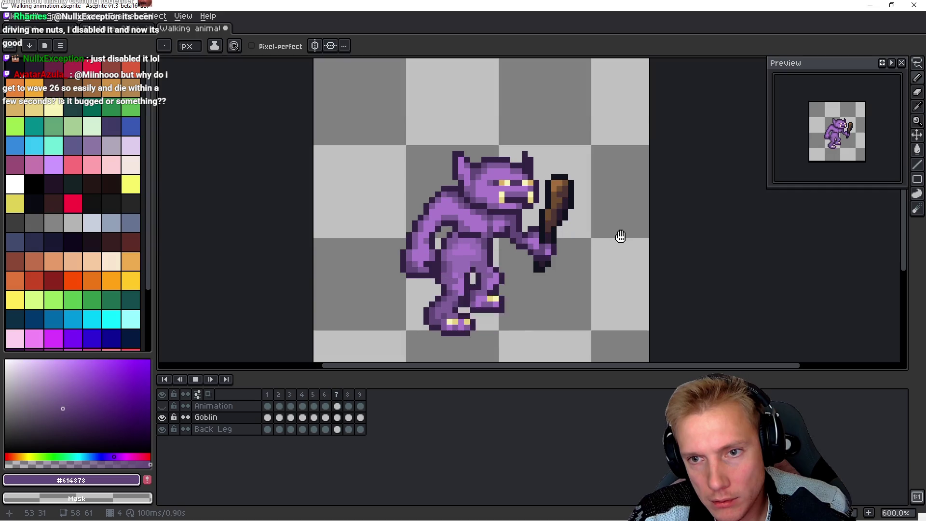
{"action": "key", "text": "space"}
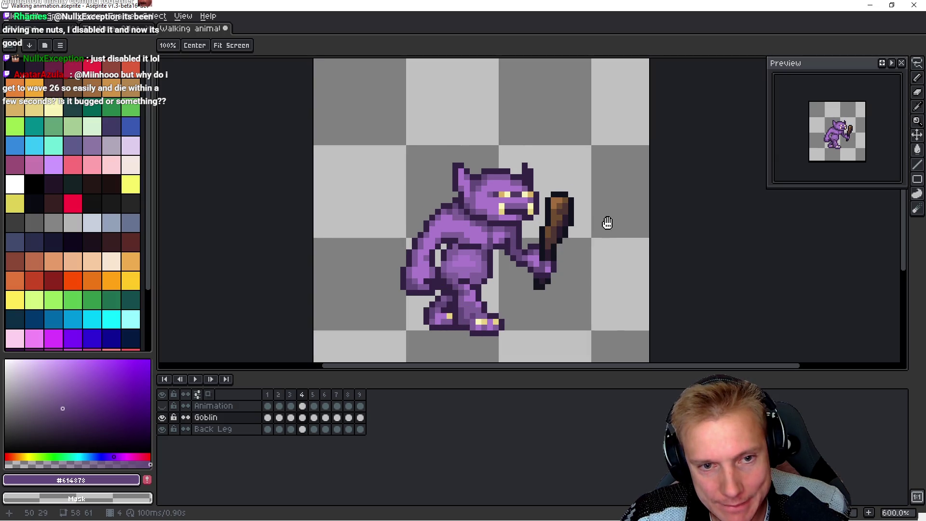
Step: Lasso the goblin's upper body on frame 5, redoing the selection once, and nudge it into place
{"action": "key", "text": "q"}
{"action": "mouse_move", "coordinate": [607, 171]}
{"action": "left_mouse_down"}
{"action": "mouse_move", "coordinate": [345, 147]}
{"action": "mouse_move", "coordinate": [385, 286]}
{"action": "left_mouse_up"}
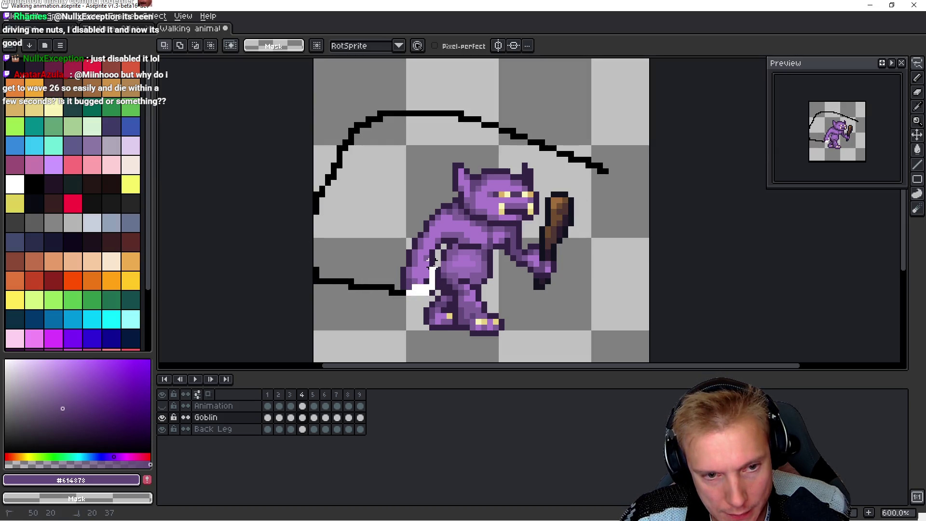
{"action": "left_click_drag", "start_coordinate": [525, 292], "coordinate": [564, 173]}
{"action": "key", "text": "ctrl+d"}
{"action": "key", "text": "q"}
{"action": "mouse_move", "coordinate": [629, 178]}
{"action": "left_mouse_down"}
{"action": "mouse_move", "coordinate": [484, 127]}
{"action": "mouse_move", "coordinate": [390, 291]}
{"action": "left_mouse_up"}
{"action": "mouse_move", "coordinate": [463, 258]}
{"action": "left_mouse_down"}
{"action": "mouse_move", "coordinate": [620, 182]}
{"action": "mouse_move", "coordinate": [603, 133]}
{"action": "left_mouse_up"}
{"action": "key", "text": "ctrl+t"}
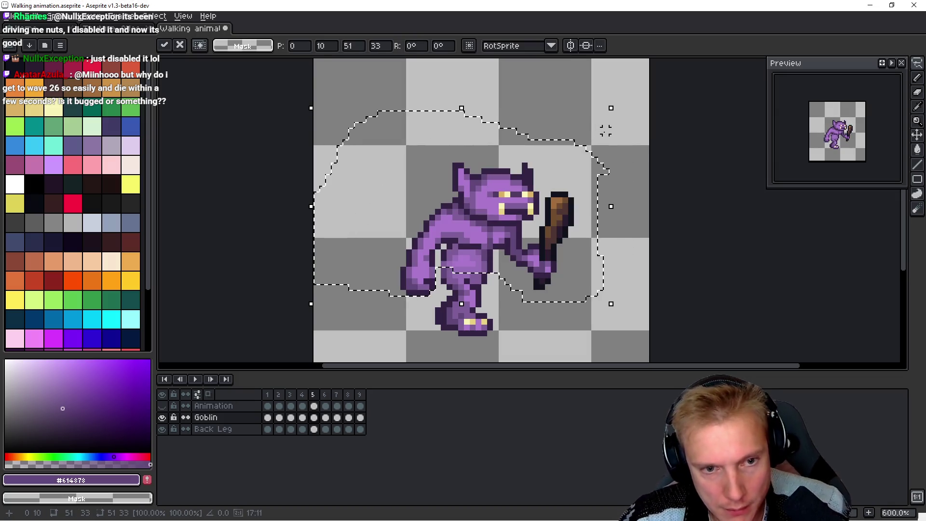
{"action": "key", "text": "Return"}
Step: Compare frames 3 to 6, then play the full walk cycle with the whole goblin in view
{"action": "key", "text": "comma"}
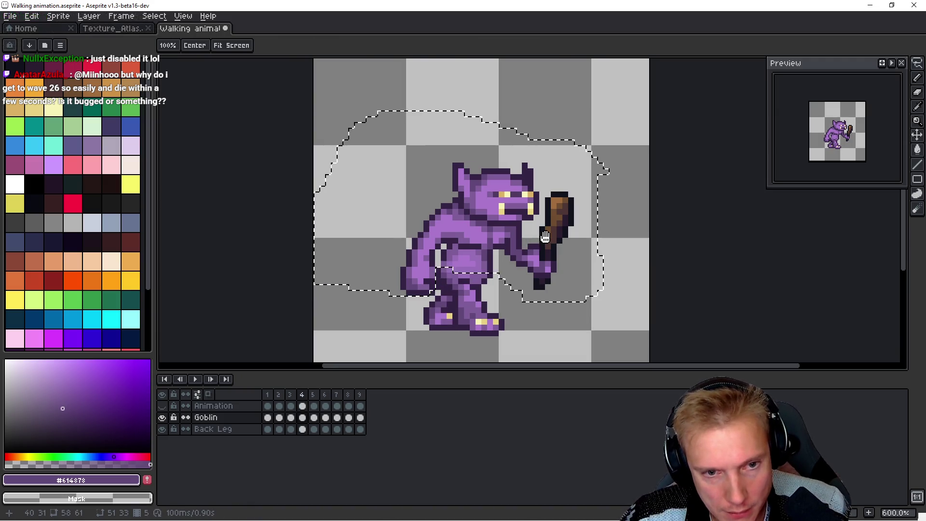
{"action": "key", "text": "comma"}
{"action": "key", "text": "period"}
{"action": "key", "text": "period"}
{"action": "key", "text": "period"}
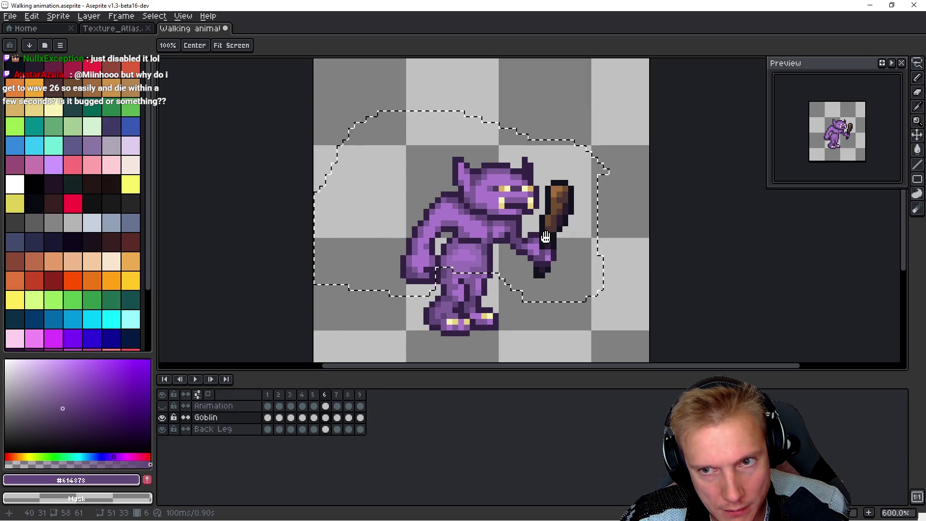
{"action": "key", "text": "comma"}
{"action": "key", "text": "b"}
{"action": "scroll", "coordinate": [407, 246], "scroll_direction": "up", "scroll_amount": 3}
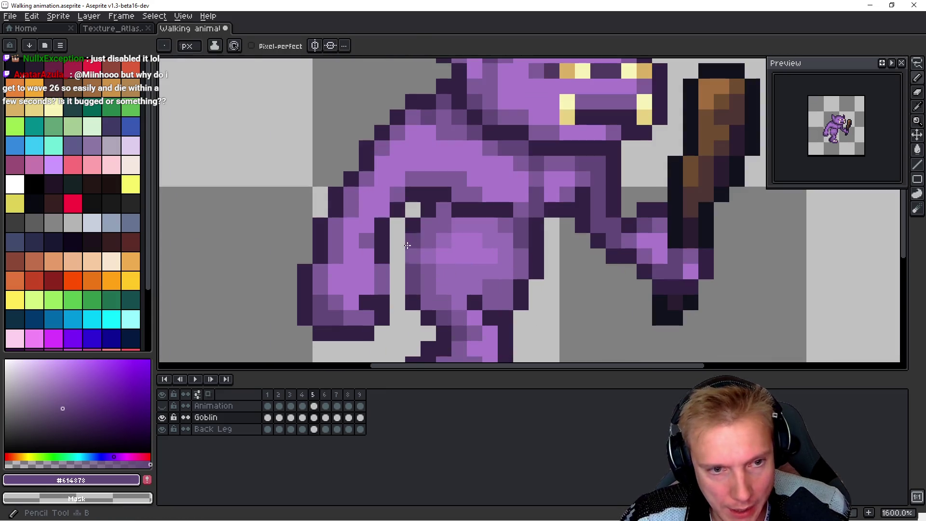
{"action": "left_click", "coordinate": [408, 247], "text": "alt"}
{"action": "key", "text": "comma"}
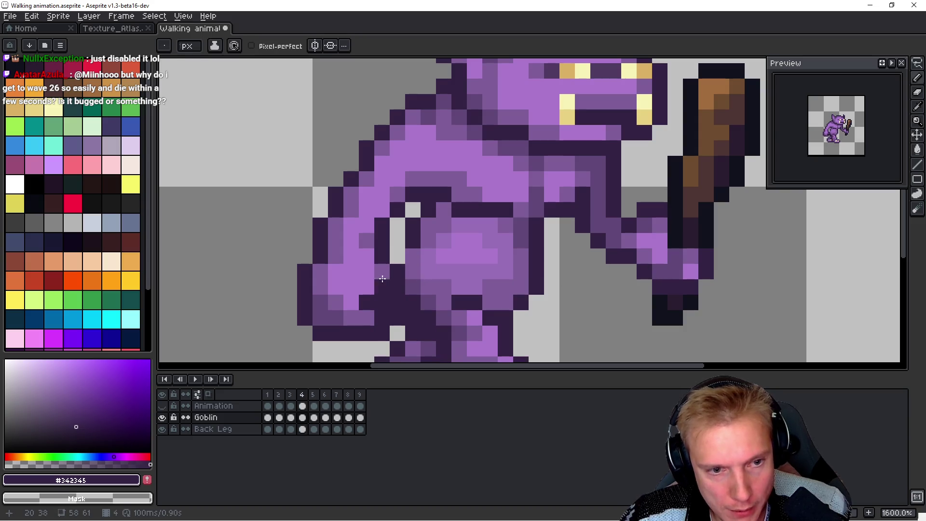
{"action": "key", "text": "Return"}
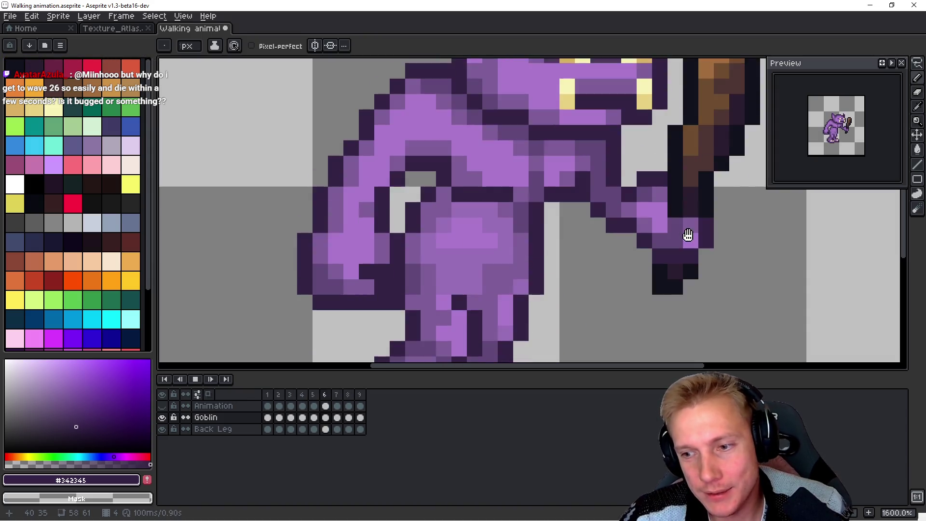
{"action": "scroll", "coordinate": [674, 237], "scroll_direction": "down", "scroll_amount": 4}
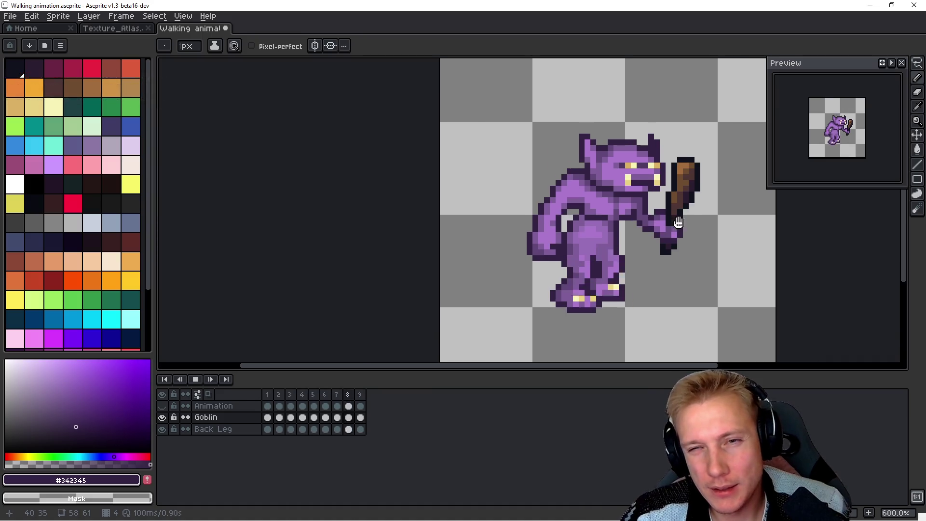
{"action": "left_click_drag", "start_coordinate": [687, 219], "coordinate": [573, 218]}
{"action": "scroll", "coordinate": [528, 225], "scroll_direction": "up", "scroll_amount": 1}
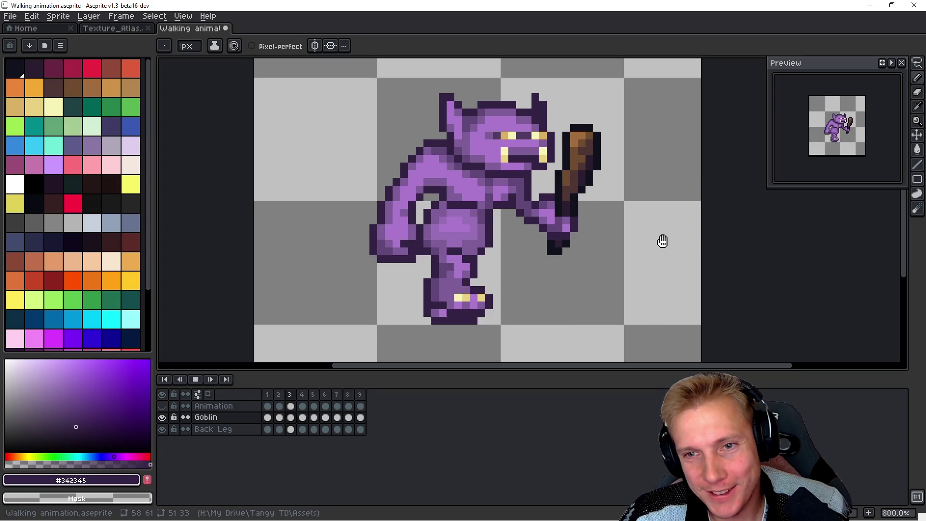
{"action": "left_click_drag", "start_coordinate": [661, 239], "coordinate": [614, 240]}
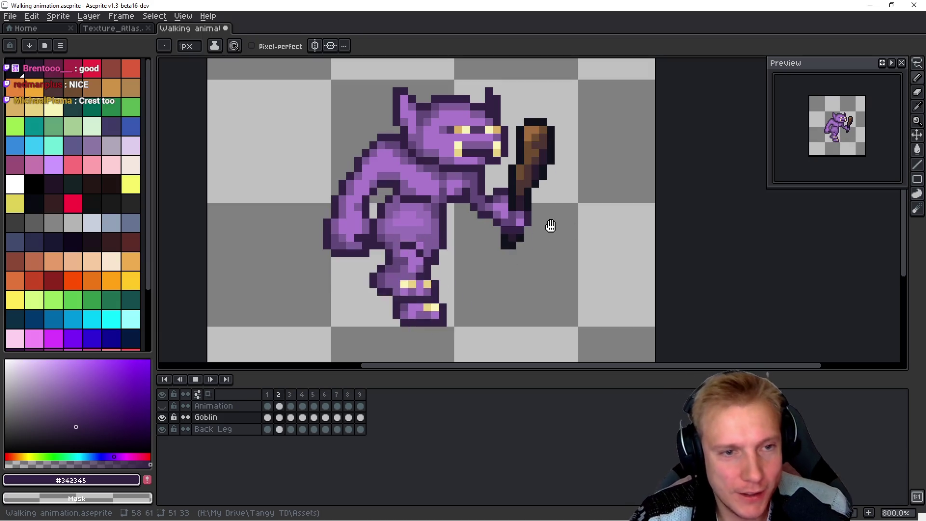
{"action": "key", "text": "Return"}
{"action": "scroll", "coordinate": [512, 223], "scroll_direction": "up", "scroll_amount": 4}
{"action": "scroll", "coordinate": [512, 223], "scroll_direction": "right", "scroll_amount": 3}
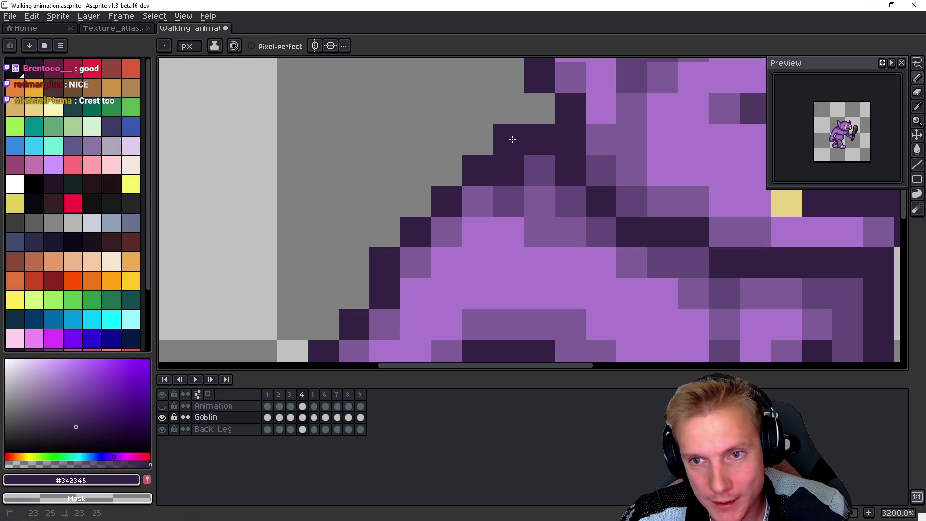
{"action": "key", "text": "Left"}
{"action": "key", "text": "Right"}
{"action": "key", "text": "Left"}
{"action": "key", "text": "Right"}
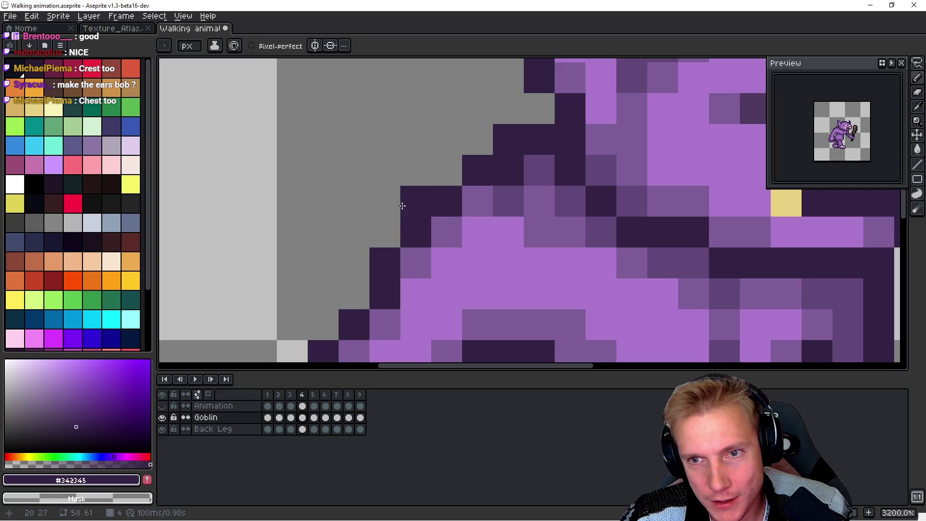
{"action": "scroll", "coordinate": [397, 205], "scroll_direction": "down", "scroll_amount": 1}
{"action": "key", "text": "Left"}
{"action": "key", "text": "Right"}
{"action": "key", "text": "Left"}
{"action": "key", "text": "Right"}
{"action": "left_click_drag", "start_coordinate": [556, 270], "coordinate": [517, 196]}
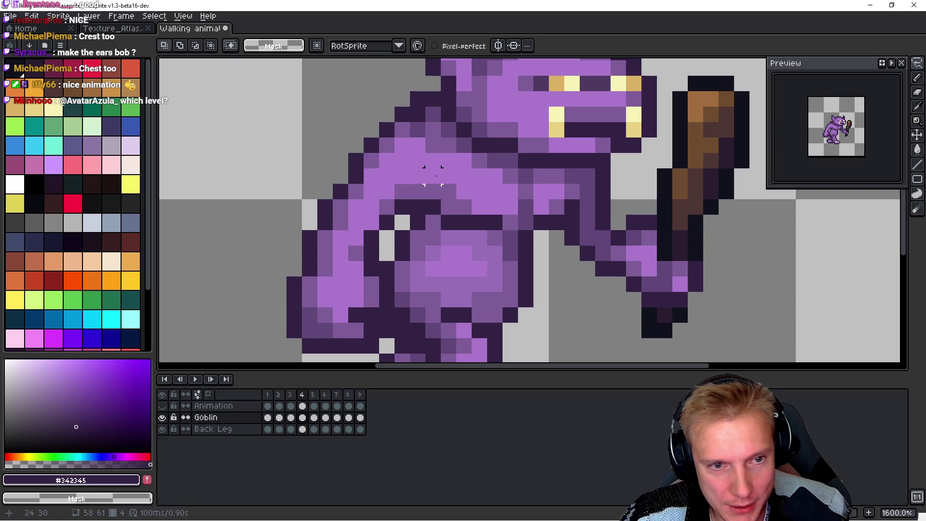
Step: Select the goblin's mouth on frame 4 and lower it by one pixel
{"action": "left_click_drag", "start_coordinate": [432, 176], "coordinate": [433, 192]}
{"action": "mouse_move", "coordinate": [513, 222]}
{"action": "left_mouse_down"}
{"action": "mouse_move", "coordinate": [559, 222]}
{"action": "mouse_move", "coordinate": [572, 207]}
{"action": "left_mouse_up"}
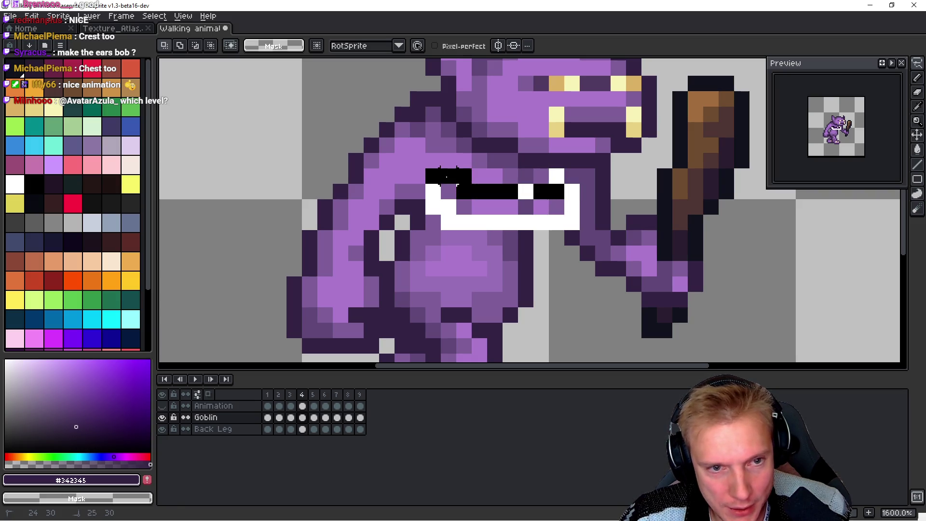
{"action": "key", "text": "Down"}
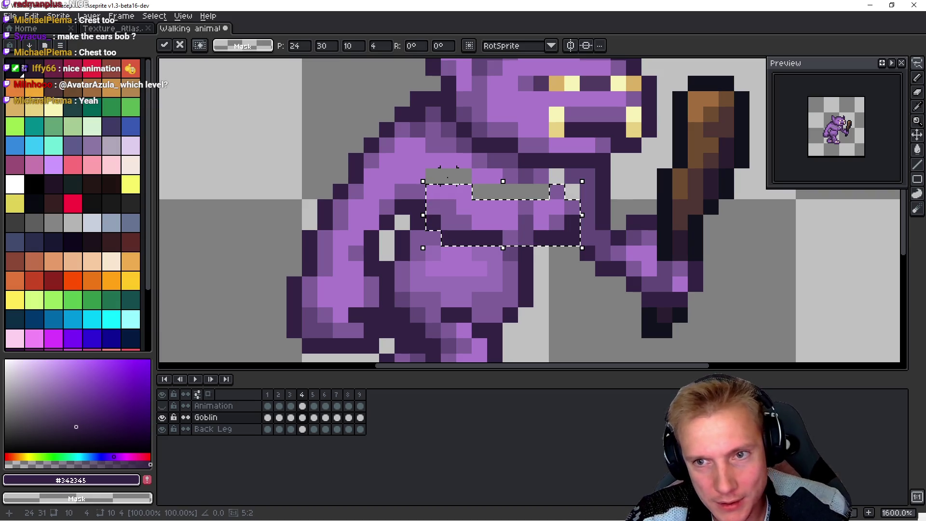
{"action": "key", "text": "Return"}
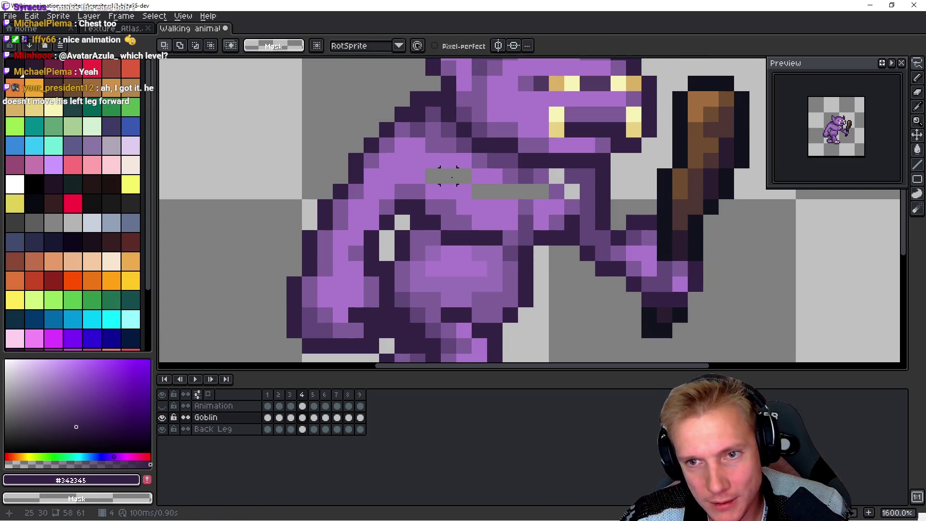
Step: Fill the grey gaps around the lowered mouth with light and darker purple pixels
{"action": "key", "text": "b"}
{"action": "left_click", "coordinate": [422, 163], "text": "alt"}
{"action": "left_click_drag", "start_coordinate": [429, 177], "coordinate": [465, 172]}
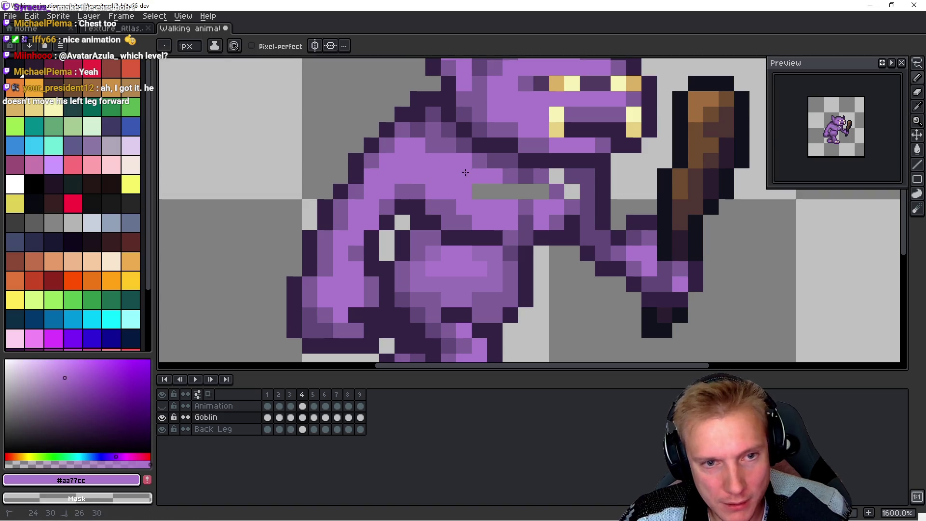
{"action": "left_click", "coordinate": [510, 191]}
{"action": "left_click", "coordinate": [525, 176], "text": "alt"}
{"action": "left_click", "coordinate": [541, 192]}
{"action": "left_click", "coordinate": [556, 176]}
{"action": "left_click", "coordinate": [571, 191]}
{"action": "left_click", "coordinate": [548, 201], "text": "alt"}
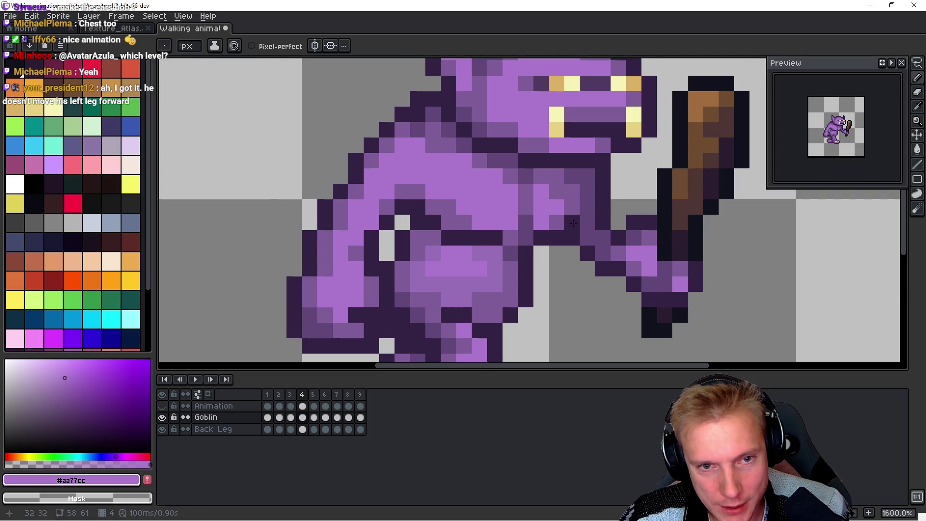
Step: Flip between frames 3 and 4 to check the lowered mouth
{"action": "key", "text": "Left"}
{"action": "key", "text": "Right"}
{"action": "key", "text": "Left"}
{"action": "key", "text": "Right"}
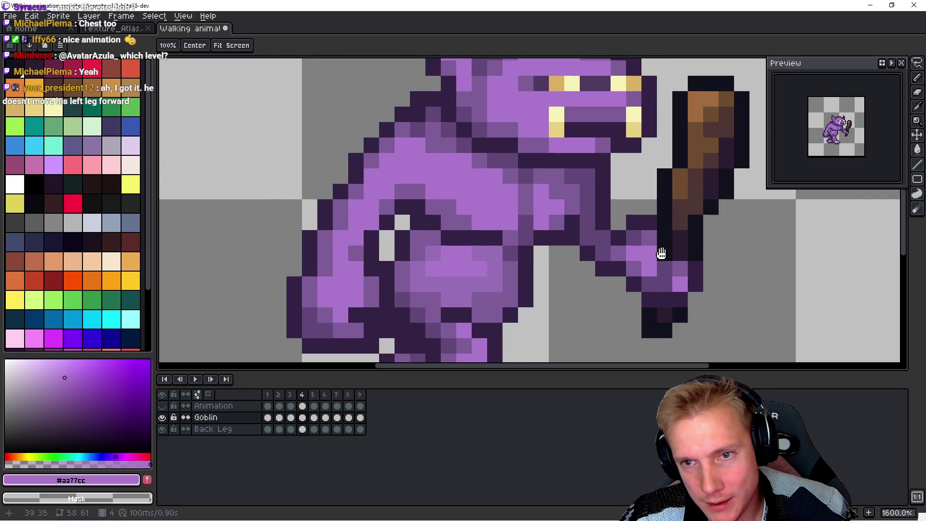
{"action": "key", "text": "Left"}
{"action": "key", "text": "Right"}
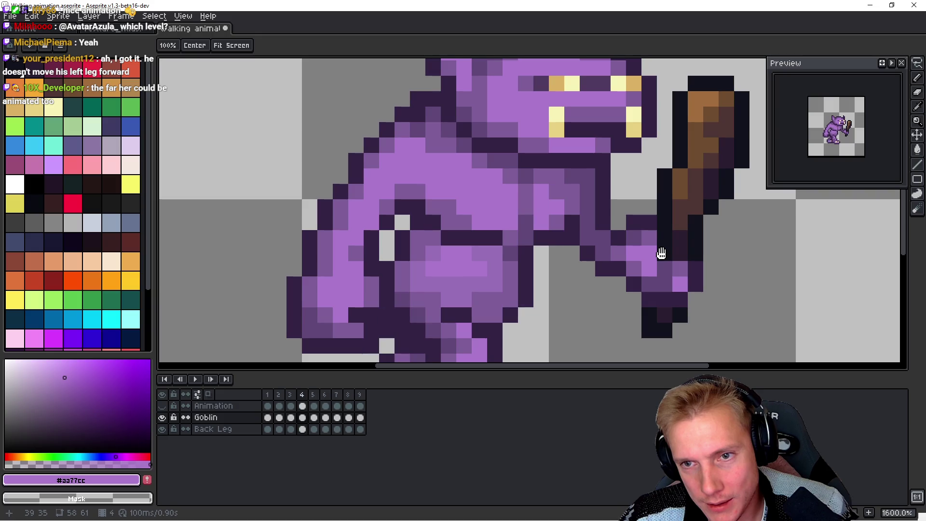
Step: Copy the lowered mouth onto frame 5 and paint two dark outline pixels into it
{"action": "key", "text": "q"}
{"action": "mouse_move", "coordinate": [619, 176]}
{"action": "left_mouse_down"}
{"action": "mouse_move", "coordinate": [453, 174]}
{"action": "mouse_move", "coordinate": [433, 127]}
{"action": "mouse_move", "coordinate": [378, 96]}
{"action": "mouse_move", "coordinate": [405, 199]}
{"action": "mouse_move", "coordinate": [441, 222]}
{"action": "mouse_move", "coordinate": [519, 238]}
{"action": "mouse_move", "coordinate": [622, 186]}
{"action": "mouse_move", "coordinate": [620, 176]}
{"action": "left_mouse_up"}
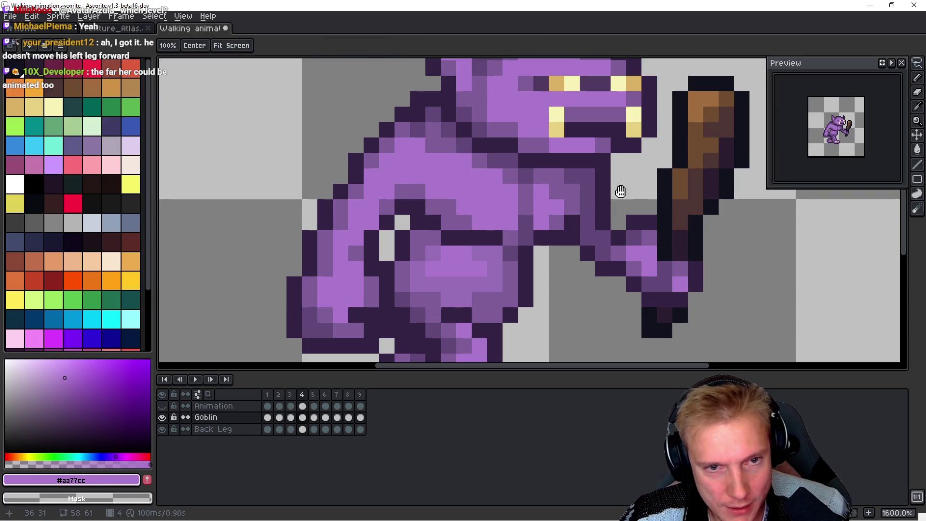
{"action": "key", "text": "Right"}
{"action": "key", "text": "ctrl+v"}
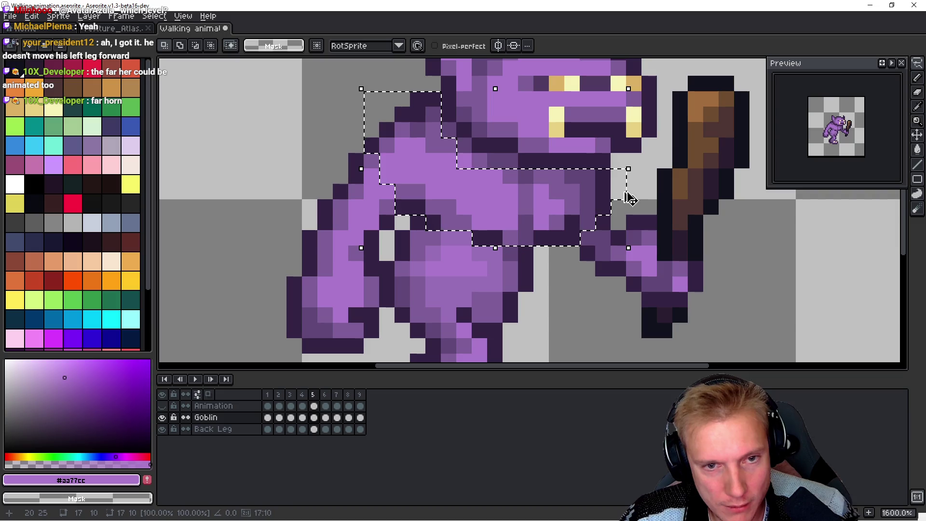
{"action": "key", "text": "b"}
{"action": "left_click", "coordinate": [489, 236], "text": "alt"}
{"action": "left_click_drag", "start_coordinate": [463, 237], "coordinate": [454, 236]}
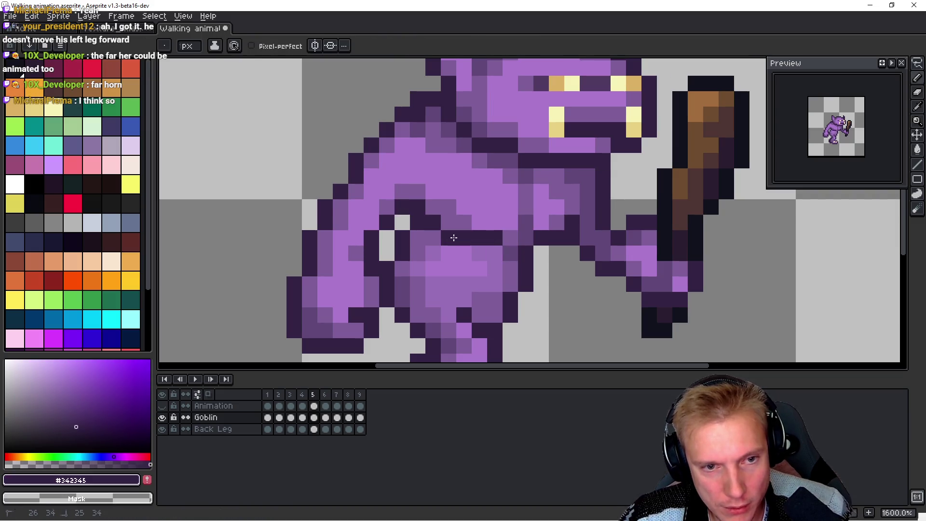
Step: Play the walk cycle, adding a dark pixel on frame 2 before replaying
{"action": "key", "text": "Return"}
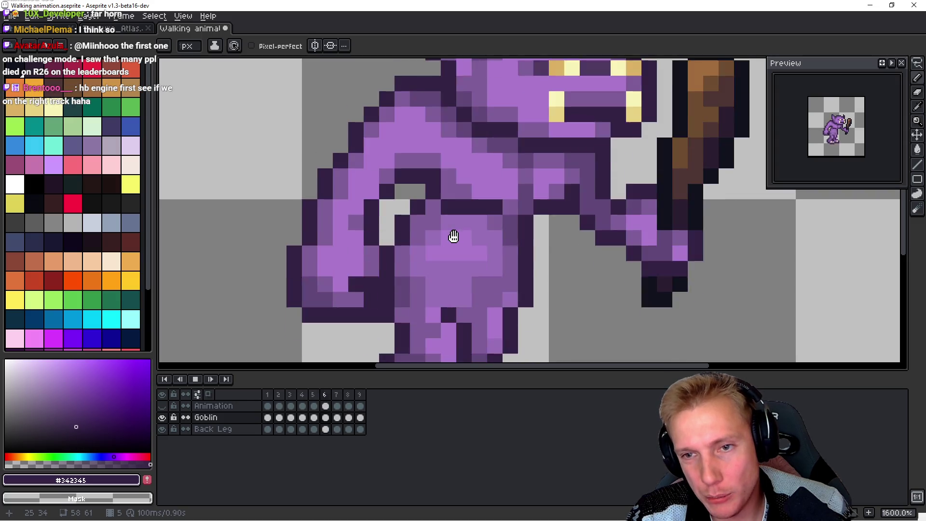
{"action": "left_click", "coordinate": [453, 236]}
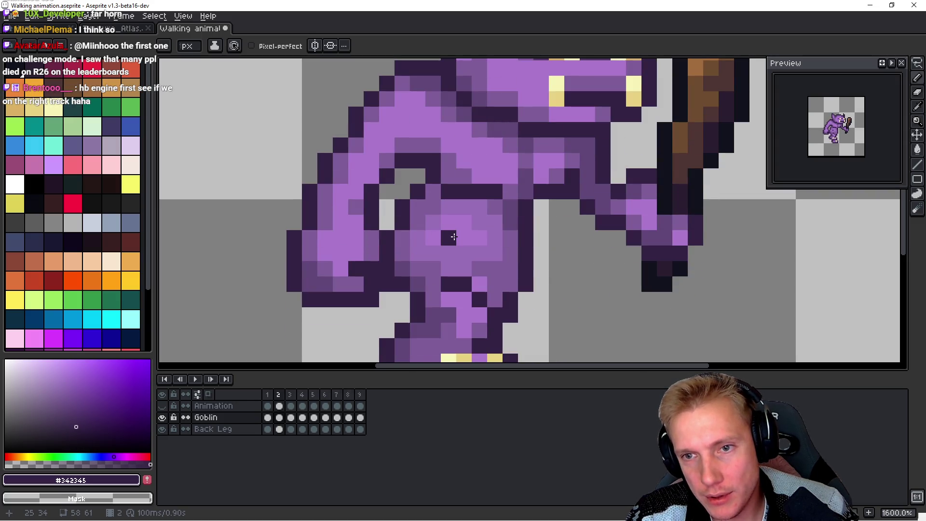
{"action": "scroll", "coordinate": [453, 236], "scroll_direction": "down", "scroll_amount": 3}
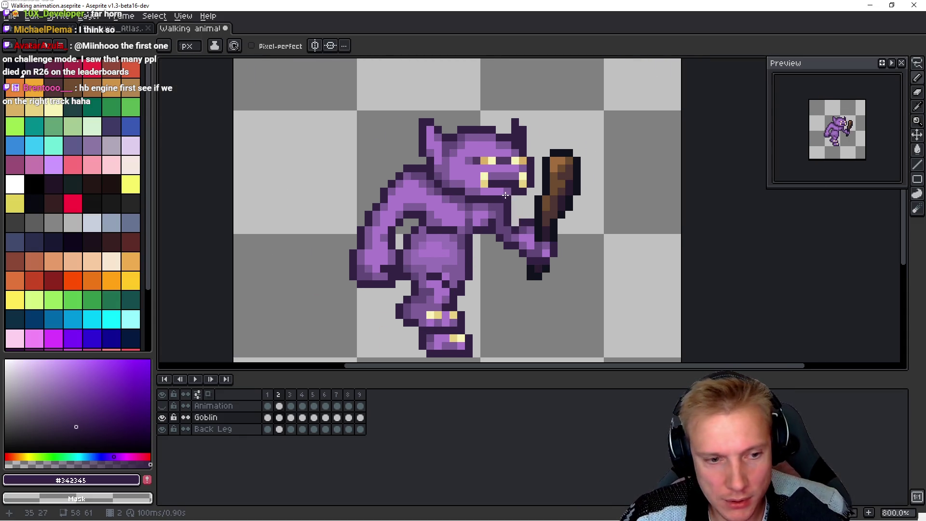
{"action": "key", "text": "Return"}
{"action": "key", "text": "Return"}
Step: Lasso and move the goblin's head, then stop playback on frame 4
{"action": "left_click_drag", "start_coordinate": [475, 123], "coordinate": [414, 139]}
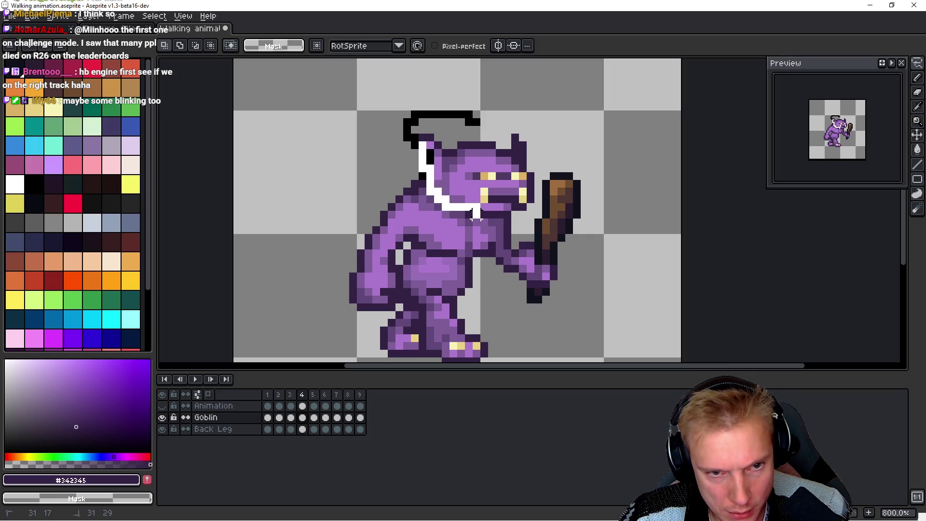
{"action": "left_click_drag", "start_coordinate": [531, 198], "coordinate": [476, 119]}
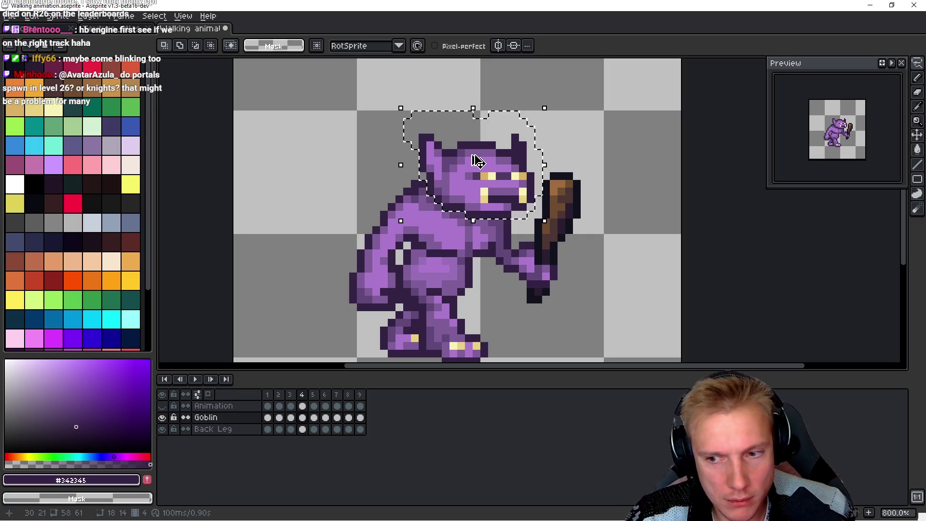
{"action": "key", "text": "Return"}
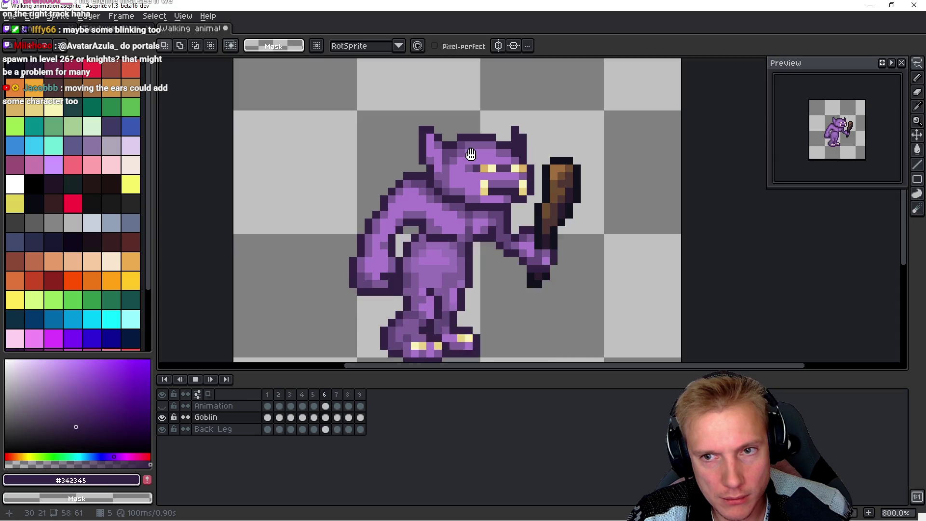
{"action": "key", "text": "Return"}
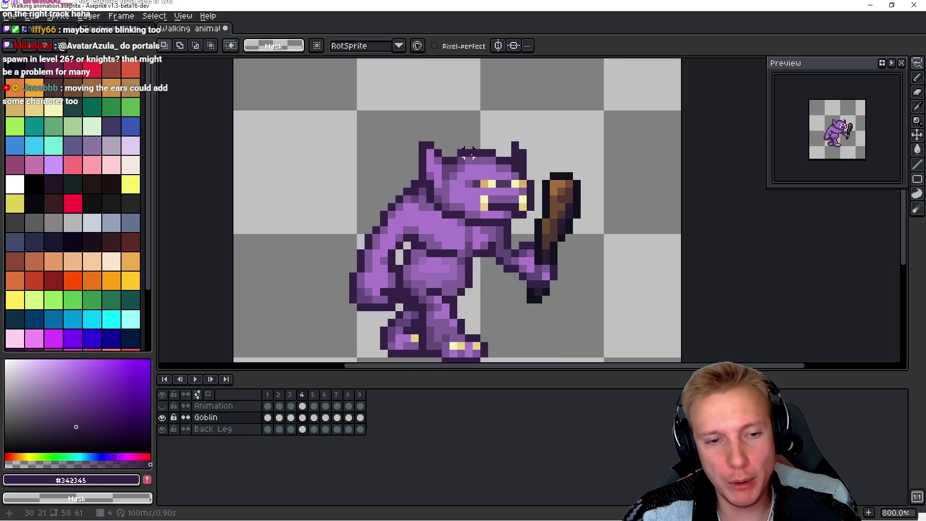
{"action": "scroll", "coordinate": [519, 163], "scroll_direction": "down", "scroll_amount": 3}
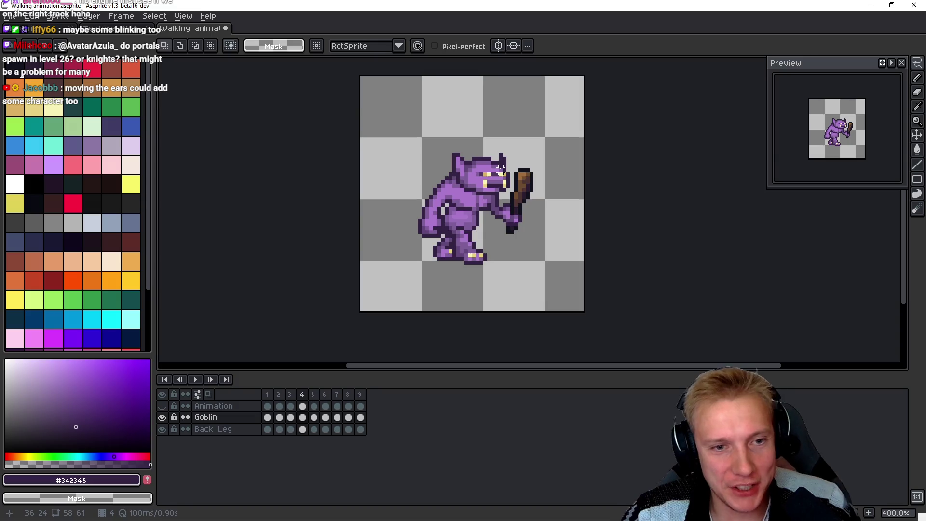
Step: Toggle the Animation layer's visibility to check underneath and pan around the goblin
{"action": "scroll", "coordinate": [494, 176], "scroll_direction": "up", "scroll_amount": 3}
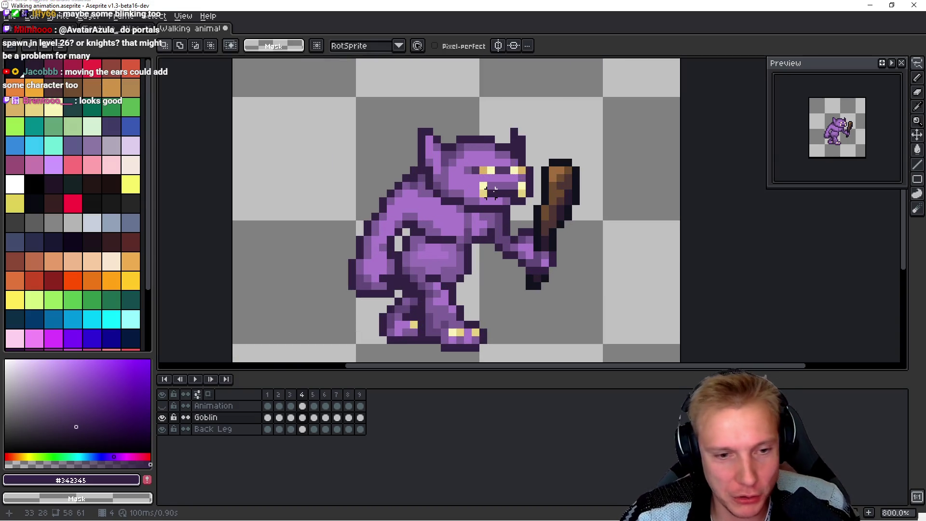
{"action": "scroll", "coordinate": [493, 190], "scroll_direction": "down", "scroll_amount": 3}
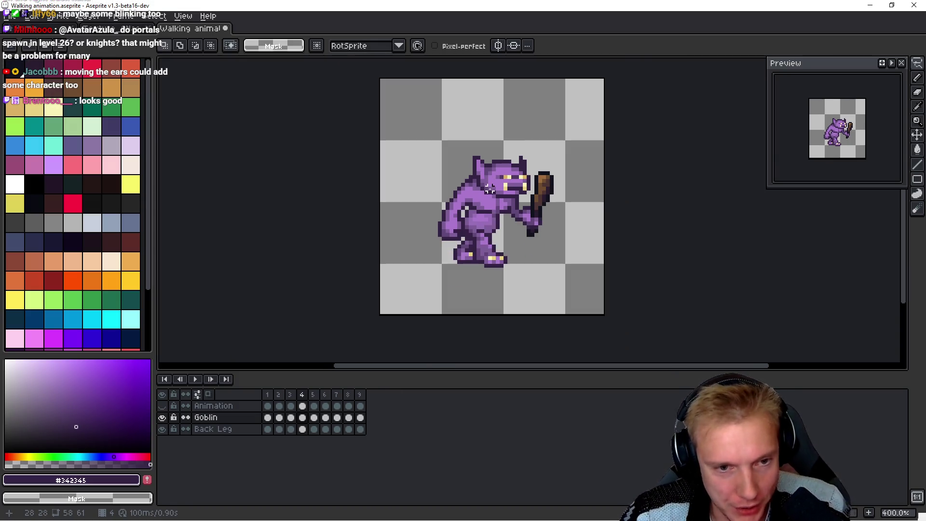
{"action": "left_click", "coordinate": [164, 406]}
{"action": "left_click", "coordinate": [164, 406]}
{"action": "left_click", "coordinate": [165, 406]}
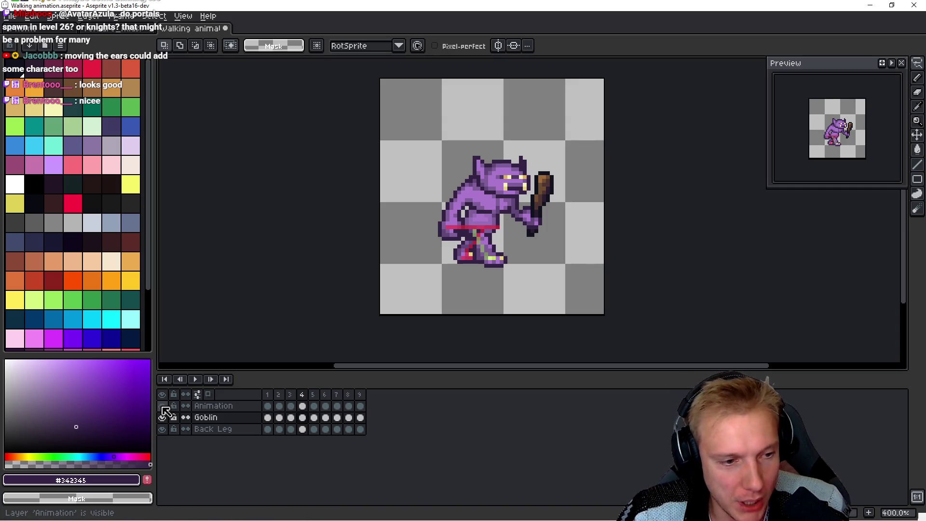
{"action": "left_click", "coordinate": [162, 406]}
{"action": "scroll", "coordinate": [472, 276], "scroll_direction": "up", "scroll_amount": 1}
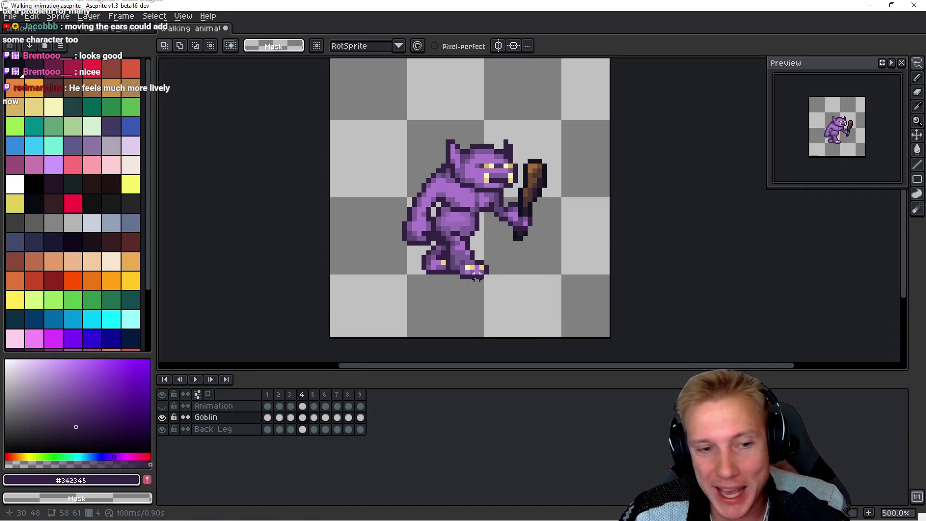
{"action": "scroll", "coordinate": [545, 222], "scroll_direction": "down", "scroll_amount": 1}
{"action": "scroll", "coordinate": [568, 258], "scroll_direction": "up", "scroll_amount": 1}
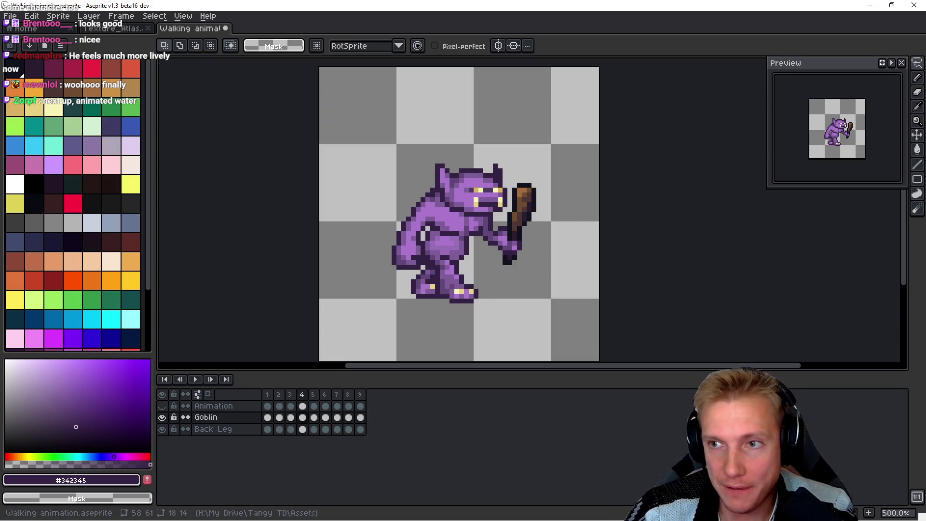
{"action": "left_click_drag", "start_coordinate": [581, 250], "coordinate": [580, 250]}
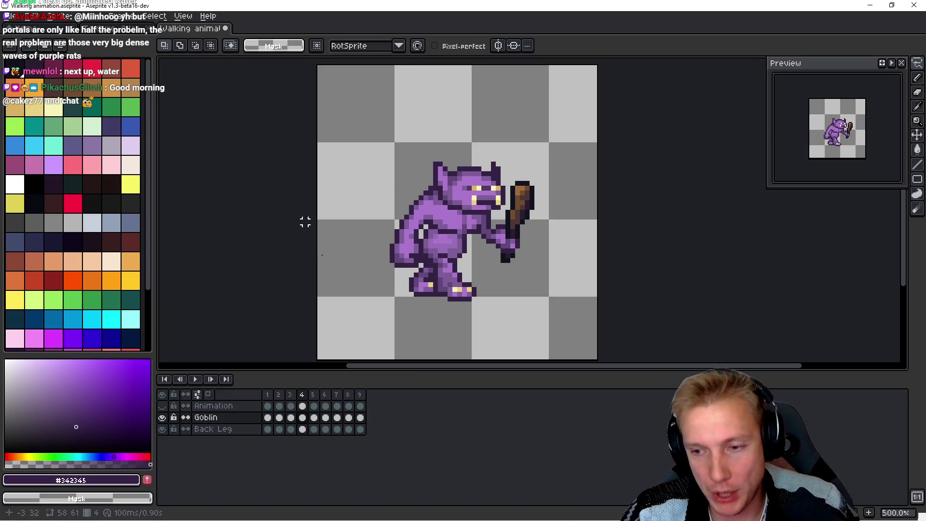
{"action": "left_click_drag", "start_coordinate": [541, 303], "coordinate": [587, 257]}
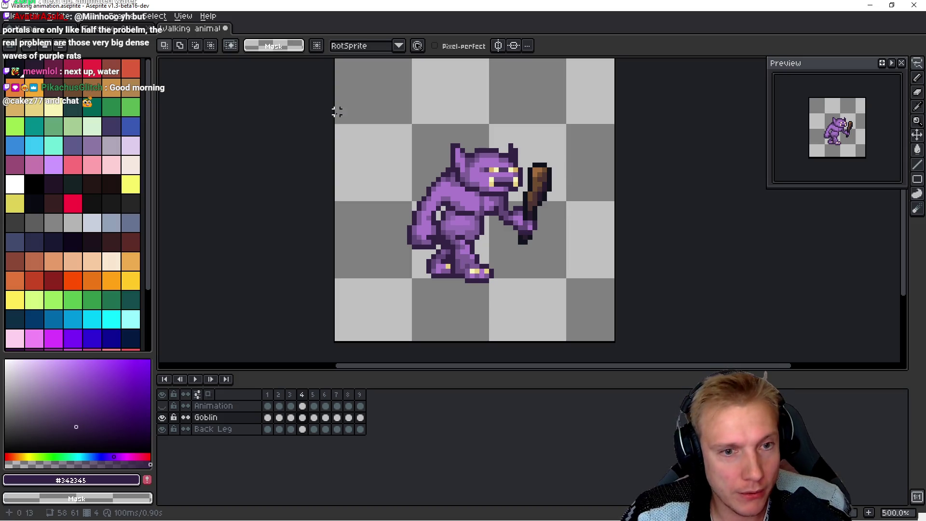
Step: Step to frame 9 and insert an empty frame 10 after it with Alt+Shift+N
{"action": "key", "text": "Right"}
{"action": "key", "text": "Right"}
{"action": "key", "text": "Right"}
{"action": "key", "text": "b"}
{"action": "key", "text": "alt"}
{"action": "key", "text": "alt+shift+n"}
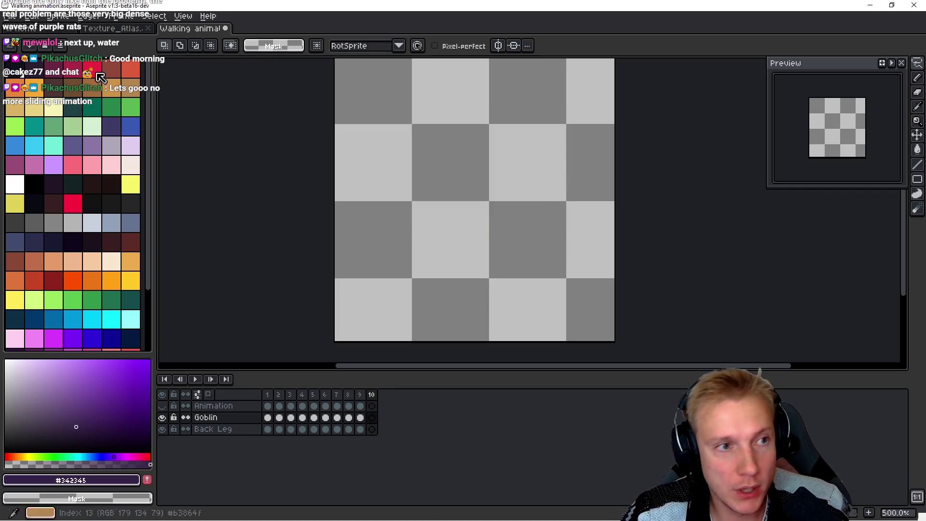
Step: Marquee the left goblin in Texture_Atlas, copy it, and paste it onto Walking animation frame 10
{"action": "left_click", "coordinate": [95, 32]}
{"action": "scroll", "coordinate": [380, 155], "scroll_direction": "down", "scroll_amount": 3}
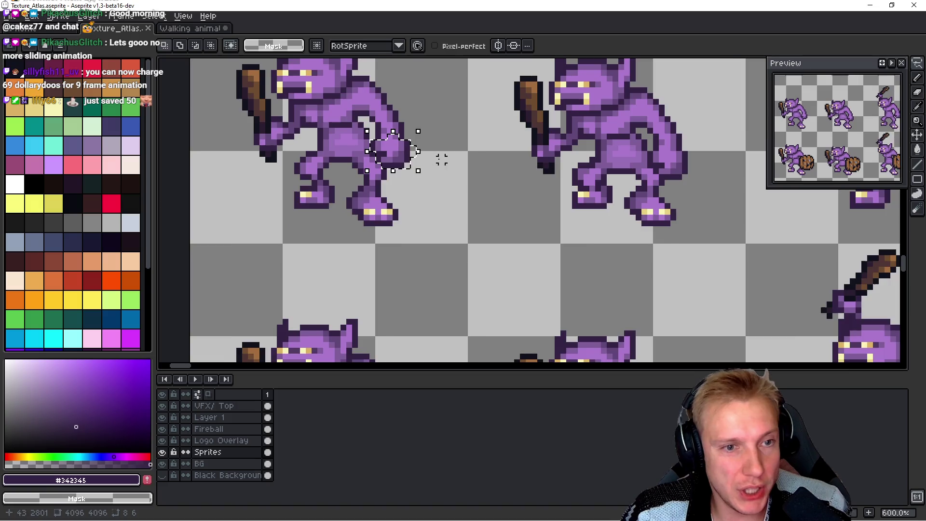
{"action": "left_click_drag", "start_coordinate": [366, 160], "coordinate": [421, 241]}
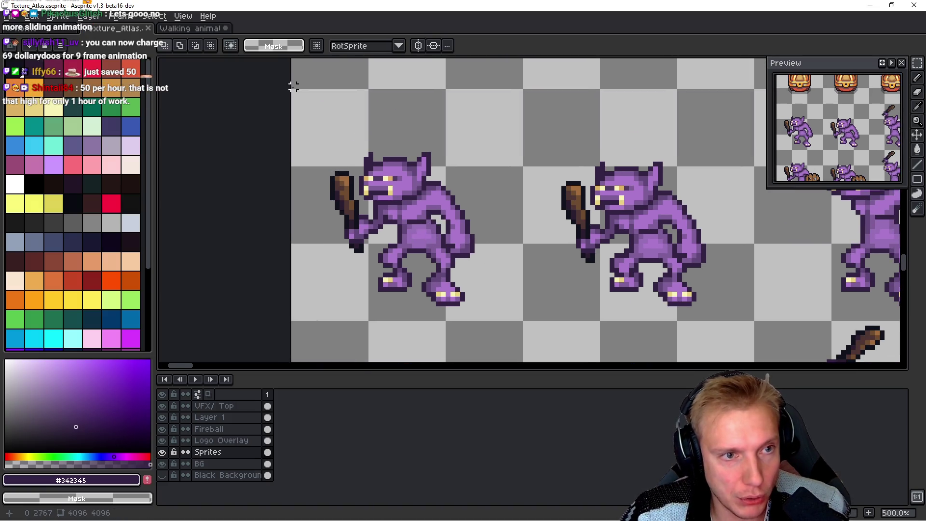
{"action": "mouse_move", "coordinate": [293, 92]}
{"action": "left_mouse_down"}
{"action": "mouse_move", "coordinate": [539, 320]}
{"action": "mouse_move", "coordinate": [514, 314]}
{"action": "mouse_move", "coordinate": [521, 321]}
{"action": "left_mouse_up"}
{"action": "key", "text": "ctrl+d"}
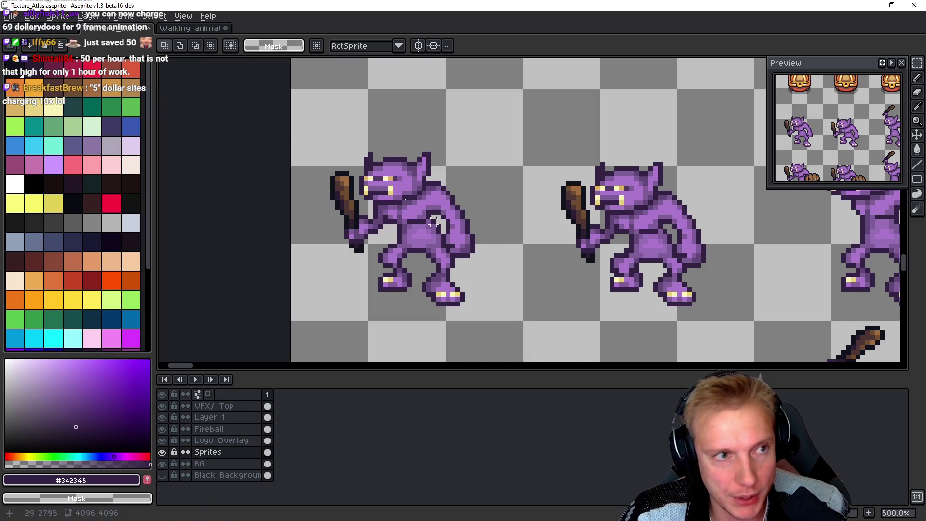
{"action": "left_click", "coordinate": [211, 31]}
{"action": "left_click_drag", "start_coordinate": [533, 169], "coordinate": [498, 227]}
{"action": "scroll", "coordinate": [540, 212], "scroll_direction": "down", "scroll_amount": 1}
{"action": "key", "text": "ctrl+v"}
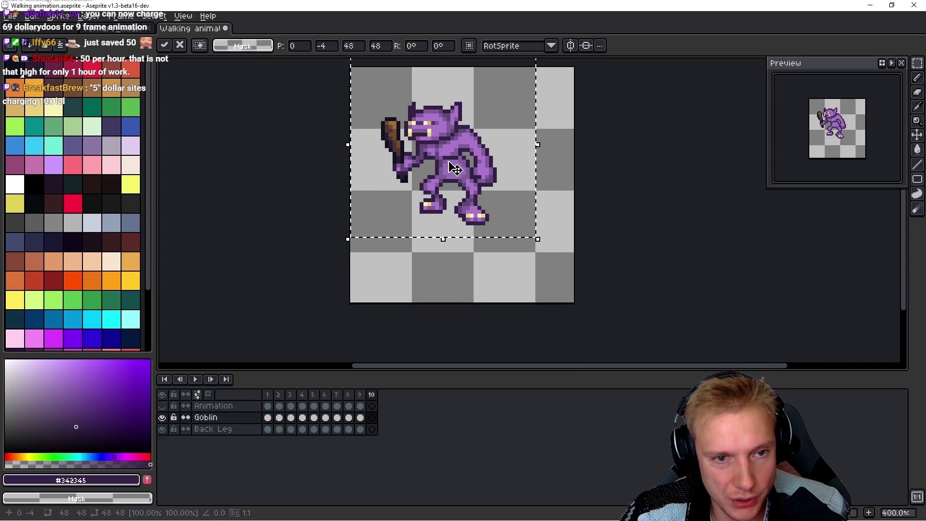
Step: Flip the pasted goblin to face right, nudge it one pixel down and right, and commit
{"action": "left_click_drag", "start_coordinate": [476, 202], "coordinate": [485, 216]}
{"action": "key", "text": "shift+h"}
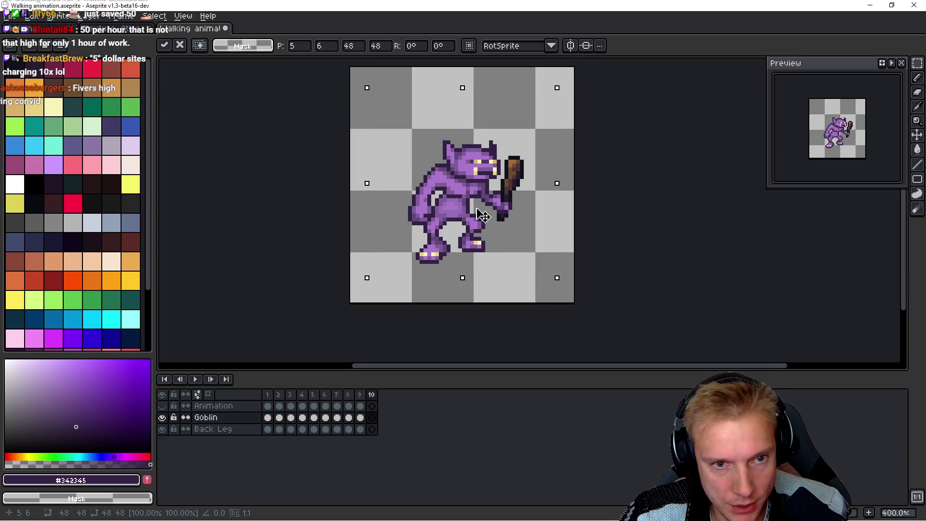
{"action": "left_click_drag", "start_coordinate": [486, 216], "coordinate": [490, 216]}
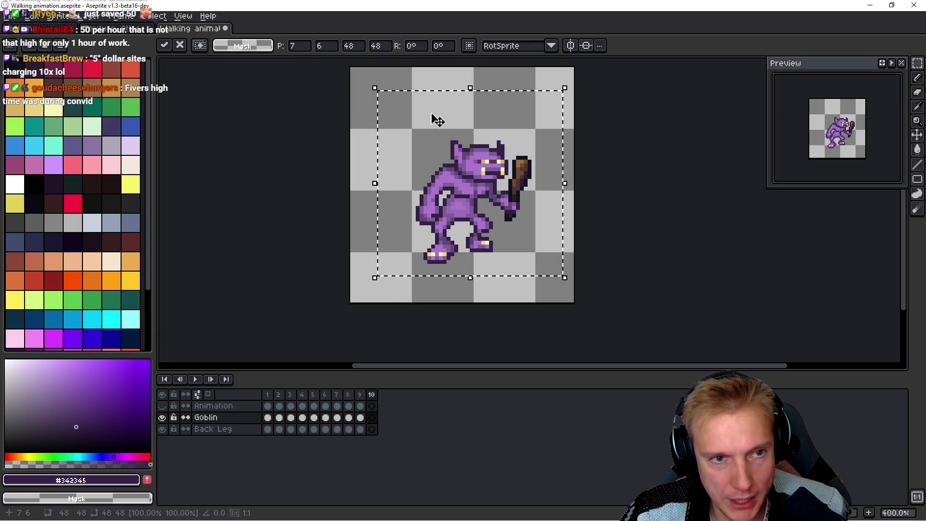
{"action": "scroll", "coordinate": [437, 120], "scroll_direction": "up", "scroll_amount": 1}
{"action": "scroll", "coordinate": [427, 135], "scroll_direction": "up", "scroll_amount": 3}
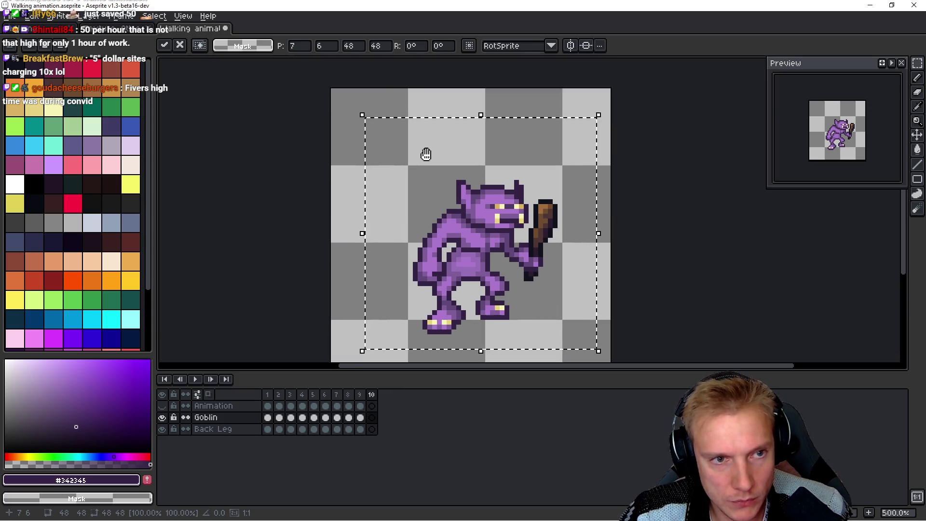
{"action": "key", "text": "b"}
{"action": "left_click", "coordinate": [364, 159]}
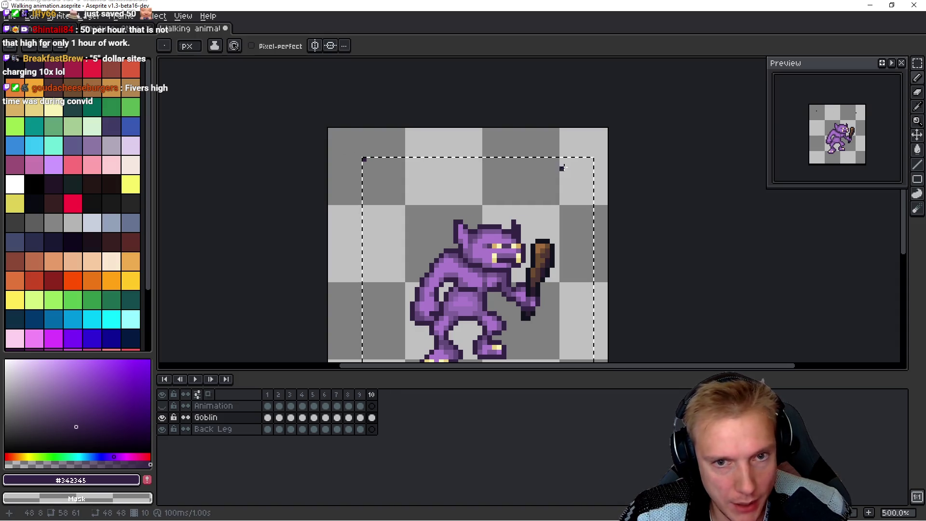
Step: Dot the four corners of the frame area with dark outline pixels
{"action": "left_click", "coordinate": [591, 159]}
{"action": "left_click_drag", "start_coordinate": [591, 159], "coordinate": [561, 90]}
{"action": "left_click", "coordinate": [561, 302]}
{"action": "left_click", "coordinate": [332, 304]}
{"action": "left_click_drag", "start_coordinate": [643, 219], "coordinate": [612, 231]}
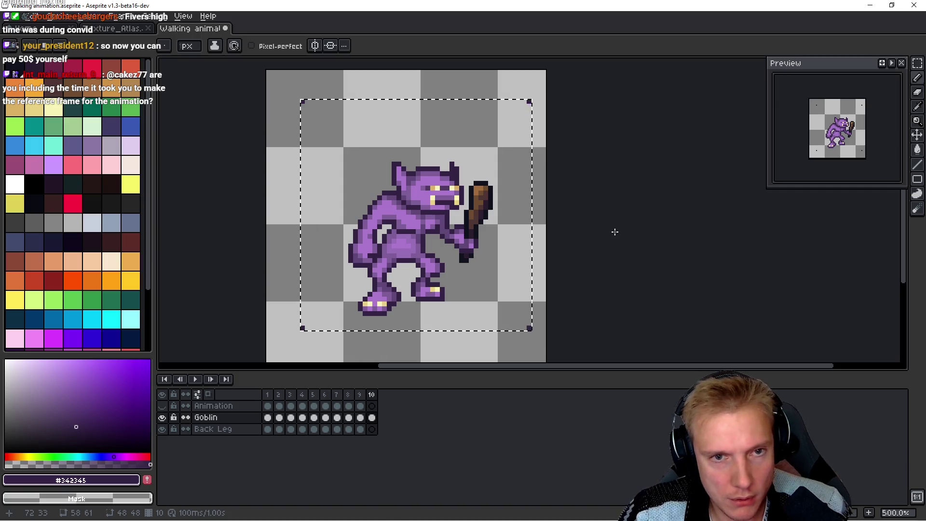
Step: Play the walk animation, pausing on frames to compare the new frame 10
{"action": "key", "text": "space"}
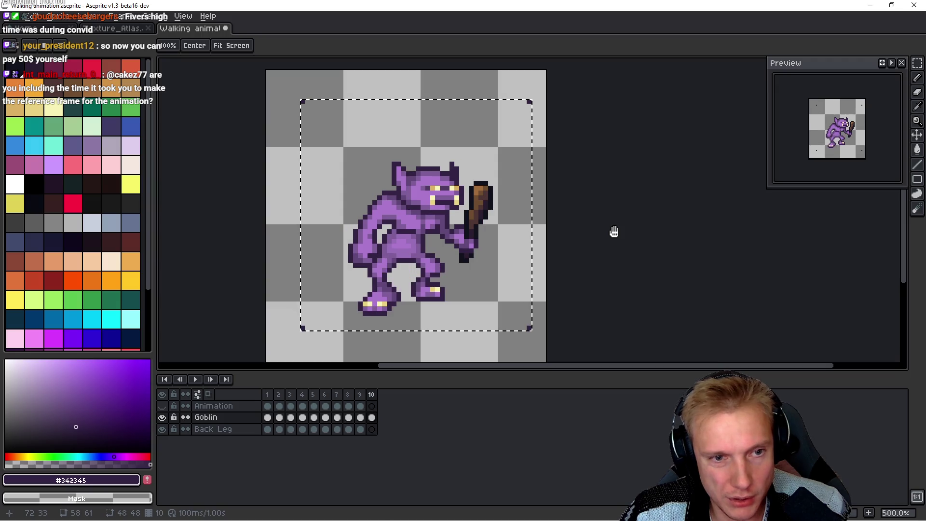
{"action": "key", "text": "space"}
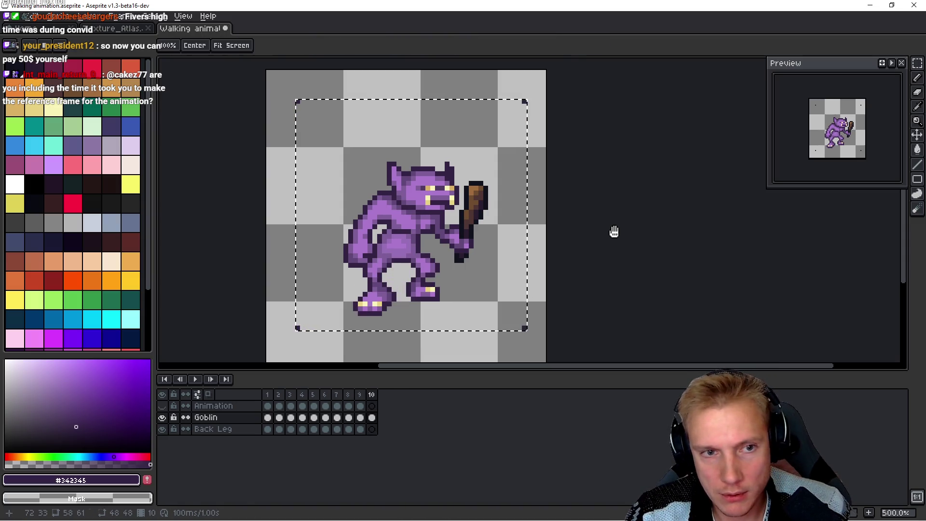
{"action": "key", "text": "ctrl+t"}
{"action": "key", "text": "Escape"}
{"action": "key", "text": "Return"}
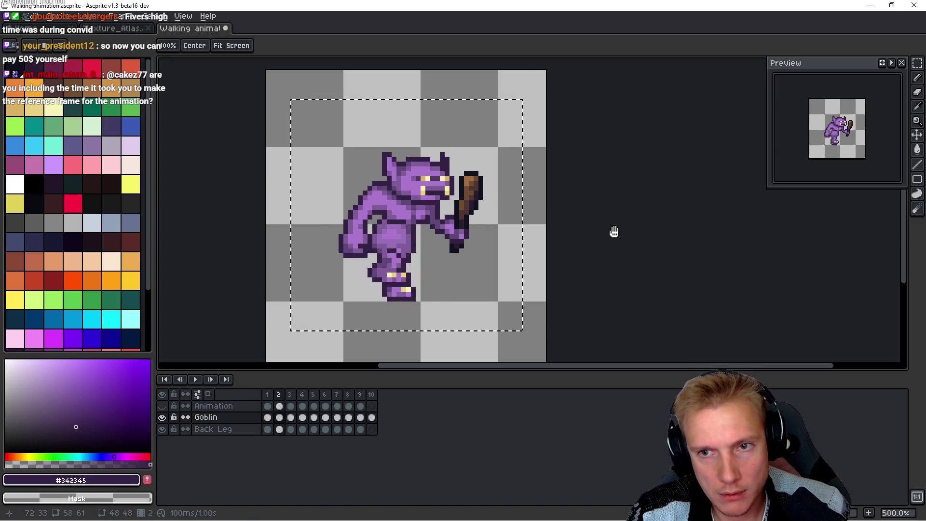
{"action": "key", "text": "ctrl+t"}
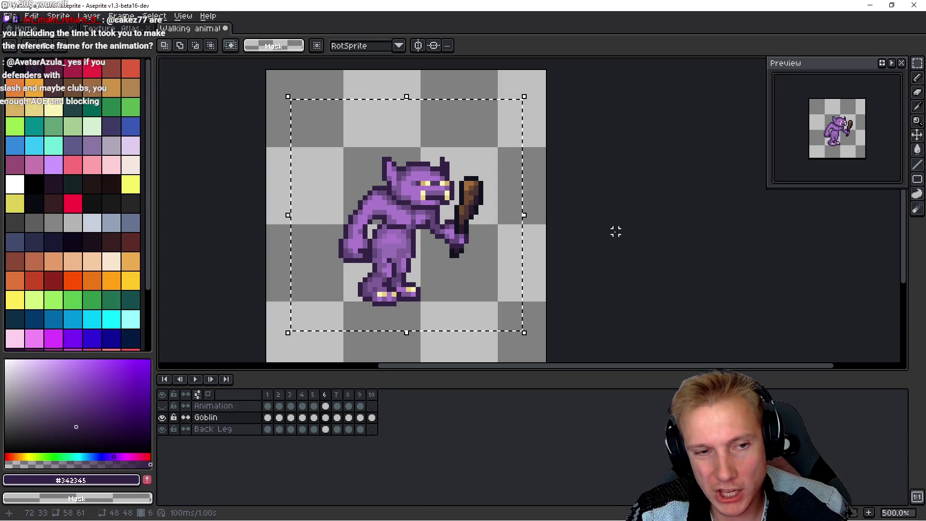
{"action": "key", "text": "Return"}
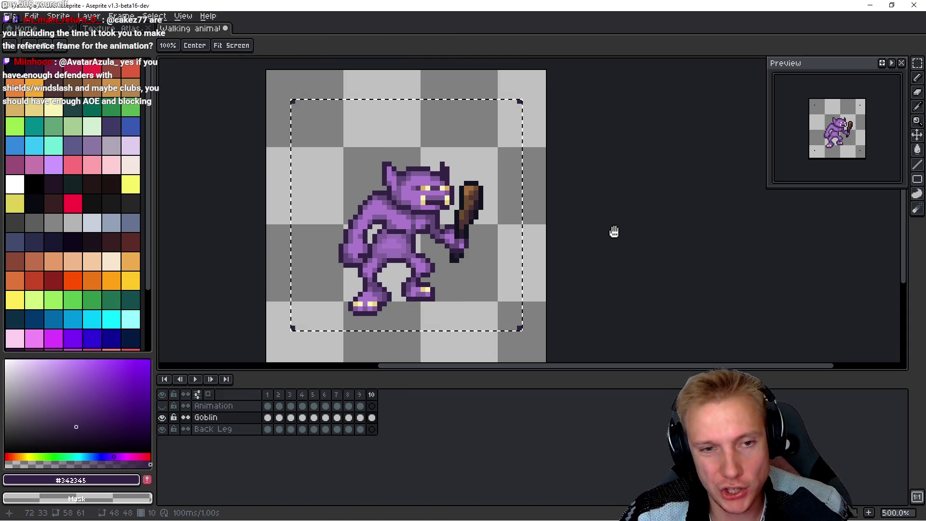
{"action": "key", "text": "ctrl+alt+c"}
{"action": "left_click_drag", "start_coordinate": [545, 203], "coordinate": [528, 204]}
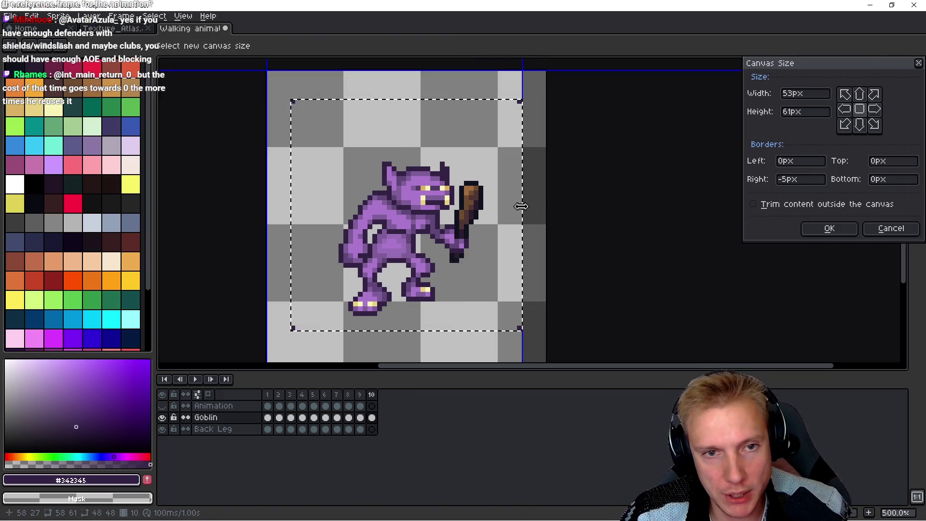
{"action": "left_click", "coordinate": [829, 228]}
{"action": "key", "text": "ctrl+alt+c"}
{"action": "left_click_drag", "start_coordinate": [424, 71], "coordinate": [430, 91]}
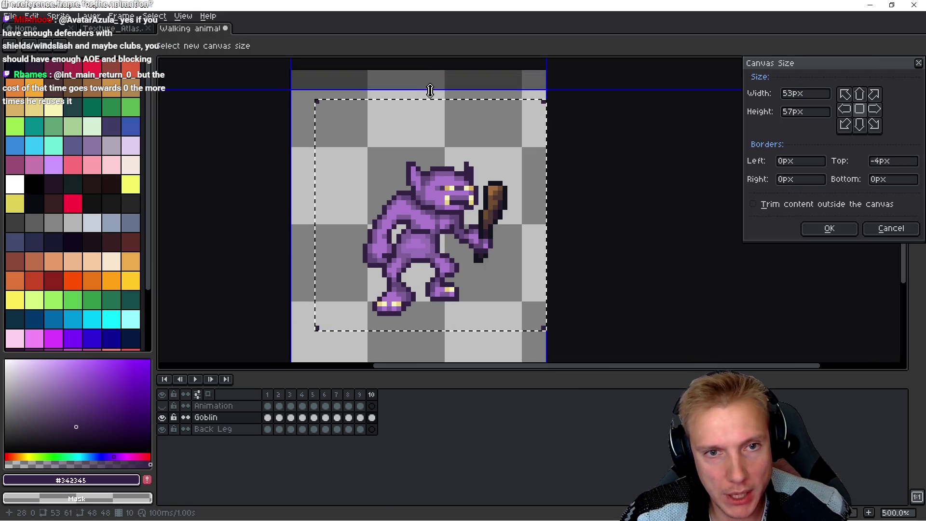
{"action": "left_click", "coordinate": [831, 231]}
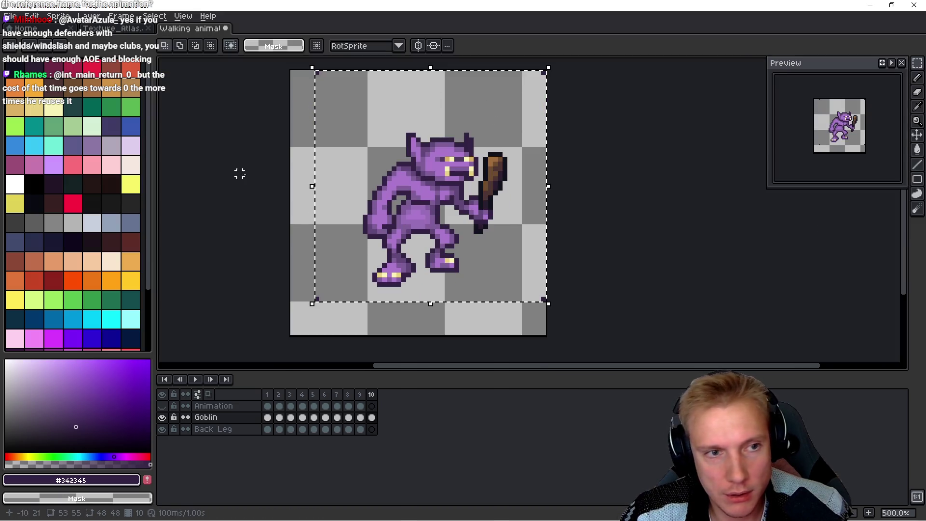
{"action": "key", "text": "ctrl+alt+c"}
{"action": "left_click_drag", "start_coordinate": [290, 186], "coordinate": [316, 185]}
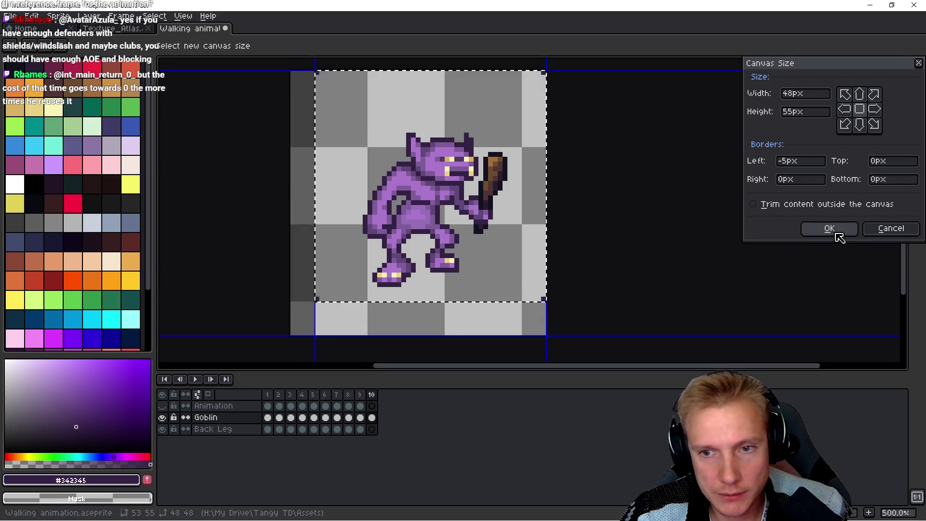
{"action": "left_click", "coordinate": [829, 230]}
{"action": "key", "text": "ctrl+alt+c"}
{"action": "left_click_drag", "start_coordinate": [452, 333], "coordinate": [459, 302]}
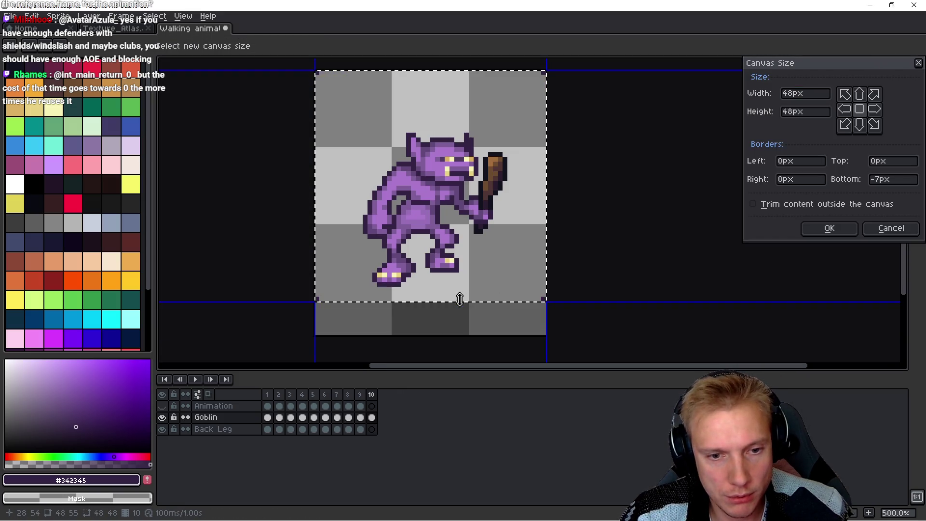
{"action": "left_click", "coordinate": [829, 229]}
{"action": "left_click", "coordinate": [371, 394]}
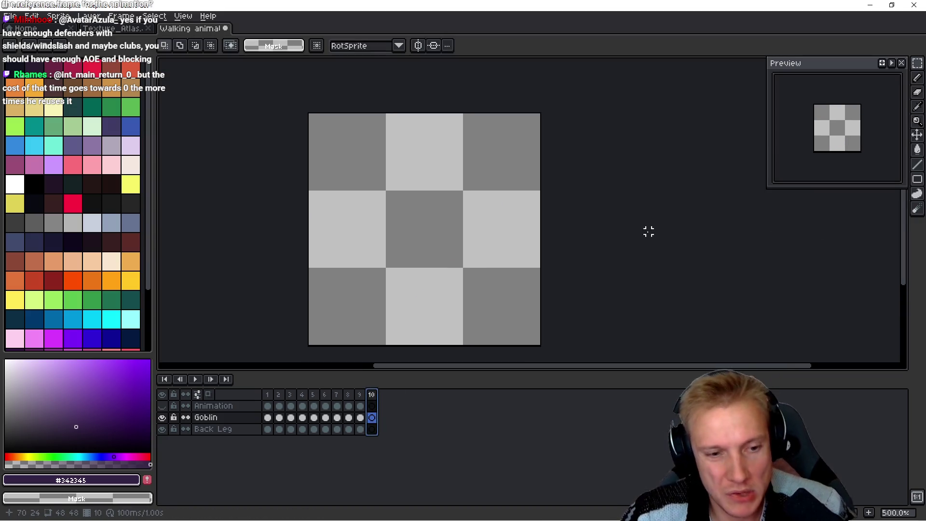
{"action": "key", "text": "Left"}
{"action": "key", "text": "Right"}
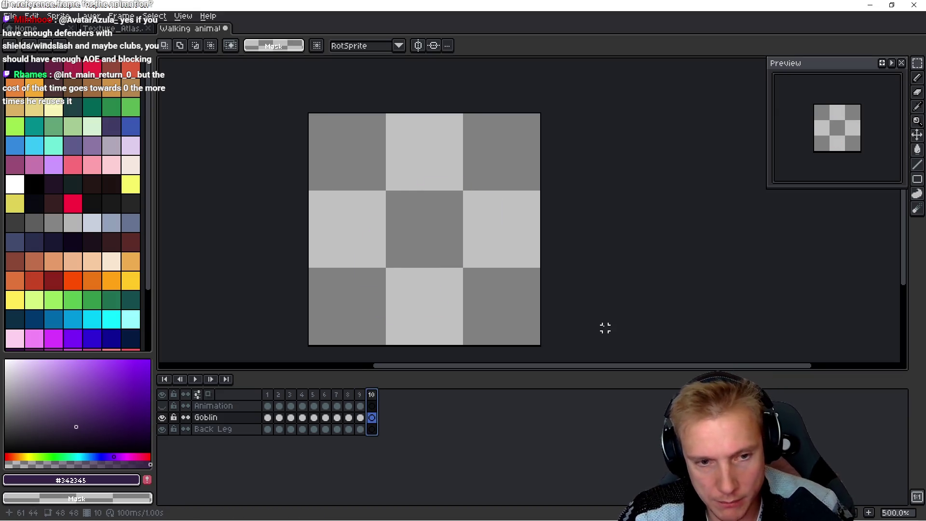
{"action": "key", "text": "alt+c"}
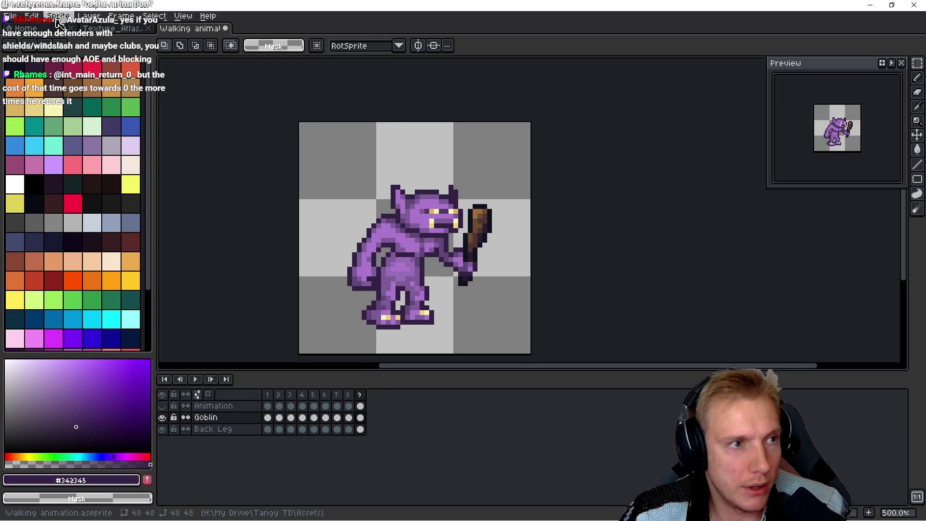
{"action": "left_click", "coordinate": [58, 15]}
{"action": "mouse_move", "coordinate": [91, 92]}
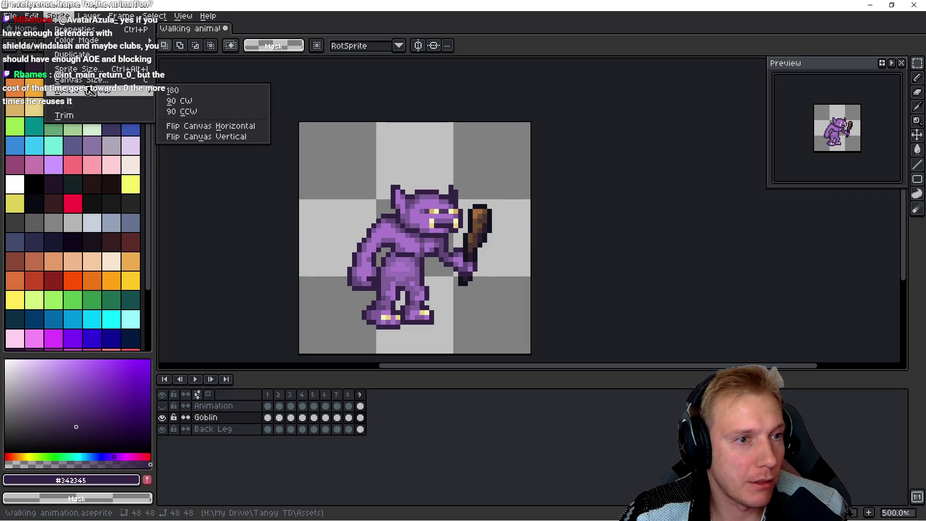
{"action": "left_click", "coordinate": [221, 127]}
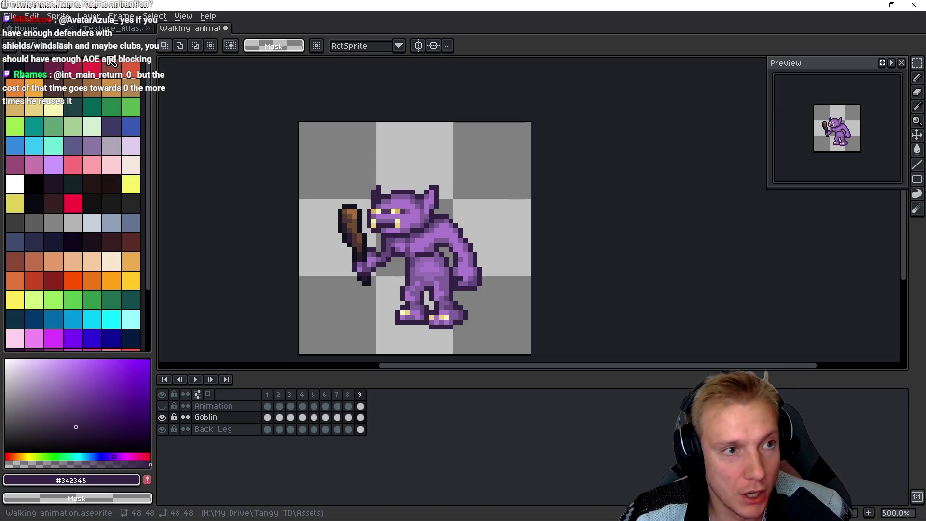
{"action": "left_click", "coordinate": [10, 16]}
{"action": "left_click", "coordinate": [42, 77]}
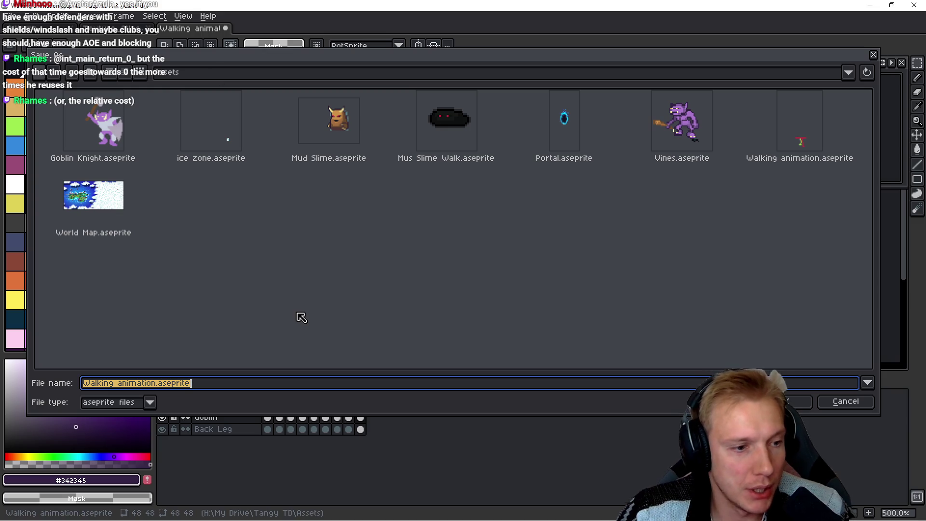
Step: Save the goblin animation under the name 'Goblin Walk'
{"action": "type", "text": "Walk"}
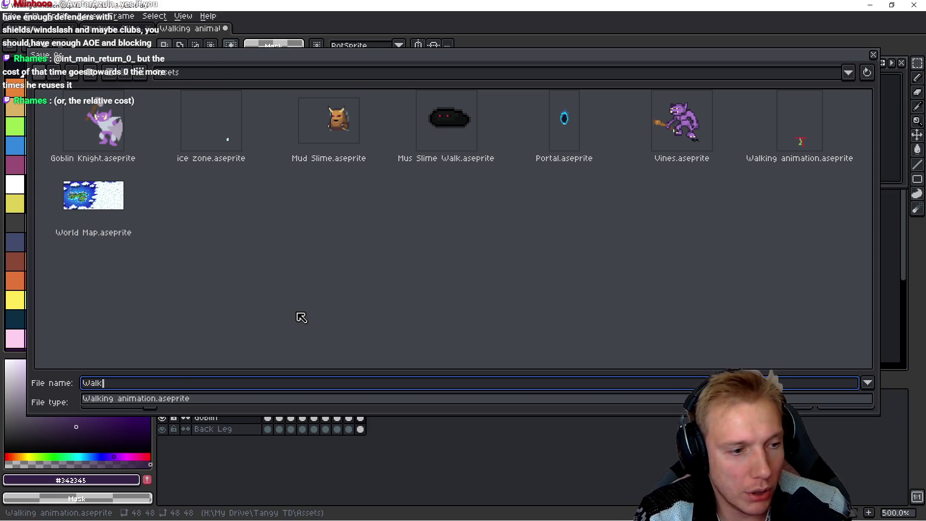
{"action": "key", "text": "BackSpace"}
{"action": "key", "text": "BackSpace"}
{"action": "key", "text": "BackSpace"}
{"action": "type", "text": "Goblin Wa"}
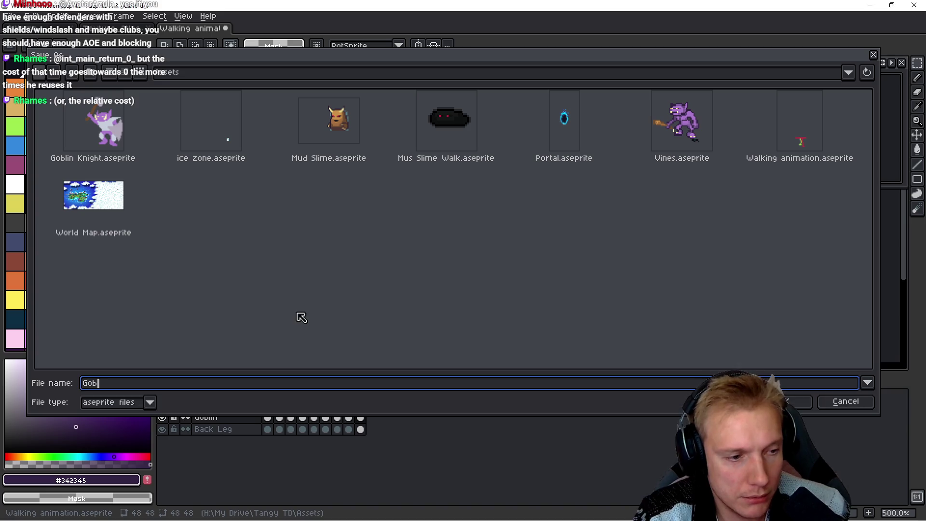
{"action": "key", "text": "Return"}
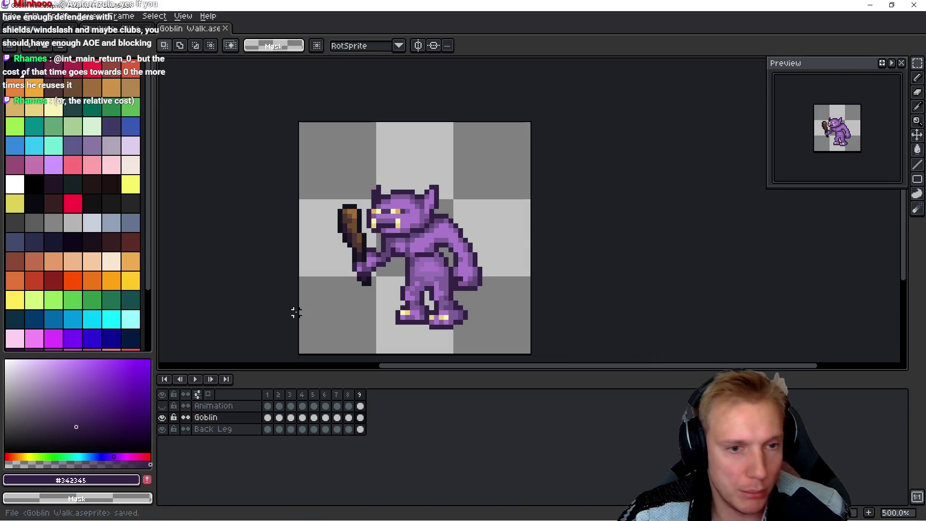
Step: Export the animation frames as a PNG sprite strip
{"action": "scroll", "coordinate": [585, 207], "scroll_direction": "right", "scroll_amount": 1}
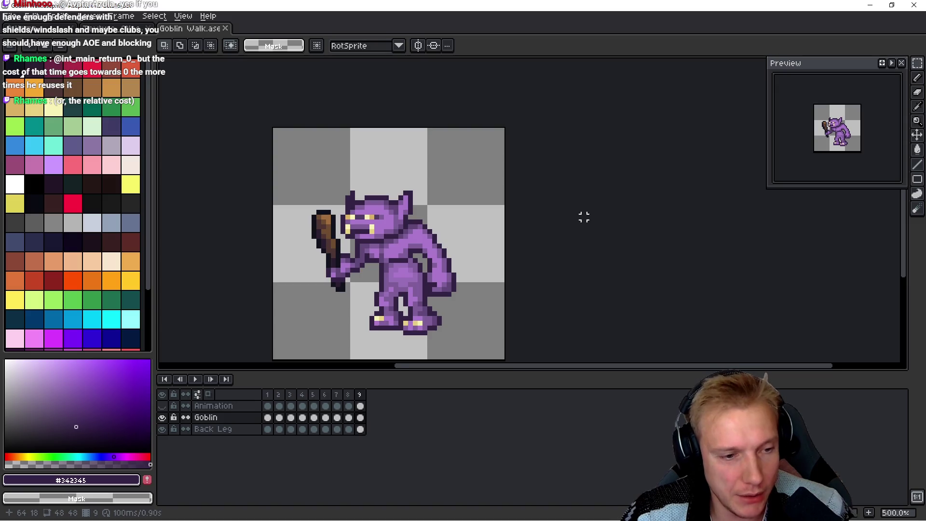
{"action": "key", "text": "ctrl+e"}
{"action": "left_click", "coordinate": [829, 182]}
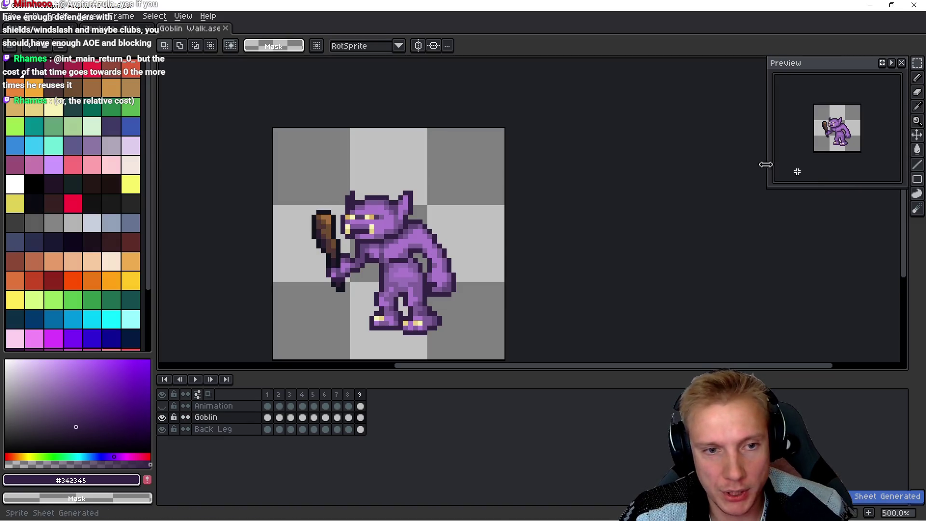
Step: Reopen the exported Goblin Walk.png from recent files, select all of it, and go to the Home page
{"action": "left_click", "coordinate": [6, 18]}
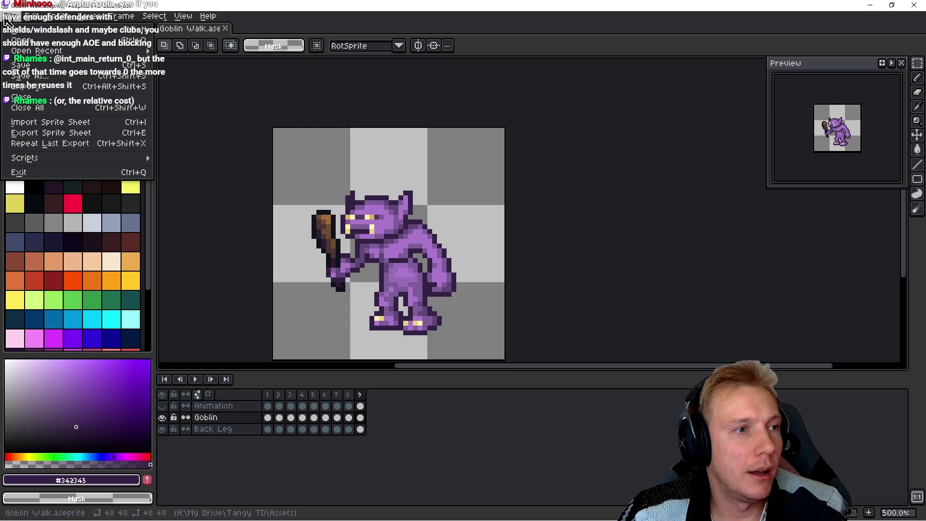
{"action": "mouse_move", "coordinate": [39, 50]}
{"action": "left_click", "coordinate": [202, 105]}
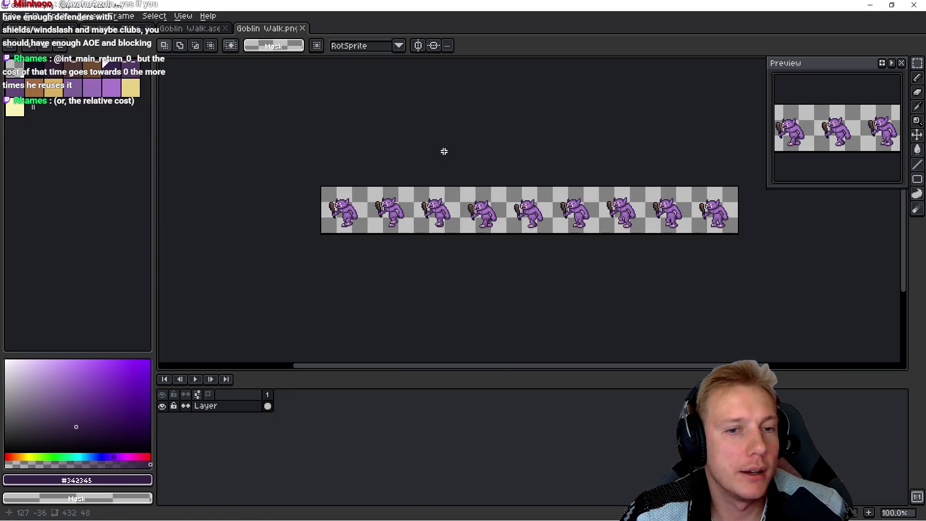
{"action": "key", "text": "ctrl+a"}
{"action": "left_click", "coordinate": [38, 30]}
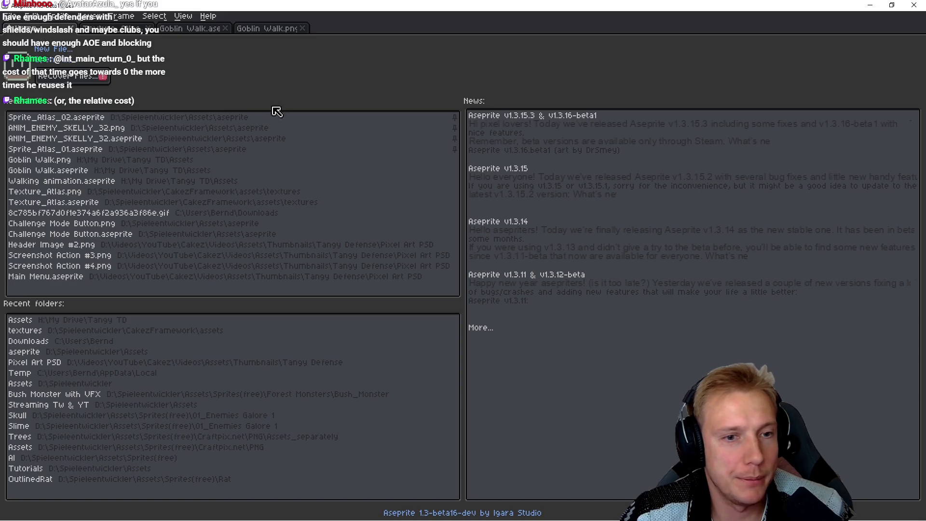
Step: Pan and zoom around Texture_Atlas to review its sprites, then return to Goblin Walk.aseprite
{"action": "left_click", "coordinate": [53, 34]}
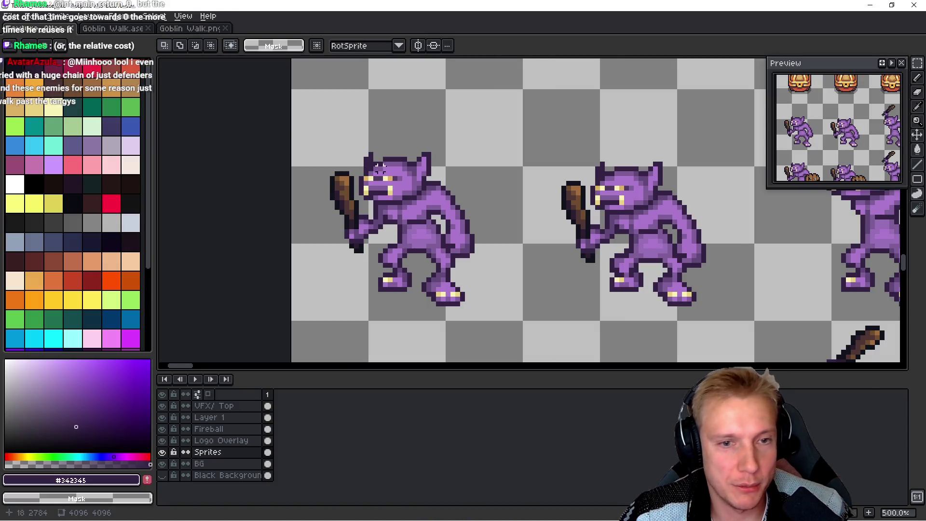
{"action": "scroll", "coordinate": [596, 145], "scroll_direction": "down", "scroll_amount": 5}
{"action": "mouse_move", "coordinate": [596, 145]}
{"action": "left_mouse_down"}
{"action": "mouse_move", "coordinate": [484, 129]}
{"action": "mouse_move", "coordinate": [474, 139]}
{"action": "left_mouse_up"}
{"action": "left_click_drag", "start_coordinate": [656, 143], "coordinate": [575, 176]}
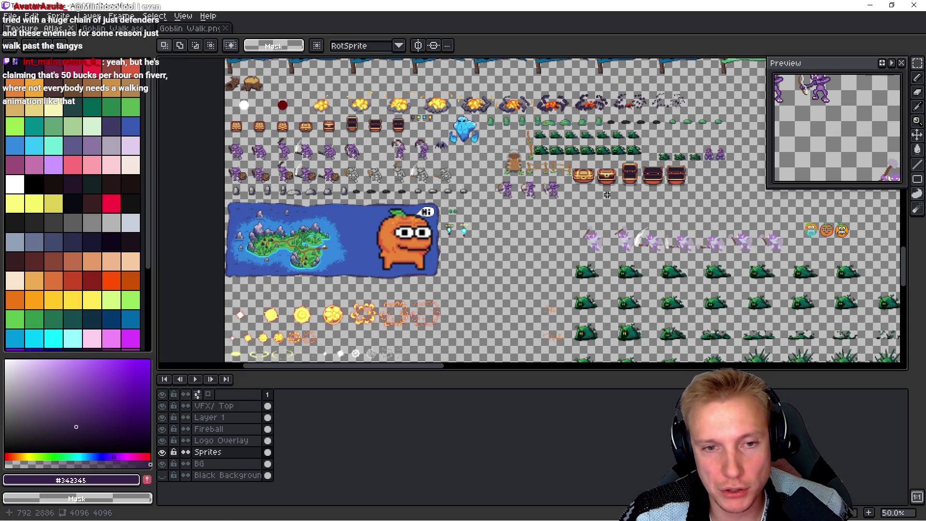
{"action": "scroll", "coordinate": [587, 211], "scroll_direction": "up", "scroll_amount": 5}
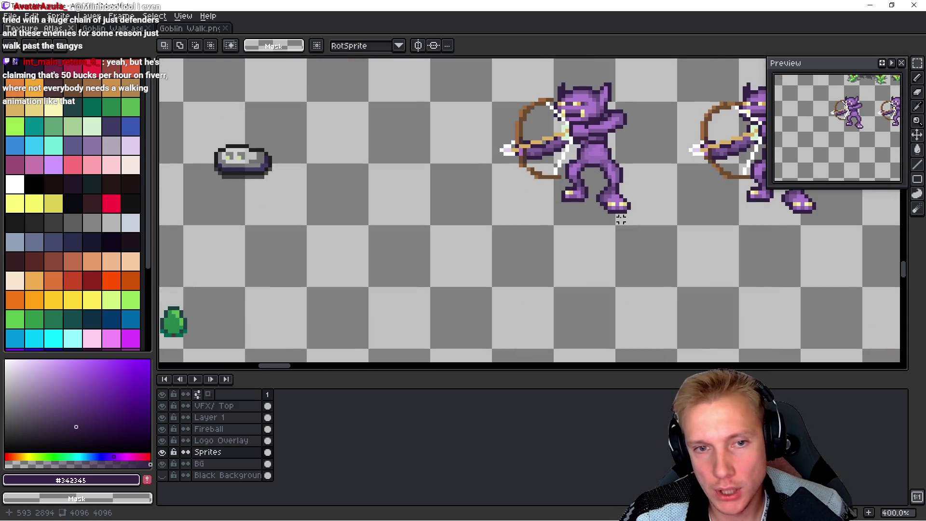
{"action": "scroll", "coordinate": [621, 218], "scroll_direction": "down", "scroll_amount": 3}
{"action": "scroll", "coordinate": [509, 210], "scroll_direction": "up", "scroll_amount": 1}
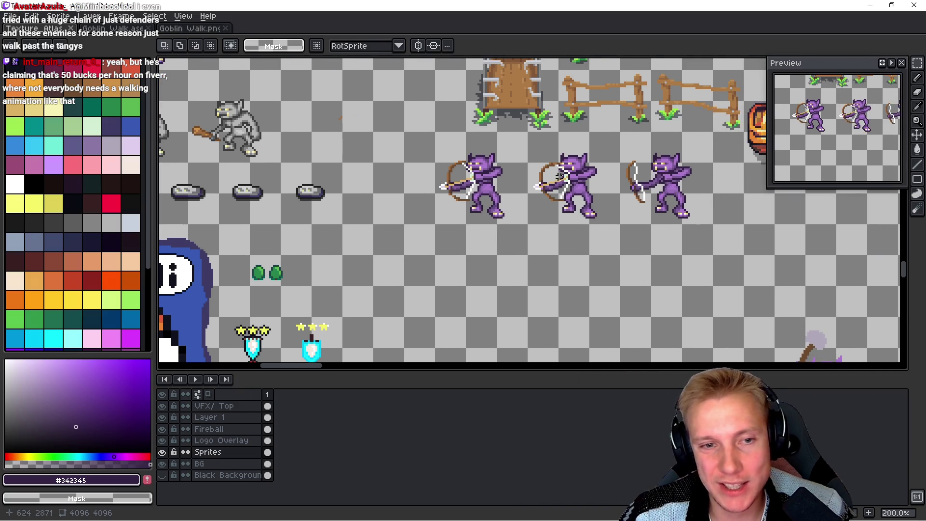
{"action": "left_click", "coordinate": [113, 28]}
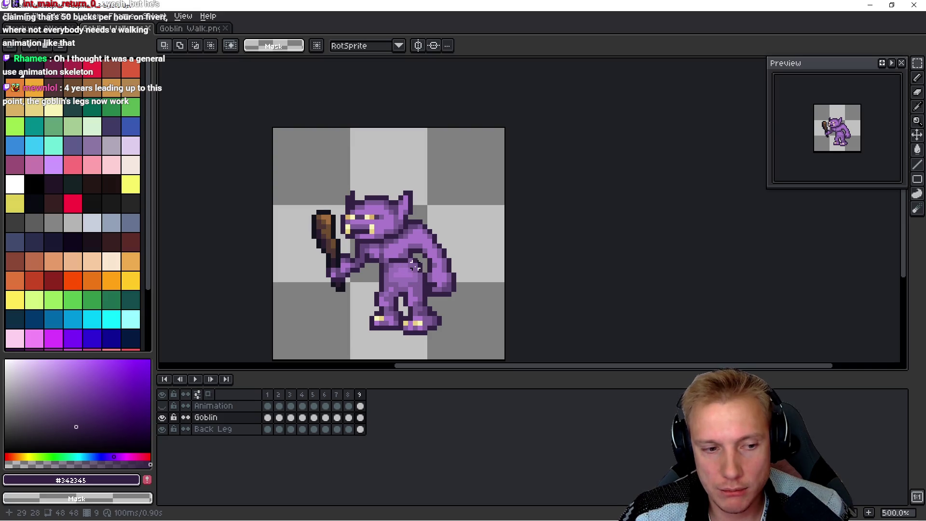
Step: Toggle the Animation guide layer on and off, then paste the goblin strip into free atlas space
{"action": "left_click", "coordinate": [162, 406]}
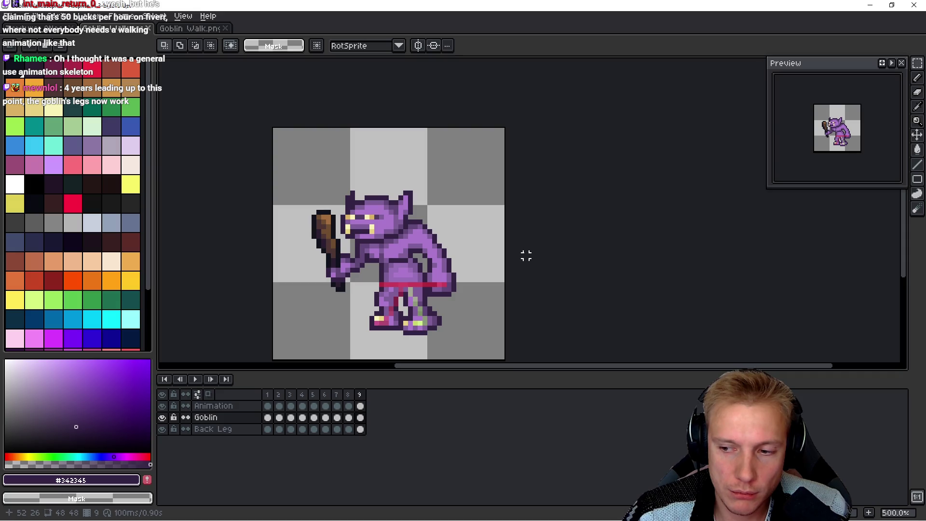
{"action": "left_click", "coordinate": [162, 406]}
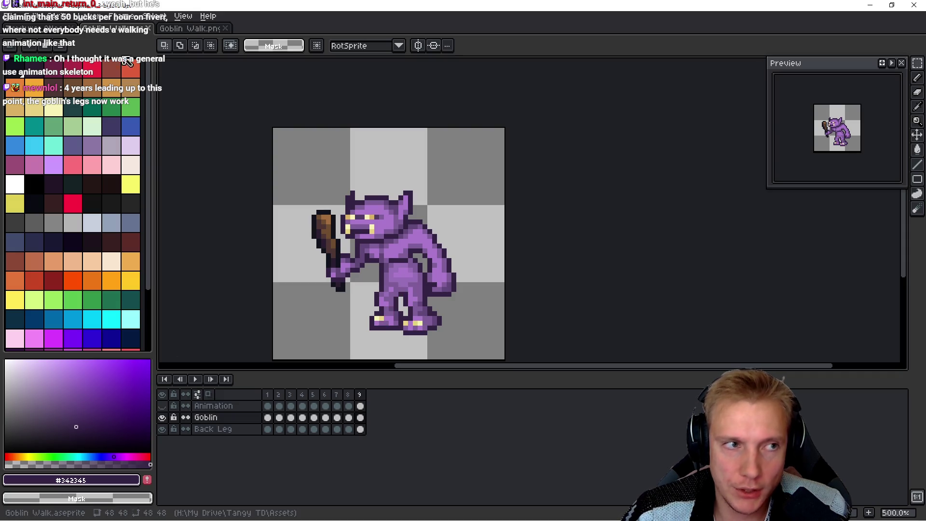
{"action": "key", "text": "ctrl+Tab"}
{"action": "scroll", "coordinate": [546, 227], "scroll_direction": "down", "scroll_amount": 1}
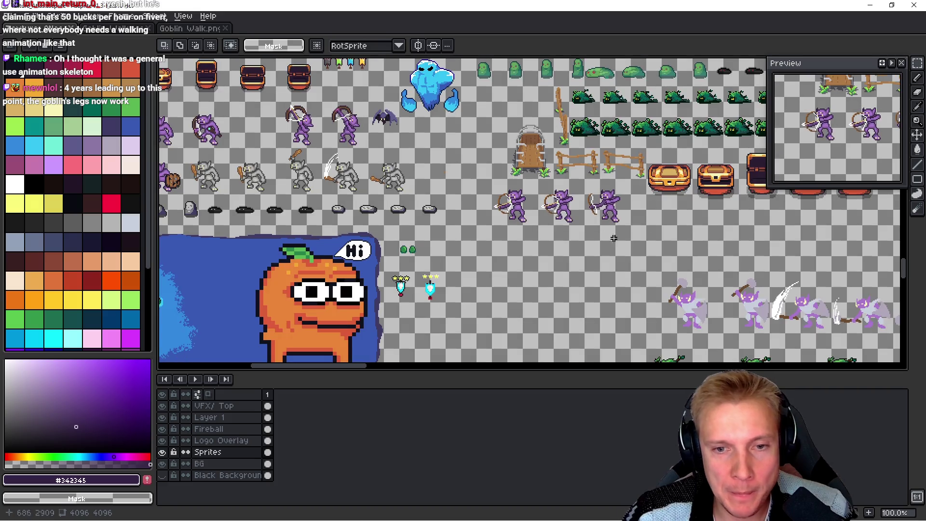
{"action": "scroll", "coordinate": [511, 201], "scroll_direction": "right", "scroll_amount": 5}
{"action": "mouse_move", "coordinate": [511, 200]}
{"action": "left_mouse_down"}
{"action": "mouse_move", "coordinate": [424, 326]}
{"action": "mouse_move", "coordinate": [361, 344]}
{"action": "left_mouse_up"}
{"action": "left_click_drag", "start_coordinate": [502, 224], "coordinate": [677, 185]}
{"action": "scroll", "coordinate": [473, 233], "scroll_direction": "down", "scroll_amount": 3}
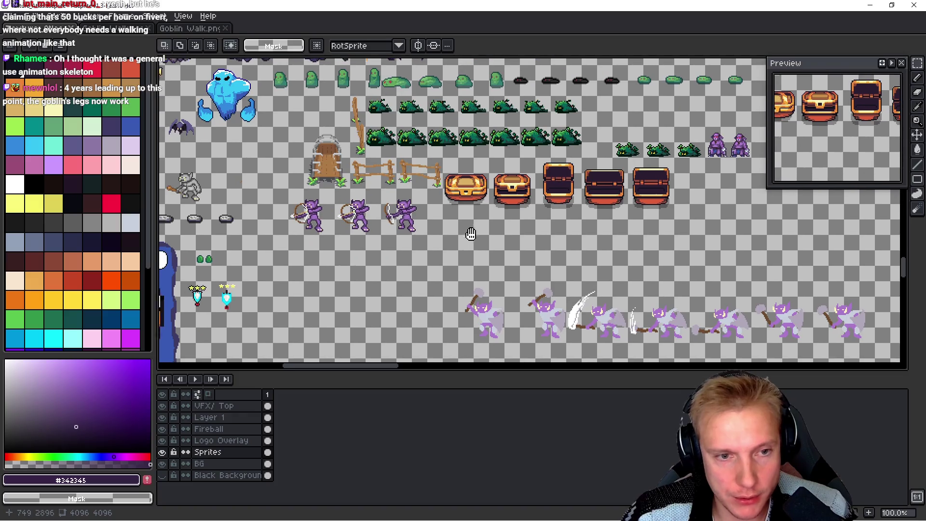
{"action": "key", "text": "ctrl+v"}
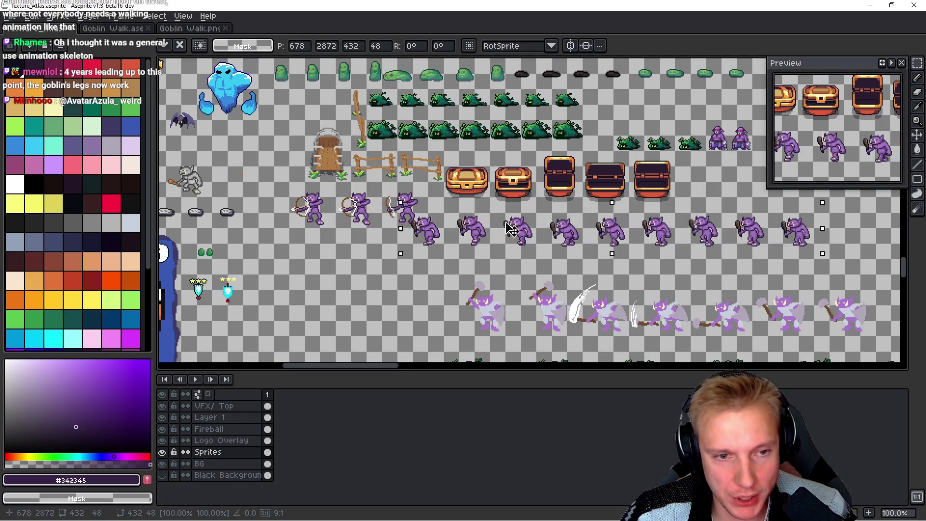
Step: Move the pasted goblin walk row below the archers and nudge it into pixel alignment
{"action": "mouse_move", "coordinate": [529, 235]}
{"action": "left_mouse_down"}
{"action": "mouse_move", "coordinate": [164, 255]}
{"action": "mouse_move", "coordinate": [164, 275]}
{"action": "mouse_move", "coordinate": [907, 337]}
{"action": "mouse_move", "coordinate": [349, 217]}
{"action": "mouse_move", "coordinate": [325, 222]}
{"action": "mouse_move", "coordinate": [328, 231]}
{"action": "mouse_move", "coordinate": [482, 222]}
{"action": "mouse_move", "coordinate": [696, 166]}
{"action": "mouse_move", "coordinate": [450, 241]}
{"action": "mouse_move", "coordinate": [593, 161]}
{"action": "mouse_move", "coordinate": [759, 130]}
{"action": "mouse_move", "coordinate": [784, 143]}
{"action": "mouse_move", "coordinate": [502, 163]}
{"action": "left_mouse_up"}
{"action": "scroll", "coordinate": [325, 222], "scroll_direction": "up", "scroll_amount": 2}
{"action": "scroll", "coordinate": [304, 220], "scroll_direction": "down", "scroll_amount": 2}
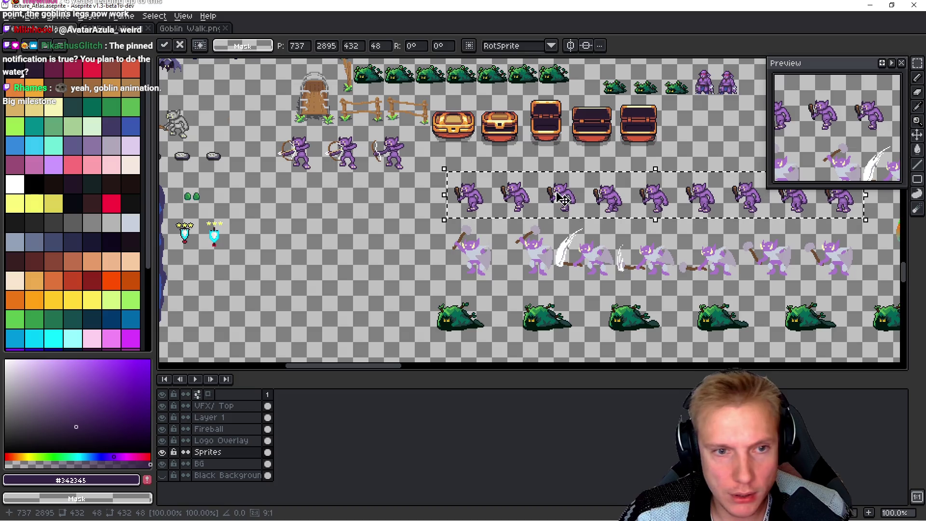
{"action": "scroll", "coordinate": [498, 213], "scroll_direction": "up", "scroll_amount": 3}
{"action": "left_click_drag", "start_coordinate": [492, 208], "coordinate": [490, 212]}
{"action": "key", "text": "Left"}
{"action": "key", "text": "Up"}
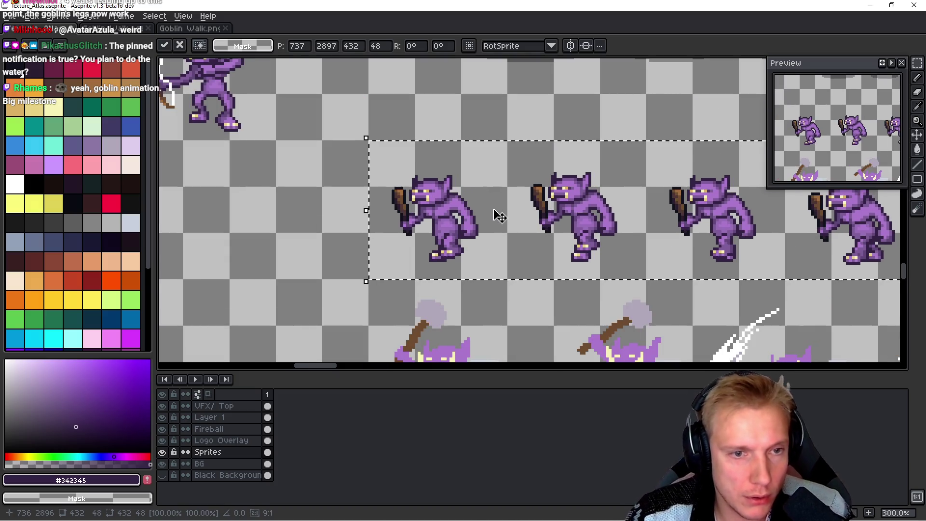
Step: Save Texture_Atlas.aseprite and re-export its sprite sheet
{"action": "key", "text": "ctrl+s"}
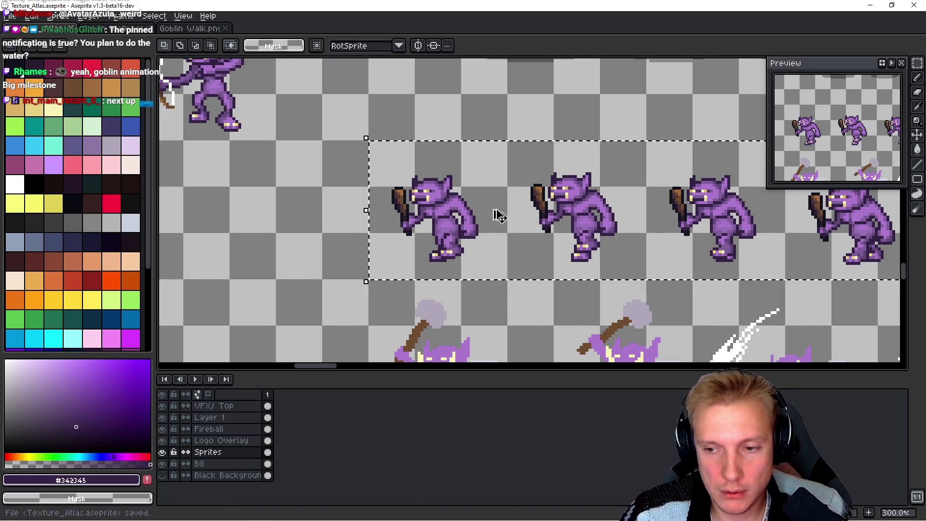
{"action": "key", "text": "ctrl+e"}
{"action": "left_click", "coordinate": [830, 182]}
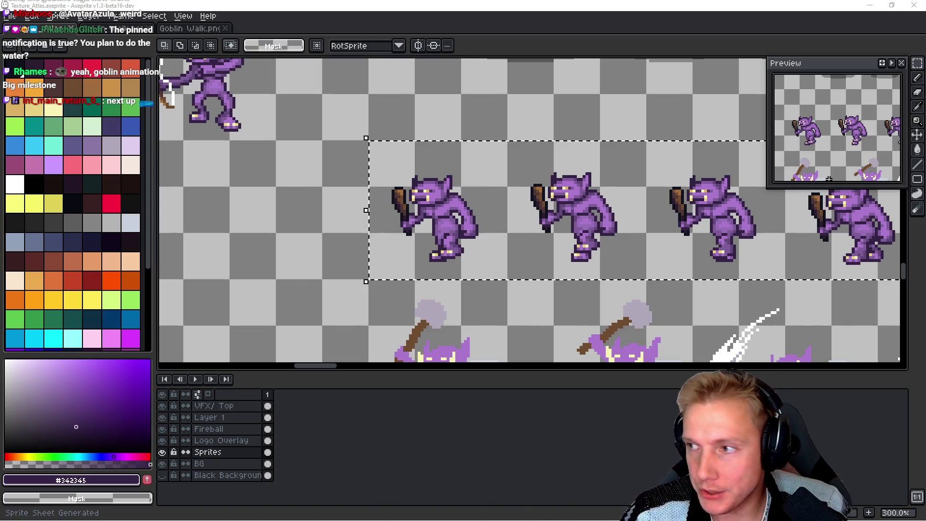
Step: In assets.h, search for GOBLIN to reach the goblin enemy sprite IDs
{"action": "key", "text": "i"}
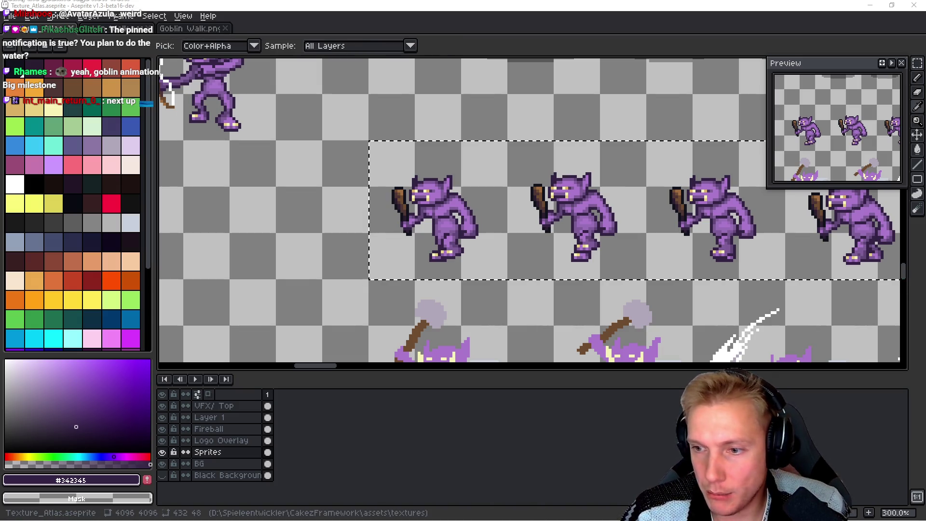
{"action": "key", "text": "alt+Tab"}
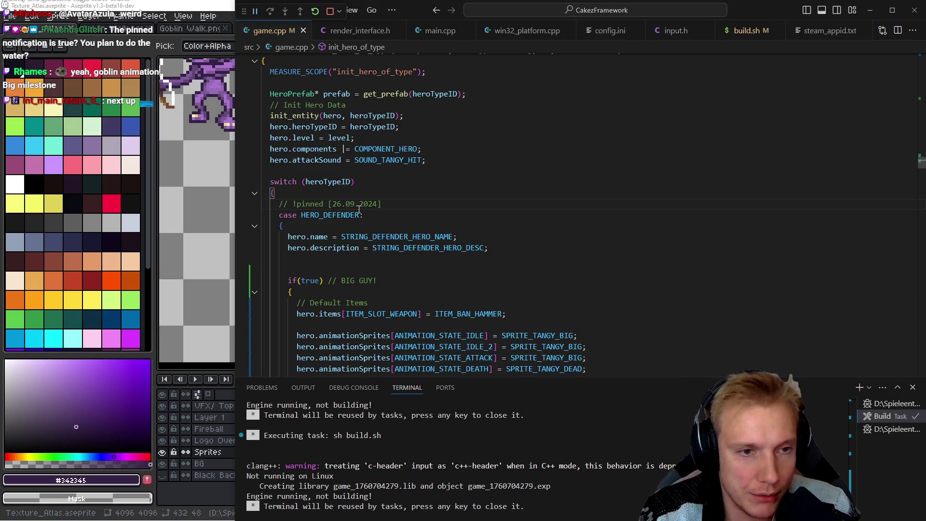
{"action": "key", "text": "ctrl+Tab"}
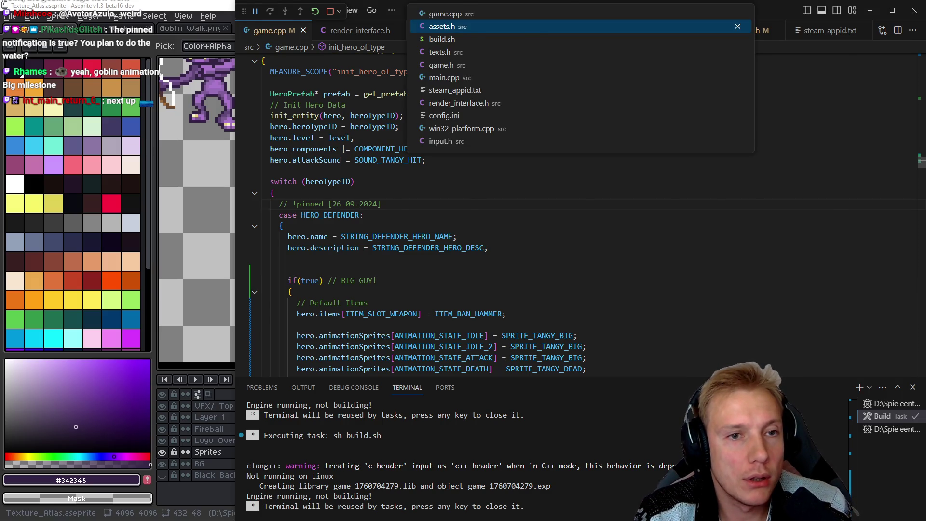
{"action": "scroll", "coordinate": [359, 209], "scroll_direction": "down", "scroll_amount": 10}
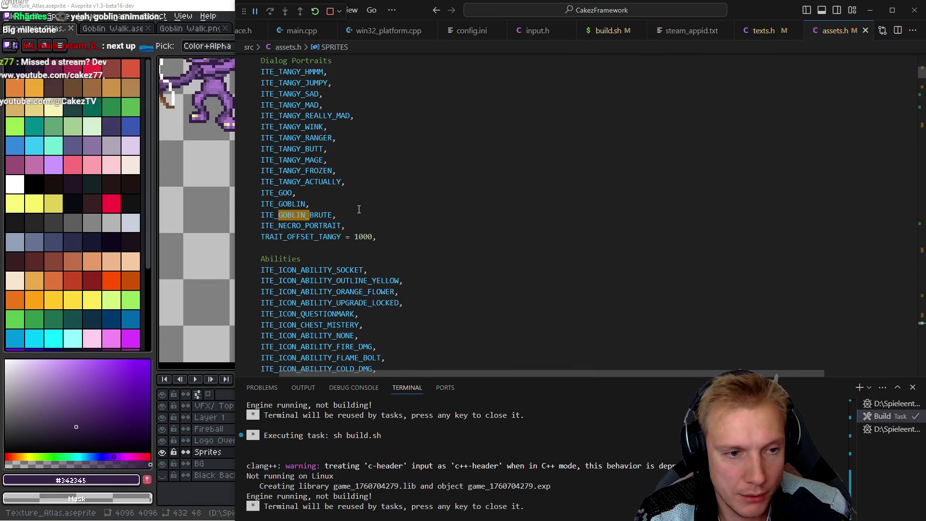
{"action": "scroll", "coordinate": [359, 209], "scroll_direction": "down", "scroll_amount": 10}
{"action": "key", "text": "F3"}
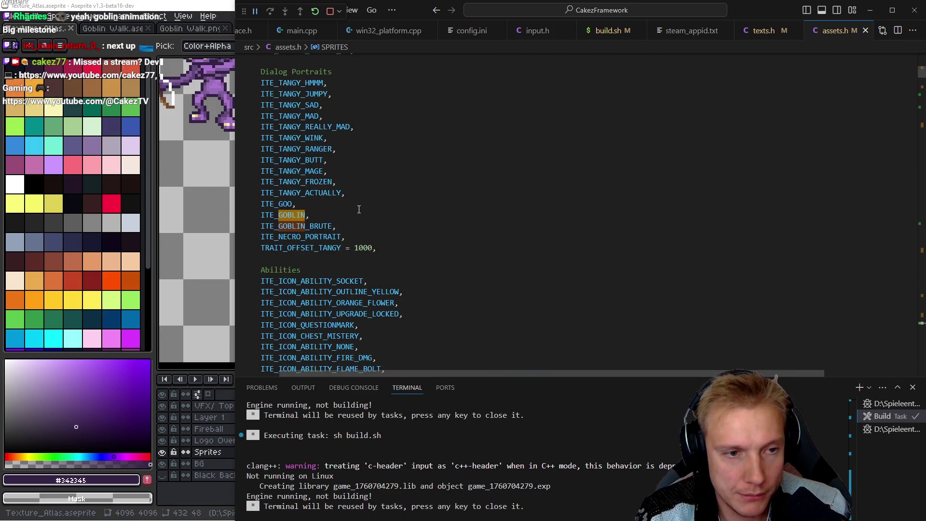
{"action": "key", "text": "F3"}
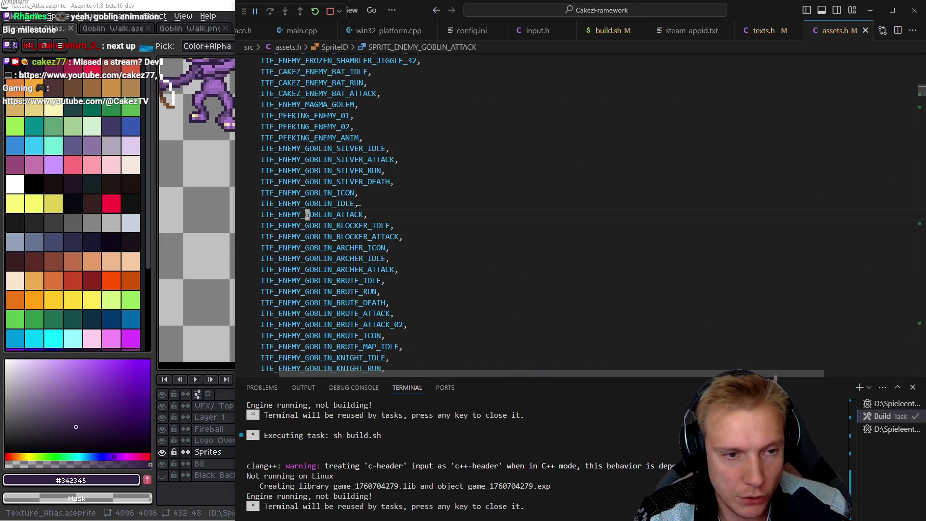
Step: Duplicate the SPRITE_ENEMY_GOBLIN_ATTACK line and rename the copy to SPRITE_ENEMY_GOBLIN_RUN
{"action": "double_click", "coordinate": [359, 209]}
{"action": "key", "text": "Home"}
{"action": "key", "text": "shift+alt+Down"}
{"action": "key", "text": "ctrl+Right"}
{"action": "key", "text": "BackSpace"}
{"action": "key", "text": "BackSpace"}
{"action": "key", "text": "BackSpace"}
{"action": "key", "text": "BackSpace"}
{"action": "type", "text": "RUN"}
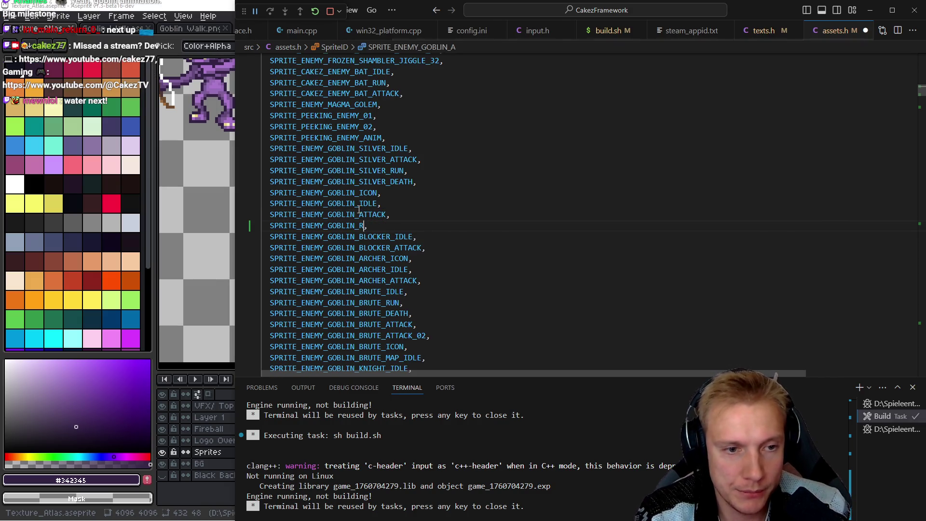
{"action": "key", "text": "Escape"}
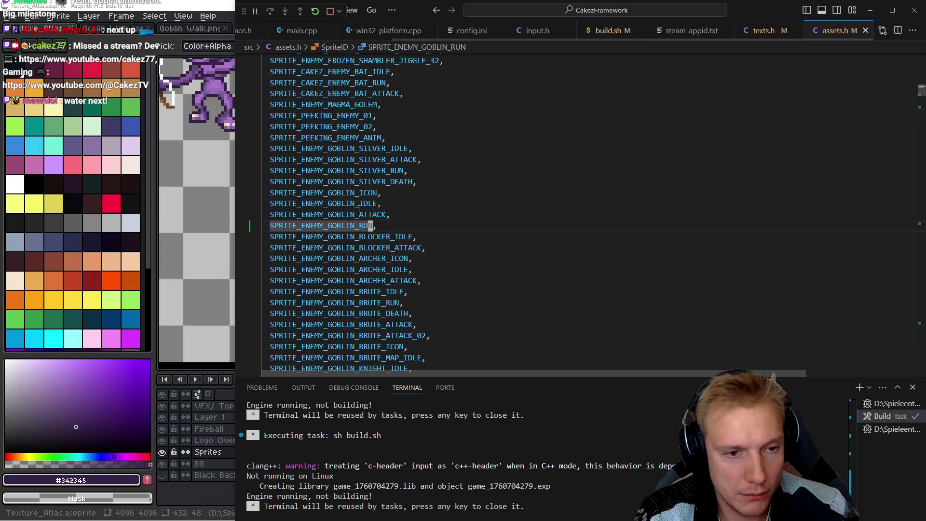
Step: Add a [SPRITE_ENEMY_GOBLIN_RUN] entry to the SPRITES array using the goblin attack's settings
{"action": "key", "text": "ctrl+c"}
{"action": "key", "text": "alt+Left"}
{"action": "key", "text": "ctrl+v"}
{"action": "type", "text": "["}
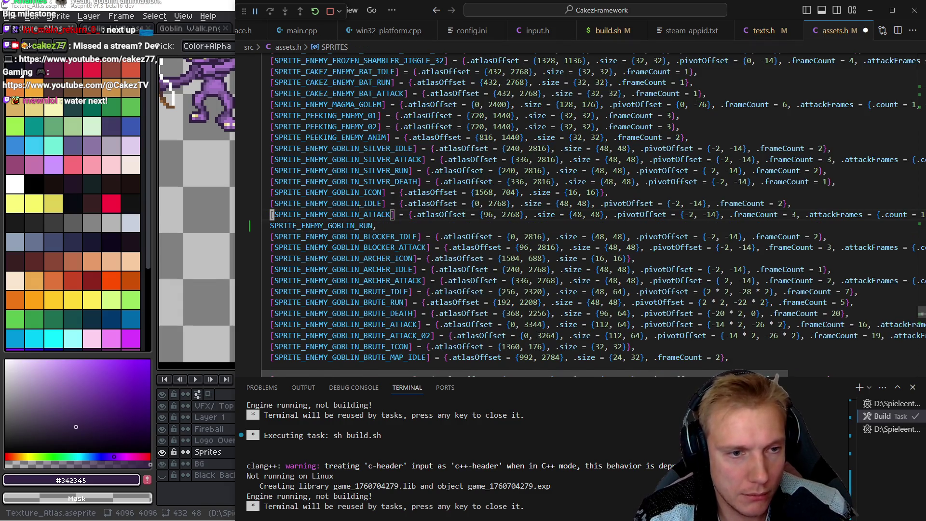
{"action": "key", "text": "End"}
{"action": "key", "text": "BackSpace"}
{"action": "type", "text": "]"}
{"action": "key", "text": "Tab"}
{"action": "key", "text": "Down"}
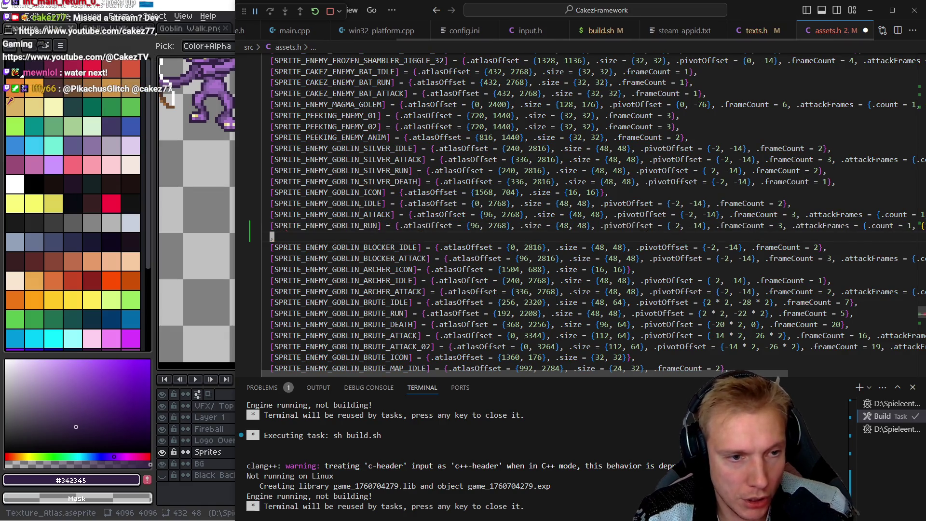
Step: Clear the copied atlasOffset numbers on the goblin run entry
{"action": "key", "text": "ctrl+shift+k"}
{"action": "key", "text": "Up"}
{"action": "key", "text": "ctrl+Right"}
{"action": "key", "text": "ctrl+Right"}
{"action": "key", "text": "ctrl+Right"}
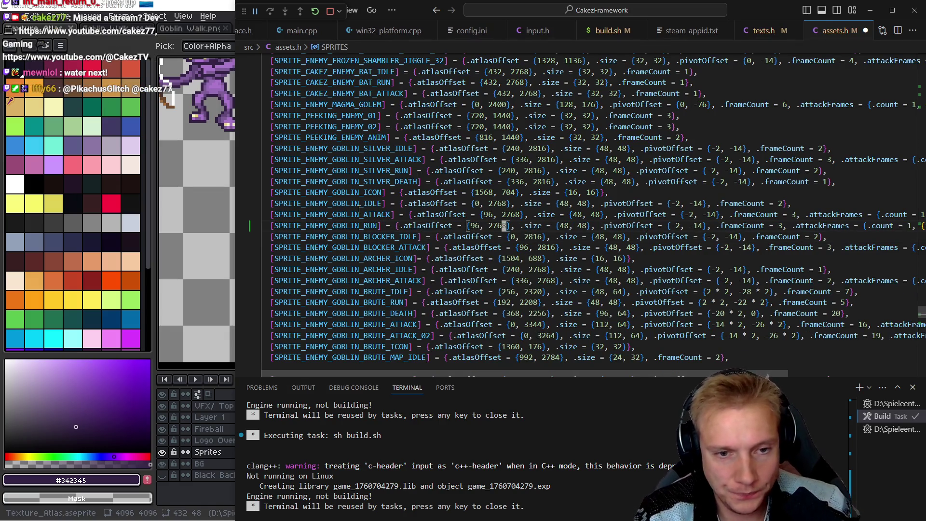
{"action": "key", "text": "ctrl+Delete"}
{"action": "key", "text": "ctrl+Delete"}
{"action": "key", "text": "ctrl+Delete"}
{"action": "key", "text": "alt+Tab"}
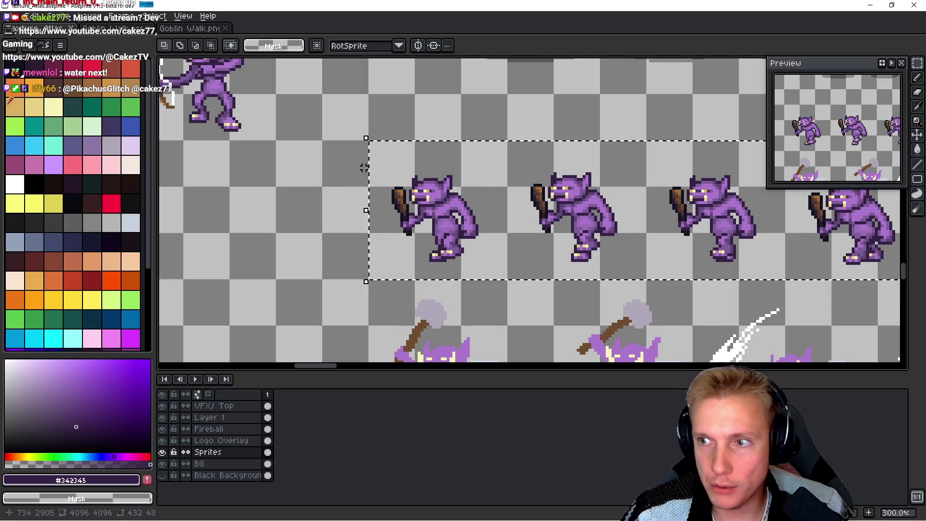
Step: Read the run strip's position in the atlas and enter atlas offset {736, 2896}
{"action": "scroll", "coordinate": [365, 136], "scroll_direction": "up", "scroll_amount": 6}
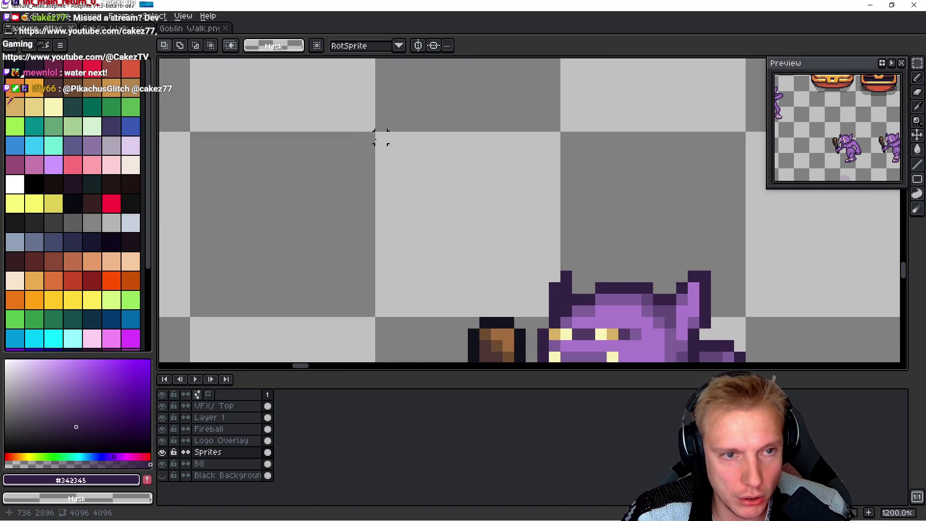
{"action": "key", "text": "i"}
{"action": "key", "text": "alt+Tab"}
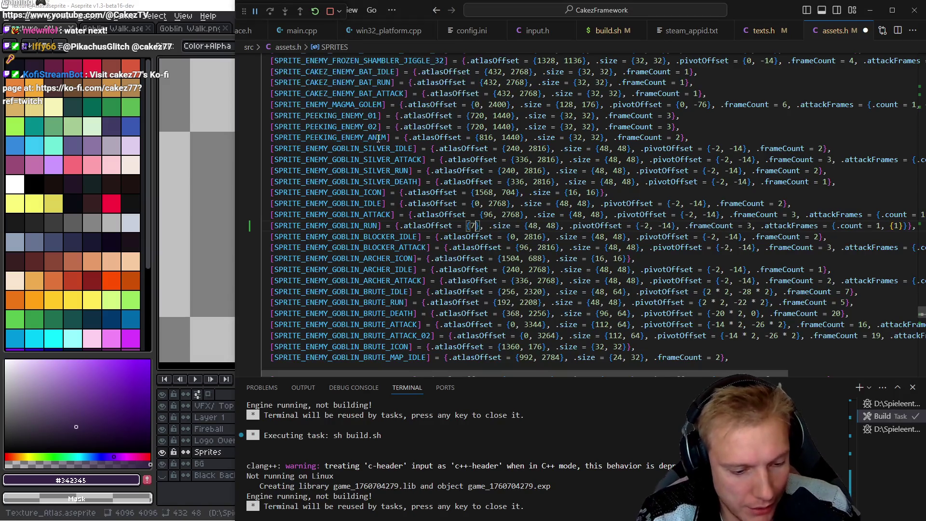
{"action": "type", "text": "36,"}
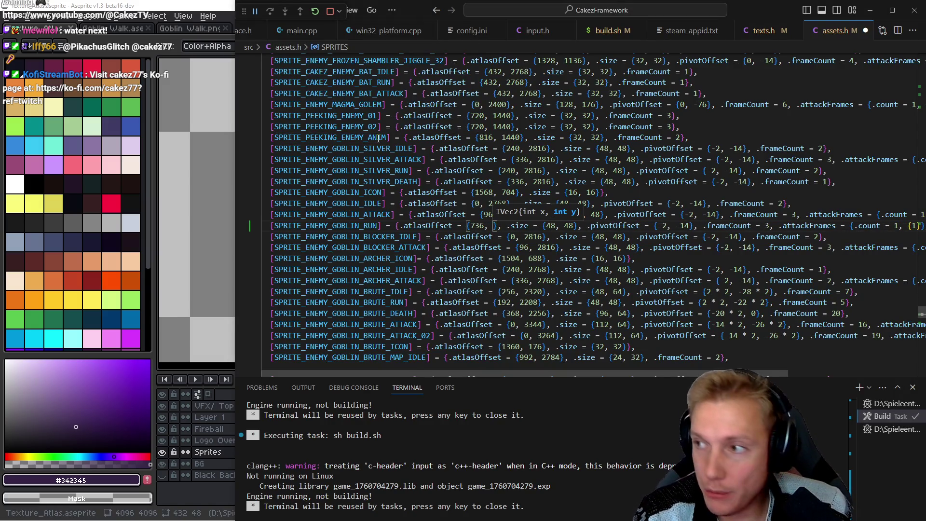
{"action": "key", "text": "alt+Tab"}
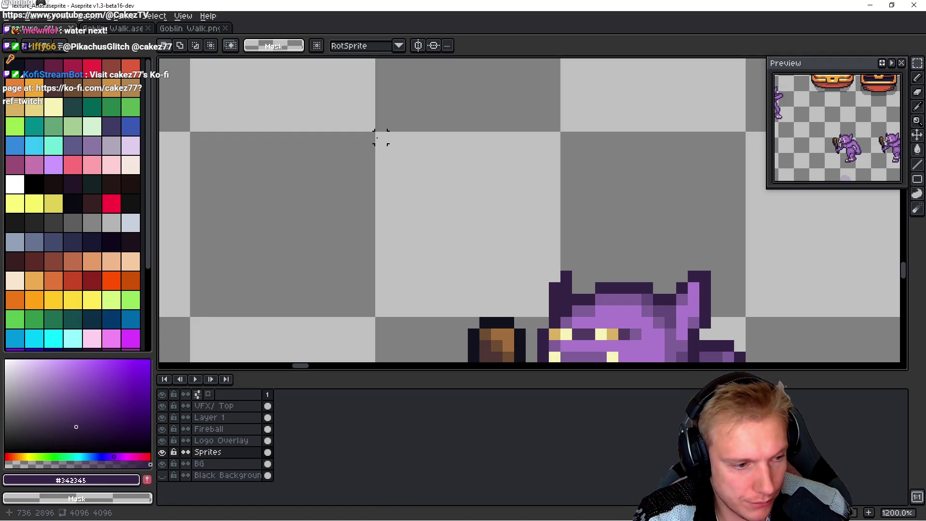
{"action": "key", "text": "alt+Tab"}
{"action": "type", "text": "289"}
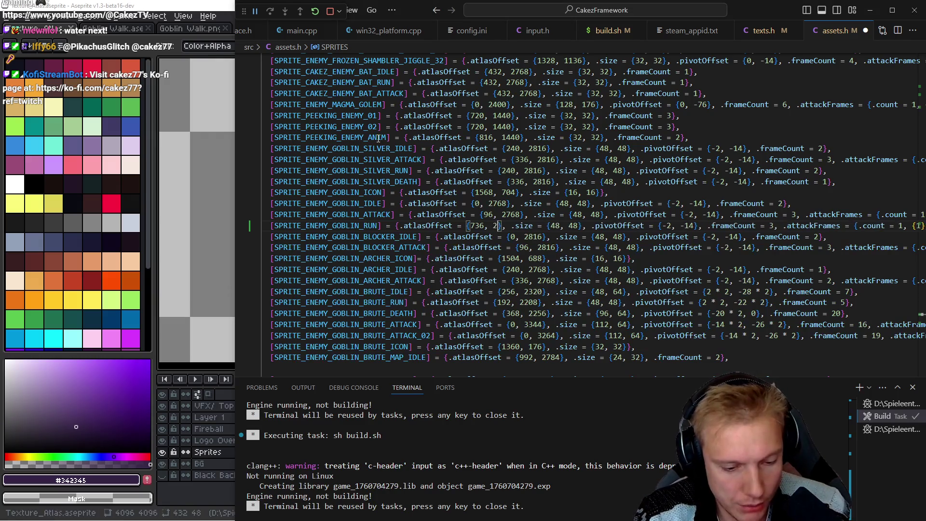
{"action": "type", "text": "6"}
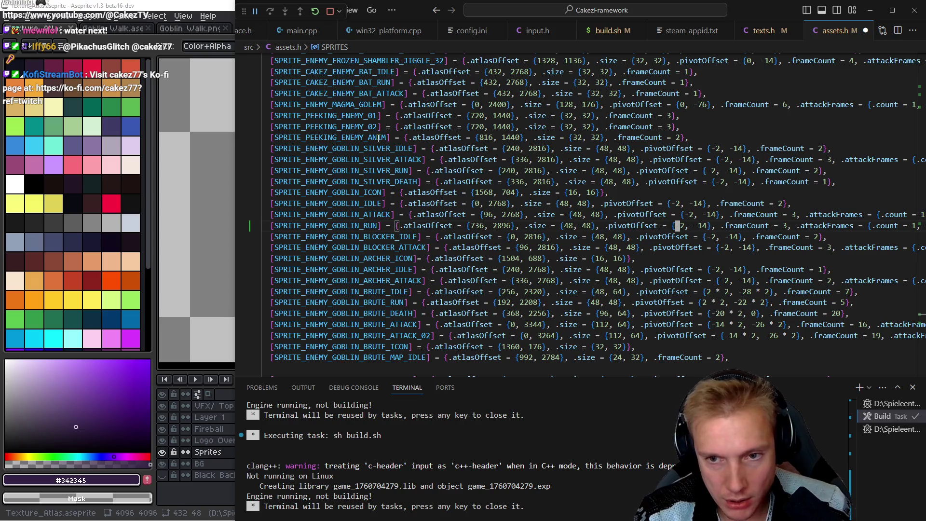
Step: Count the strip's frames, set frameCount to 9, and delete the copied attackFrames setting
{"action": "key", "text": "alt+Tab"}
{"action": "scroll", "coordinate": [415, 187], "scroll_direction": "down", "scroll_amount": 2}
{"action": "scroll", "coordinate": [544, 219], "scroll_direction": "up", "scroll_amount": 1}
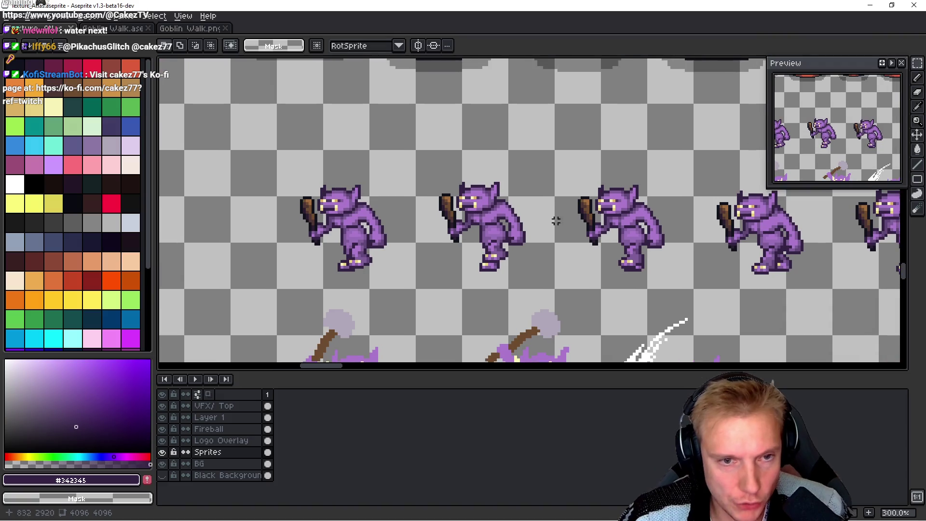
{"action": "scroll", "coordinate": [544, 219], "scroll_direction": "down", "scroll_amount": 1}
{"action": "mouse_move", "coordinate": [545, 218]}
{"action": "left_mouse_down"}
{"action": "mouse_move", "coordinate": [479, 226]}
{"action": "mouse_move", "coordinate": [423, 206]}
{"action": "left_mouse_up"}
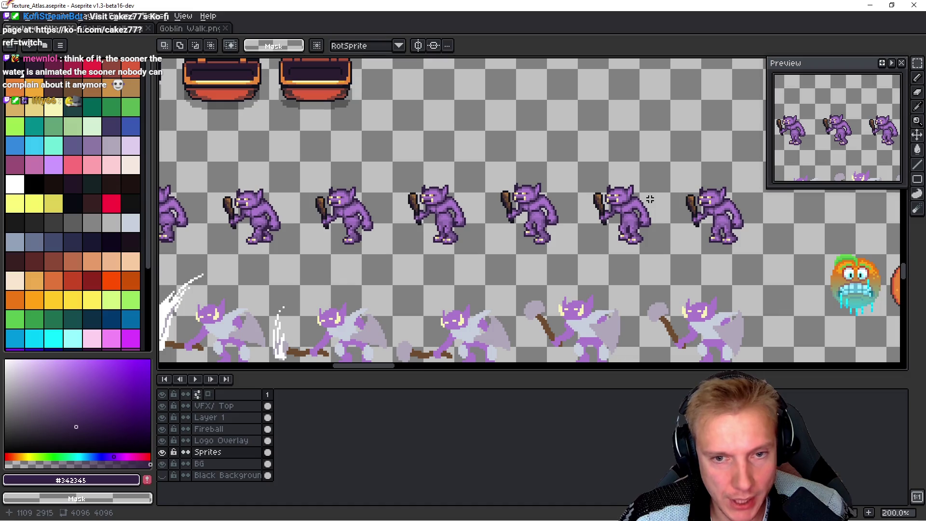
{"action": "key", "text": "alt+Tab"}
{"action": "type", "text": "9"}
{"action": "key", "text": "End"}
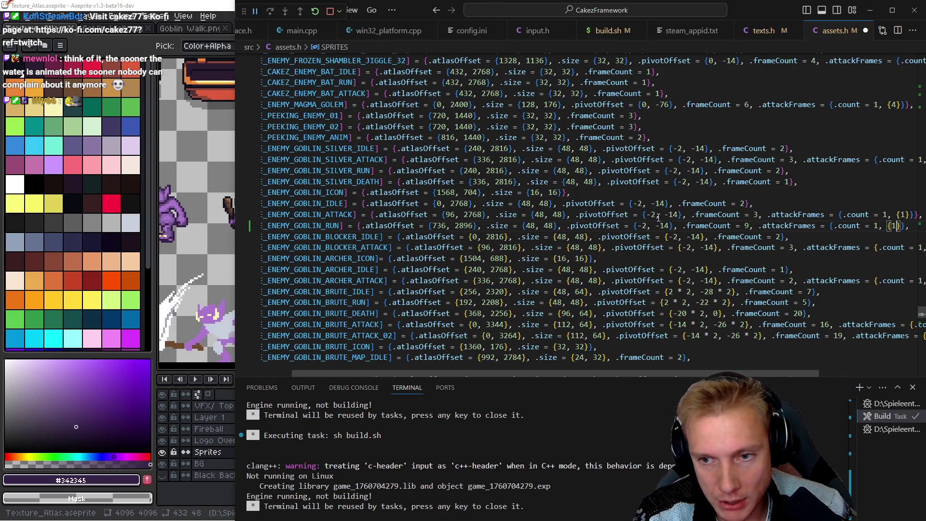
{"action": "key", "text": "ctrl+BackSpace"}
{"action": "key", "text": "ctrl+BackSpace"}
{"action": "key", "text": "ctrl+BackSpace"}
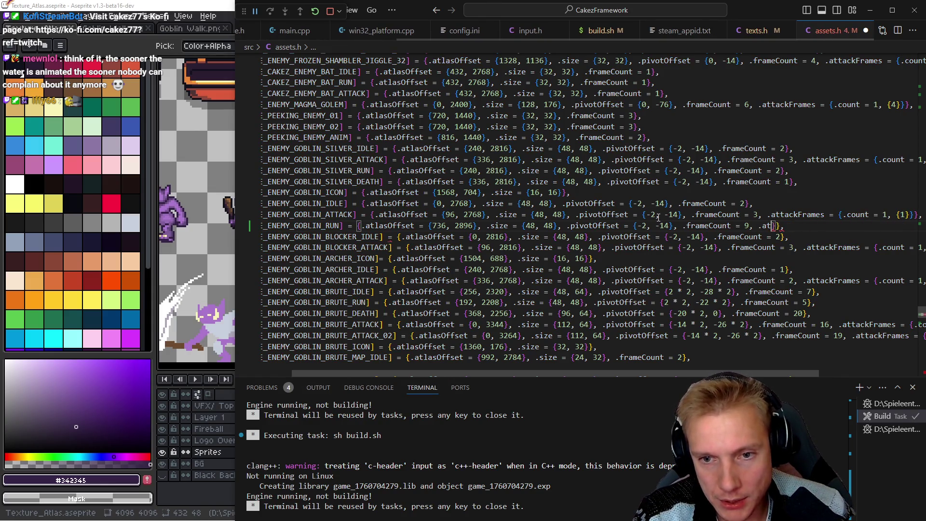
{"action": "key", "text": "ctrl+BackSpace"}
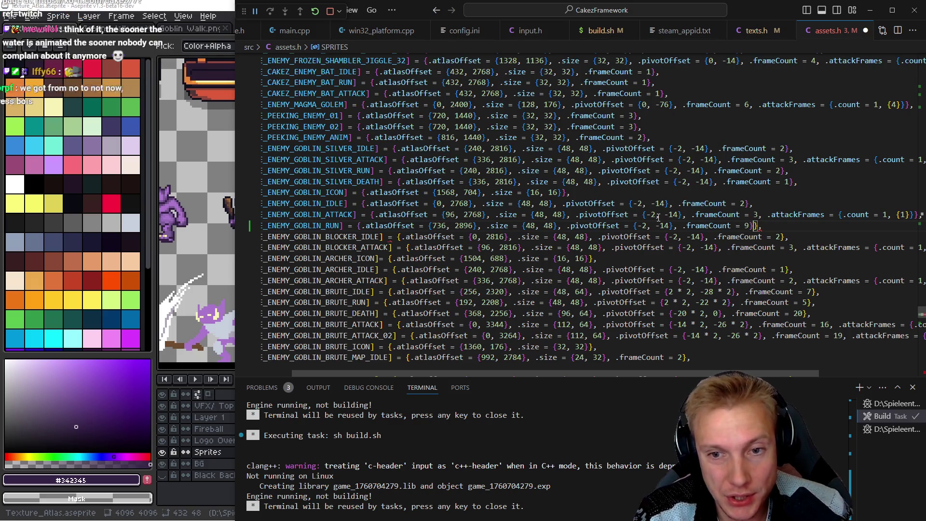
Step: Save assets.h and locate the case ENEMY_GOBLIN setup in game.cpp
{"action": "key", "text": "ctrl+s"}
{"action": "key", "text": "Home"}
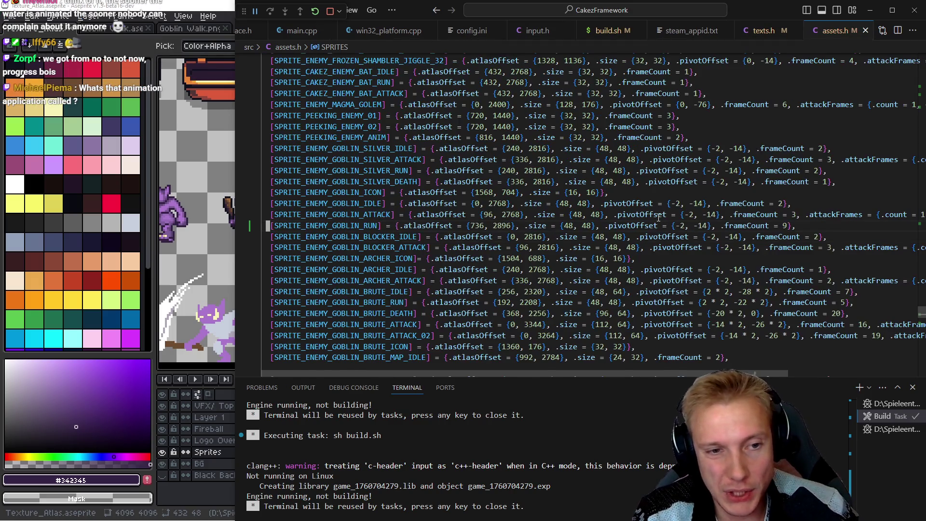
{"action": "key", "text": "Right"}
{"action": "key", "text": "Right"}
{"action": "key", "text": "Right"}
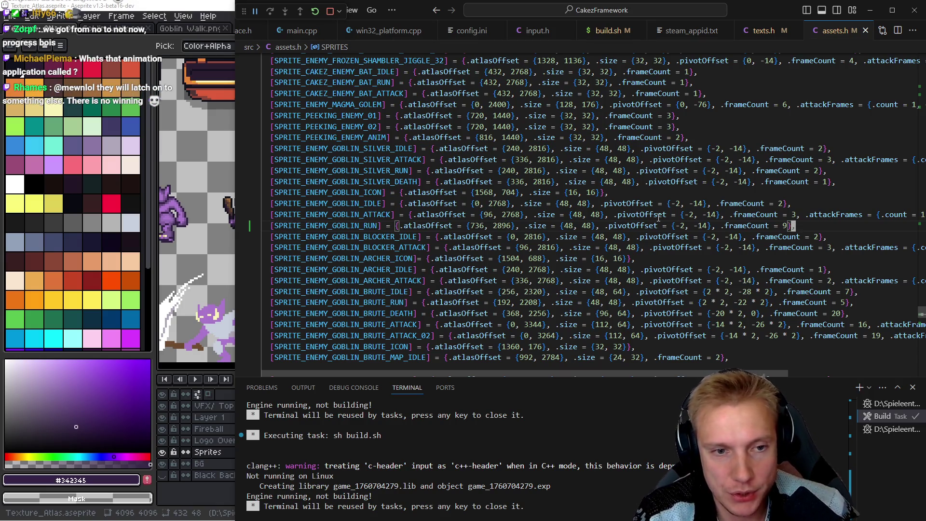
{"action": "key", "text": "ctrl+Tab"}
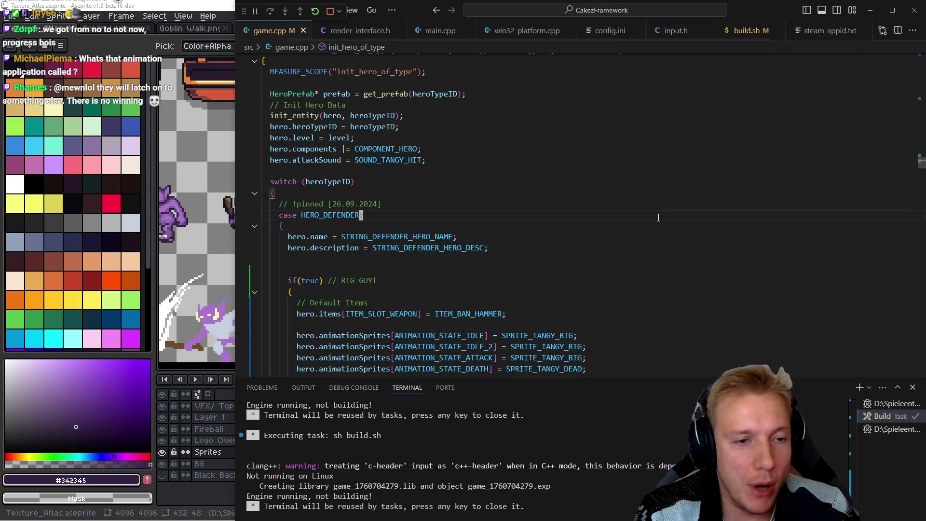
{"action": "key", "text": "F3"}
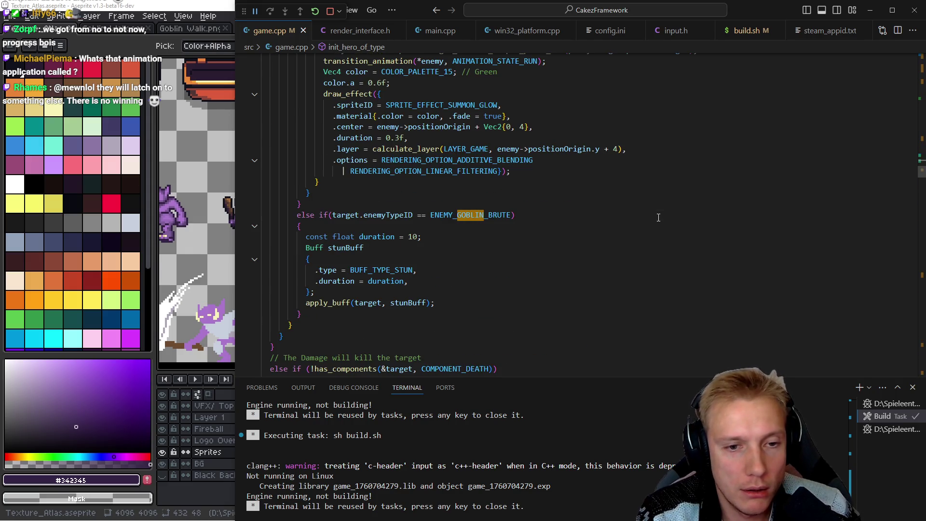
{"action": "key", "text": "F3"}
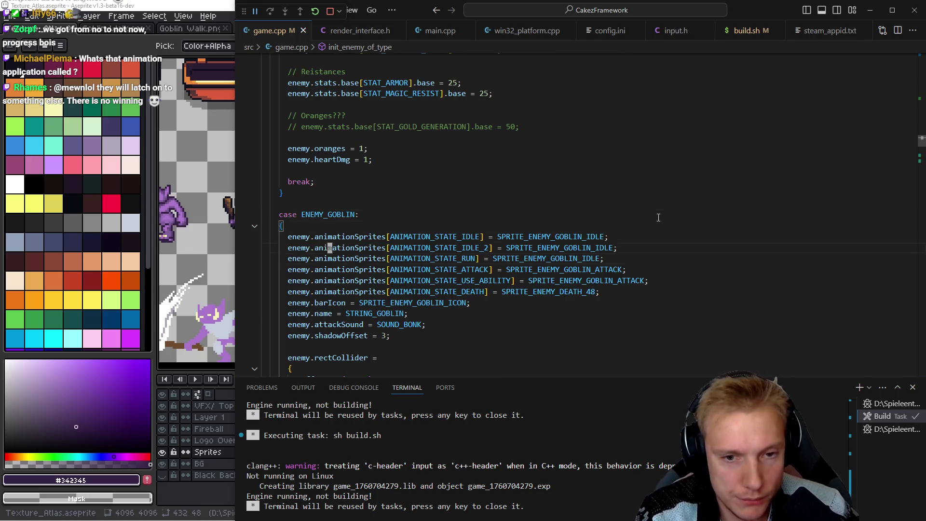
{"action": "key", "text": "Down"}
{"action": "key", "text": "Down"}
{"action": "key", "text": "Down"}
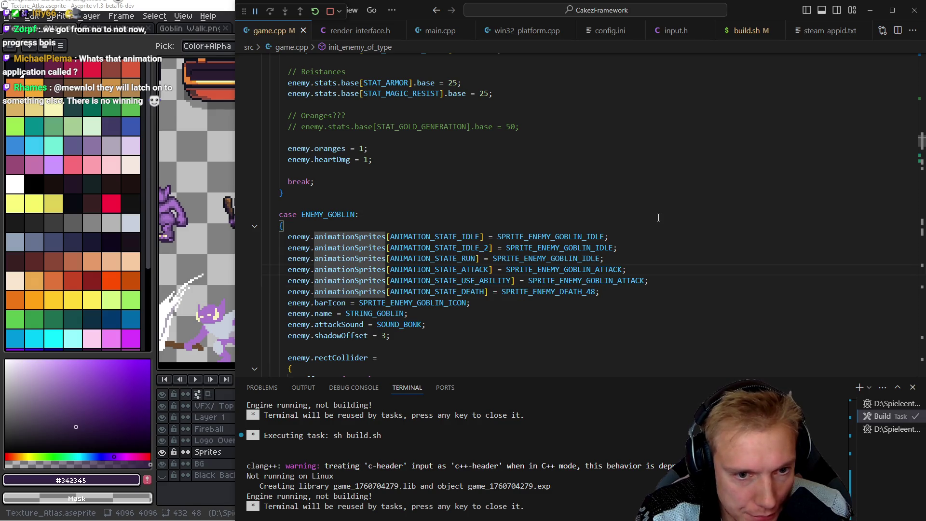